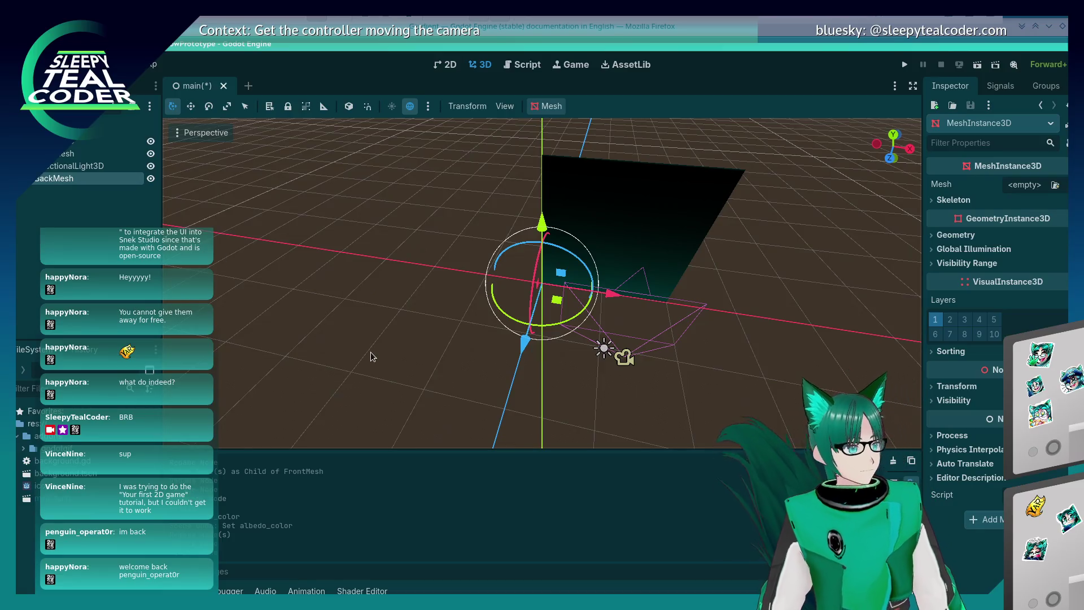
- Drag BackMesh above DirectionalLight3D in the Scene dock and orbit the view around it
{"action": "left_click_drag", "start_coordinate": [86, 180], "coordinate": [85, 161]}
{"action": "mouse_move", "coordinate": [593, 378]}
{"action": "left_mouse_down"}
{"action": "mouse_move", "coordinate": [569, 354]}
{"action": "mouse_move", "coordinate": [432, 353]}
{"action": "mouse_move", "coordinate": [468, 367]}
{"action": "left_mouse_up"}
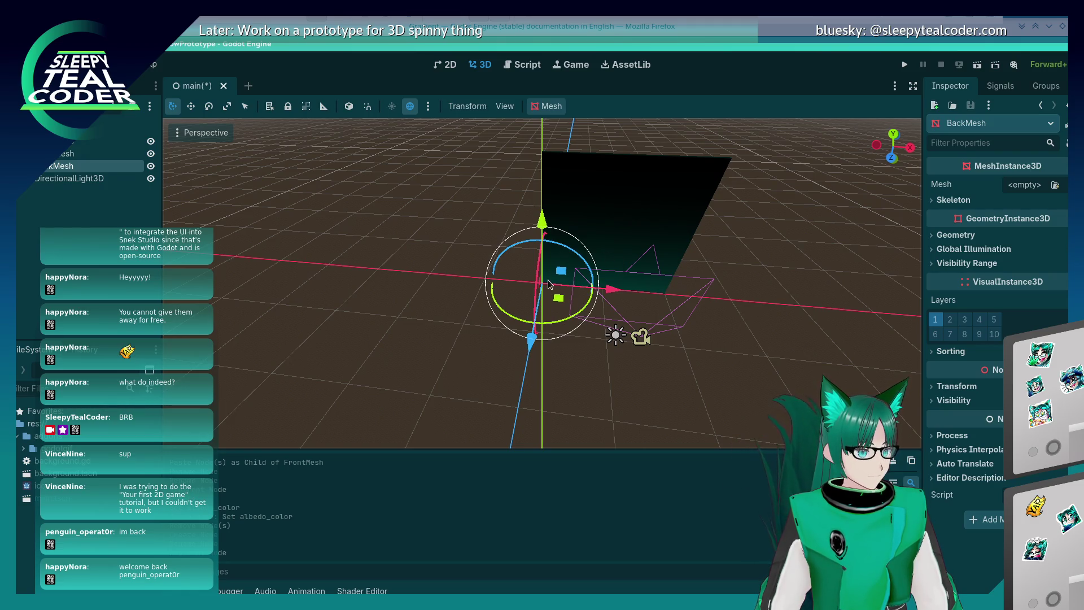
{"action": "mouse_move", "coordinate": [457, 302]}
{"action": "left_mouse_down"}
{"action": "mouse_move", "coordinate": [610, 215]}
{"action": "mouse_move", "coordinate": [559, 300]}
{"action": "mouse_move", "coordinate": [602, 293]}
{"action": "mouse_move", "coordinate": [587, 293]}
{"action": "left_mouse_up"}
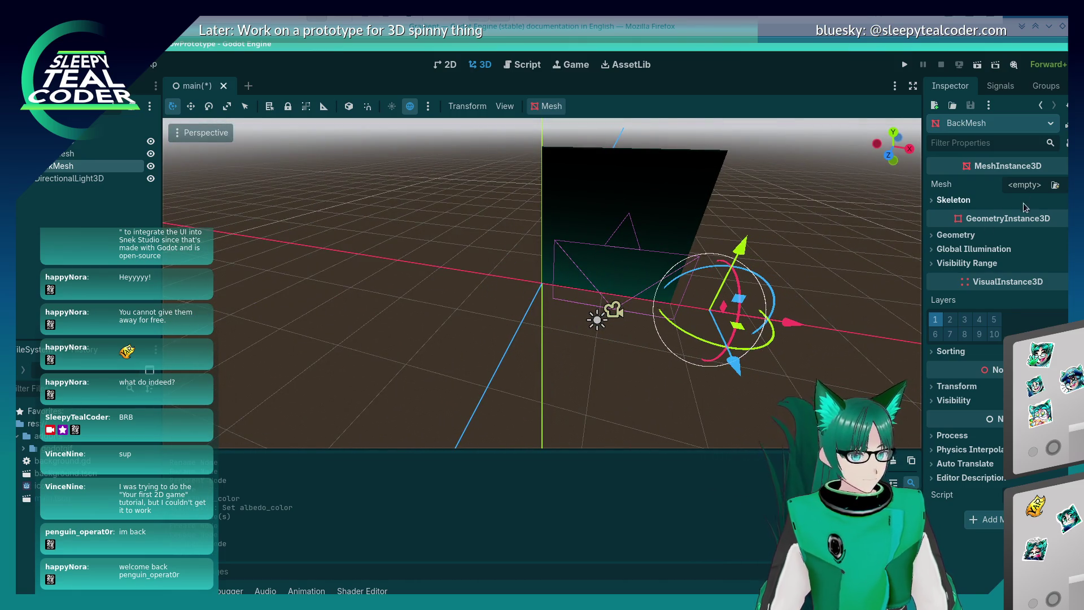
- Assign BackMesh a new PlaneMesh from the Inspector's Mesh field
{"action": "left_click", "coordinate": [1055, 185]}
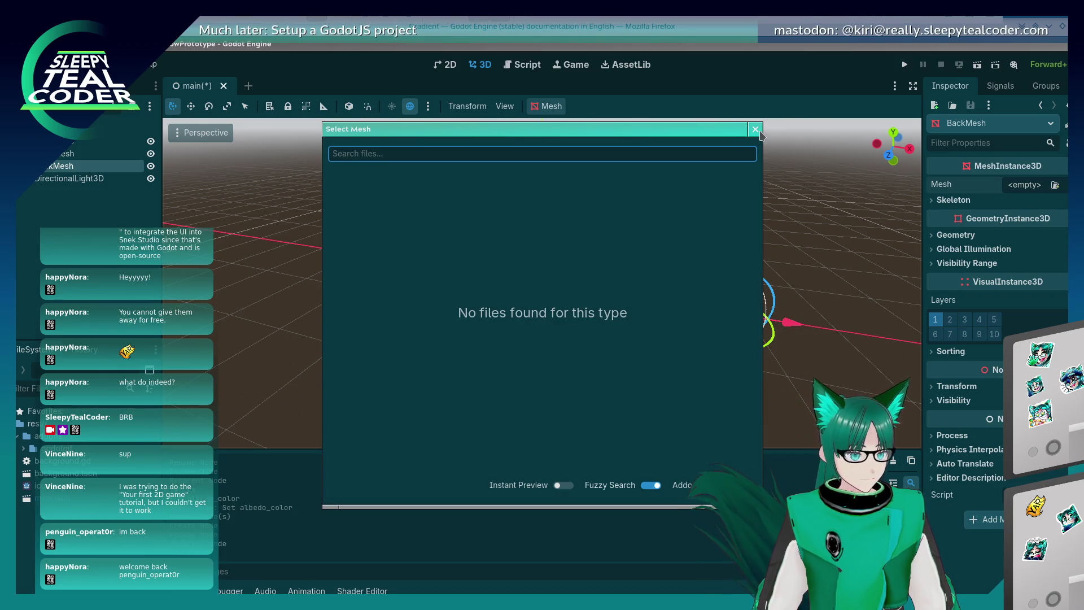
{"action": "key", "text": "Escape"}
{"action": "left_click", "coordinate": [1025, 185]}
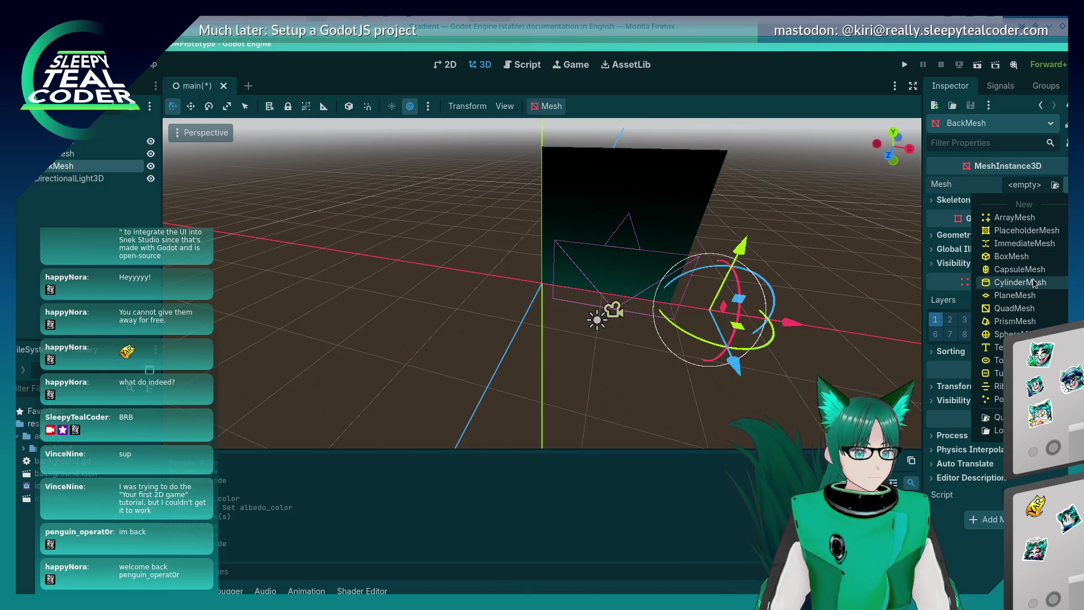
{"action": "left_click", "coordinate": [1019, 295]}
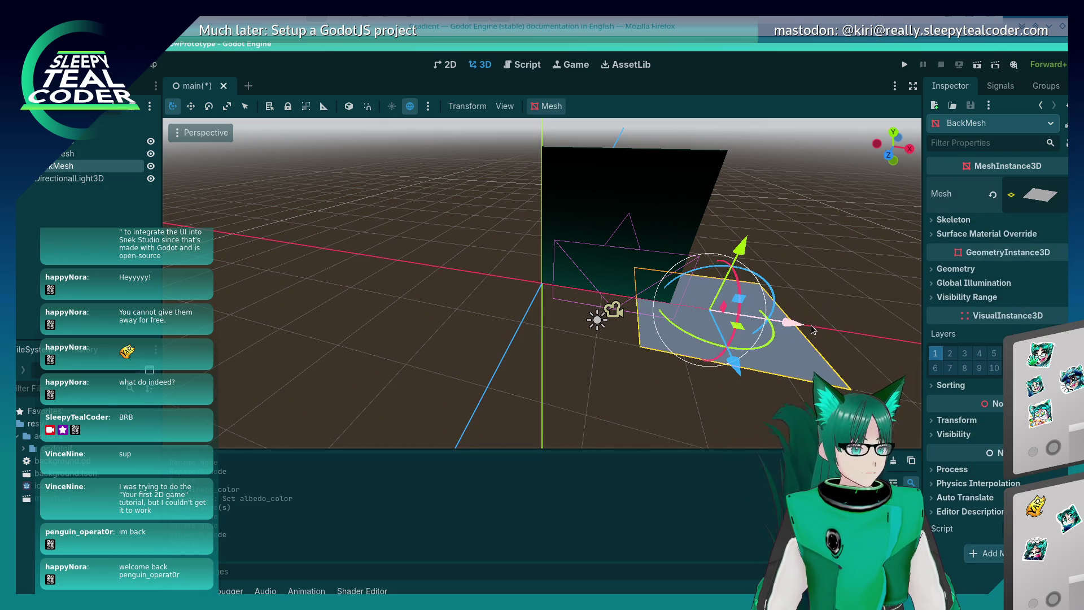
- Rotate the plane 90 degrees upright around X and move it along the blue Z axis
{"action": "mouse_move", "coordinate": [728, 291]}
{"action": "left_mouse_down"}
{"action": "mouse_move", "coordinate": [736, 336]}
{"action": "mouse_move", "coordinate": [709, 326]}
{"action": "left_mouse_up"}
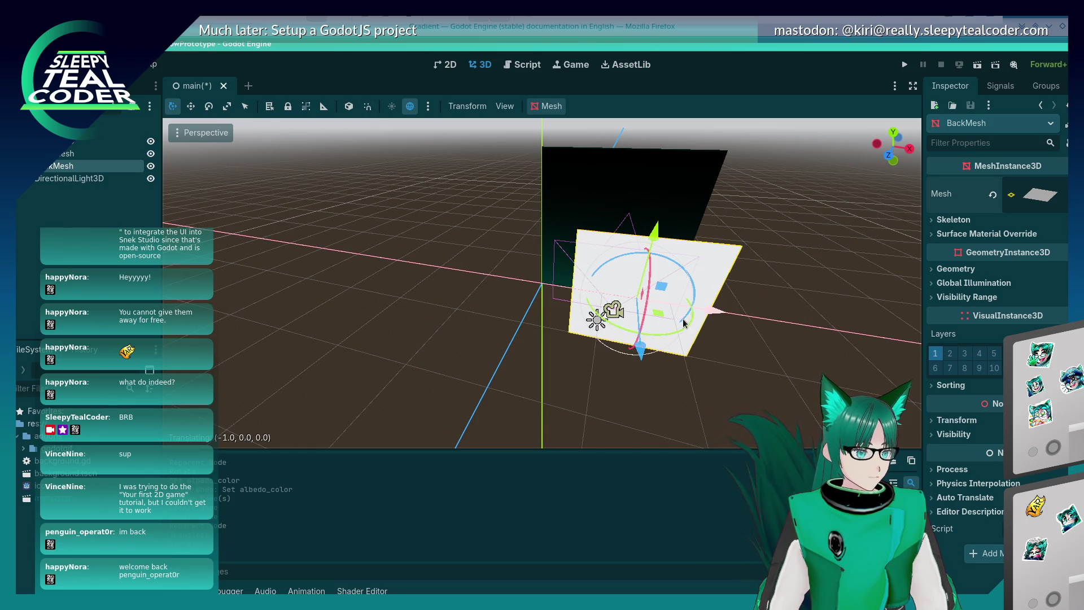
{"action": "key", "text": "ctrl+z"}
{"action": "key", "text": "ctrl+shift+z"}
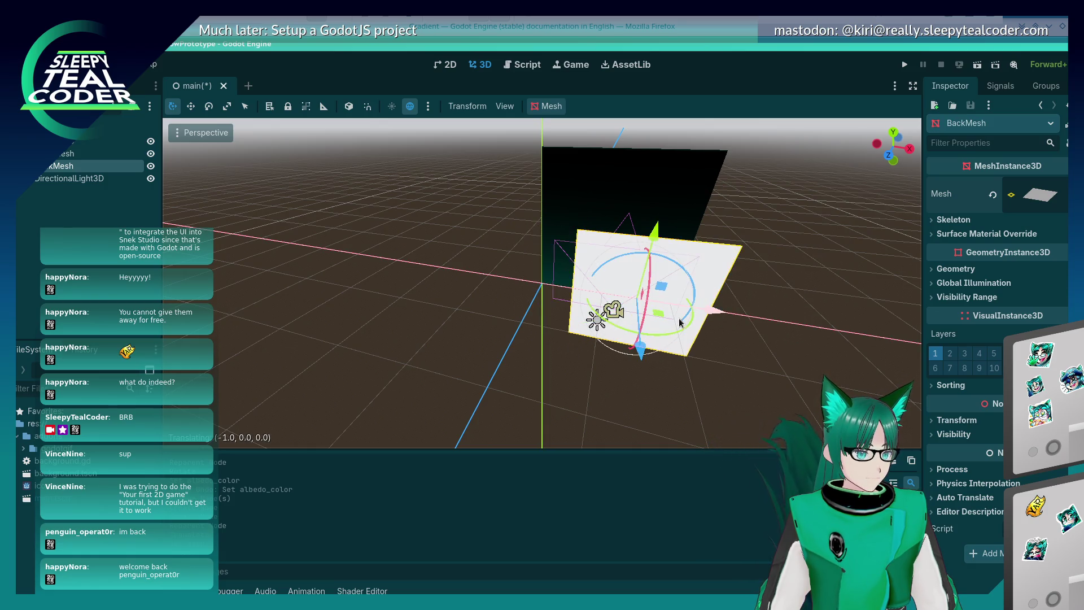
{"action": "key", "text": "ctrl+z"}
{"action": "key", "text": "ctrl+shift+z"}
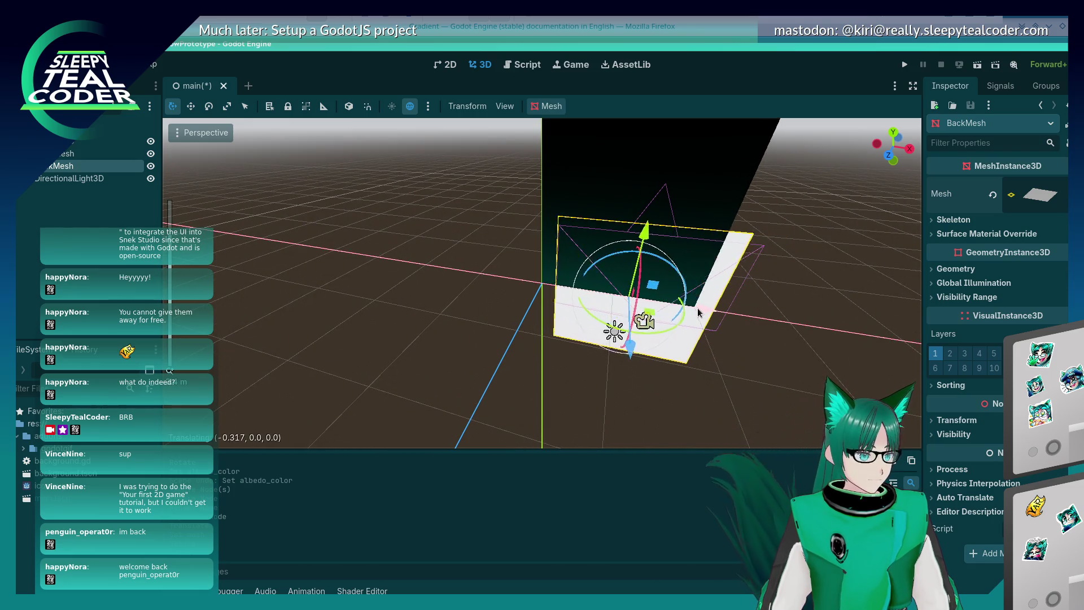
{"action": "left_click_drag", "start_coordinate": [585, 226], "coordinate": [774, 377]}
{"action": "mouse_move", "coordinate": [608, 180]}
{"action": "left_mouse_down"}
{"action": "mouse_move", "coordinate": [505, 194]}
{"action": "mouse_move", "coordinate": [440, 173]}
{"action": "left_mouse_up"}
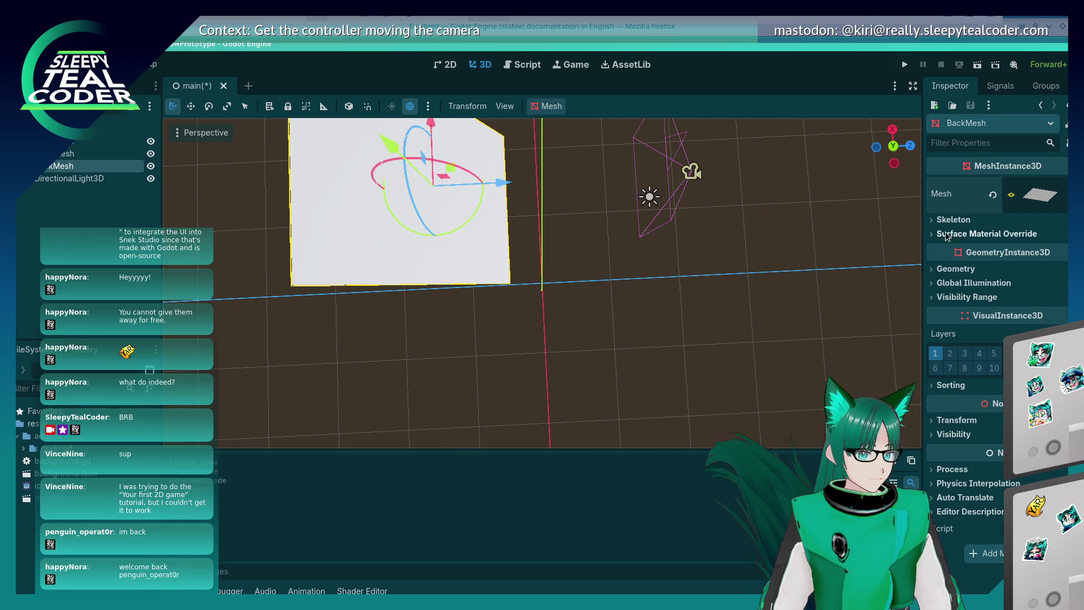
- Expand the PlaneMesh and give it a new StandardMaterial3D
{"action": "right_click", "coordinate": [1048, 199]}
{"action": "key", "text": "Escape"}
{"action": "left_click", "coordinate": [1048, 199]}
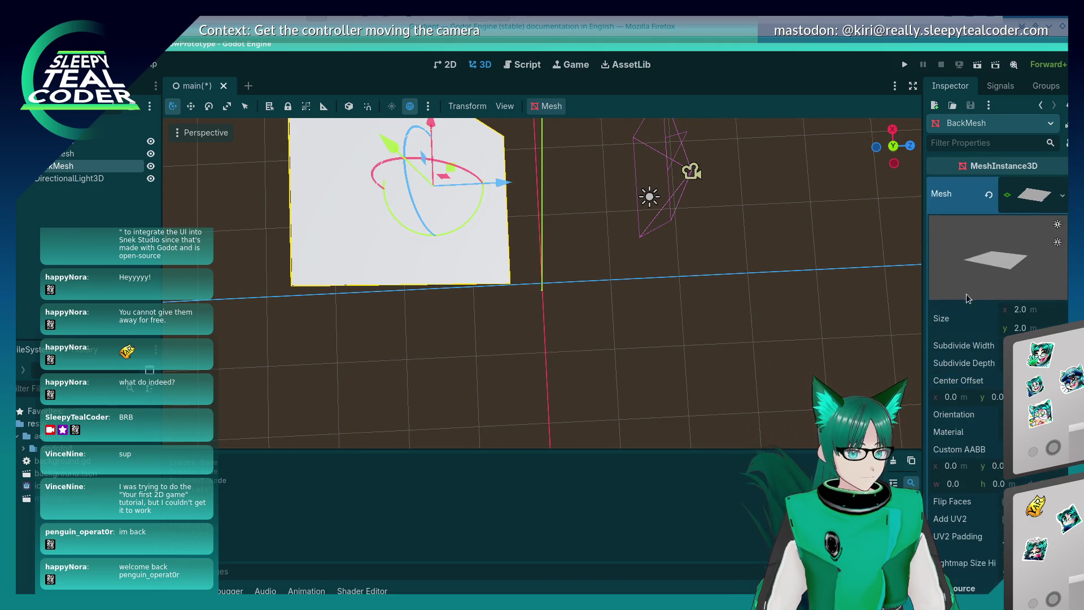
{"action": "scroll", "coordinate": [942, 499], "scroll_direction": "down", "scroll_amount": 5}
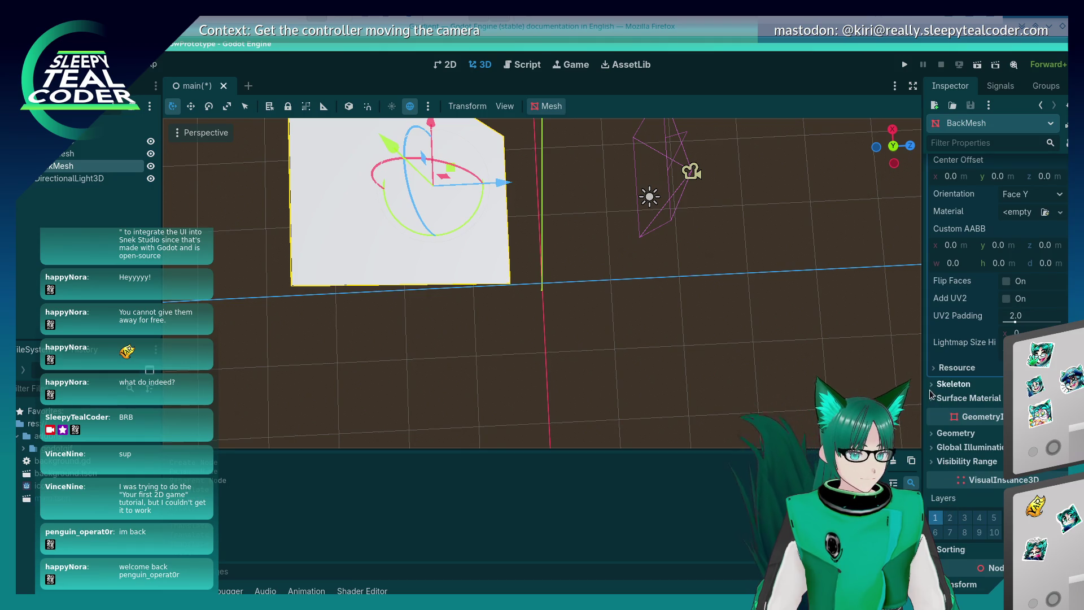
{"action": "scroll", "coordinate": [948, 361], "scroll_direction": "up", "scroll_amount": 5}
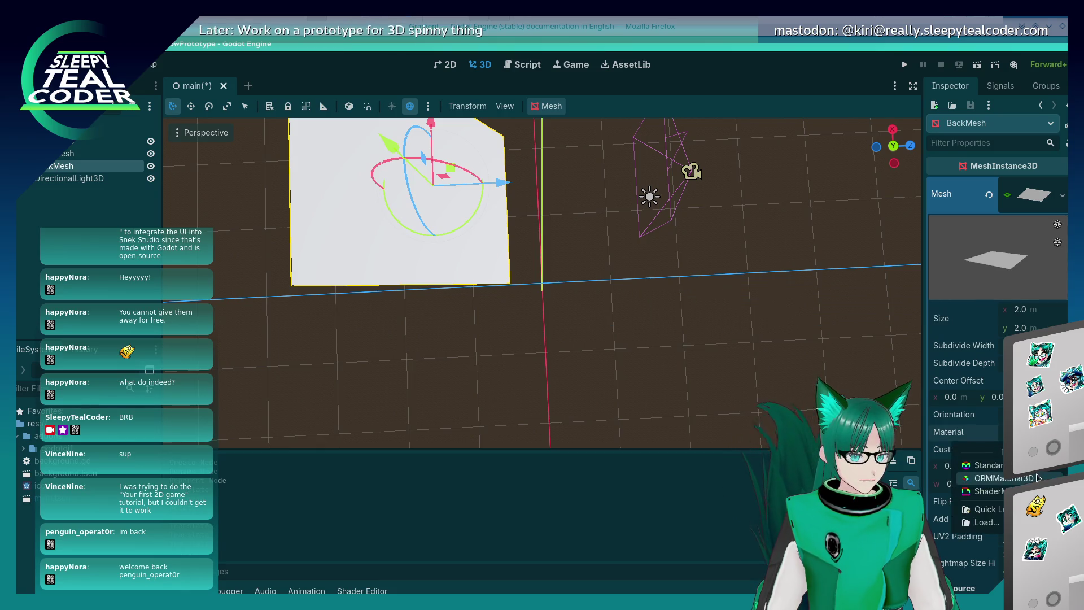
{"action": "left_click", "coordinate": [995, 463]}
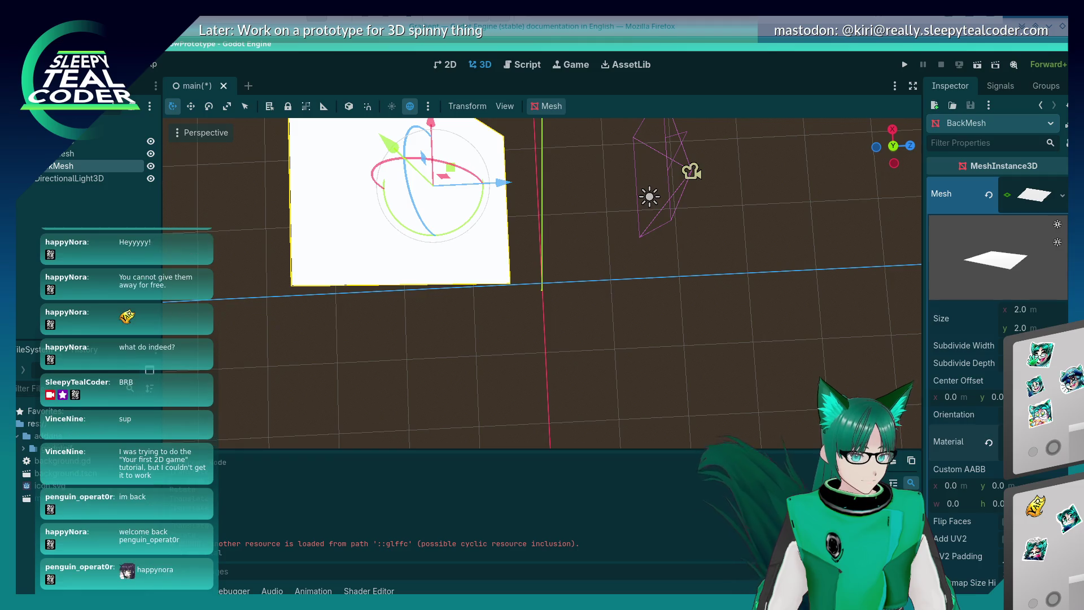
- Set the material's albedo colour to deep magenta 6c063f, then reselect BackMesh
{"action": "left_click", "coordinate": [995, 456]}
{"action": "scroll", "coordinate": [962, 462], "scroll_direction": "down", "scroll_amount": 5}
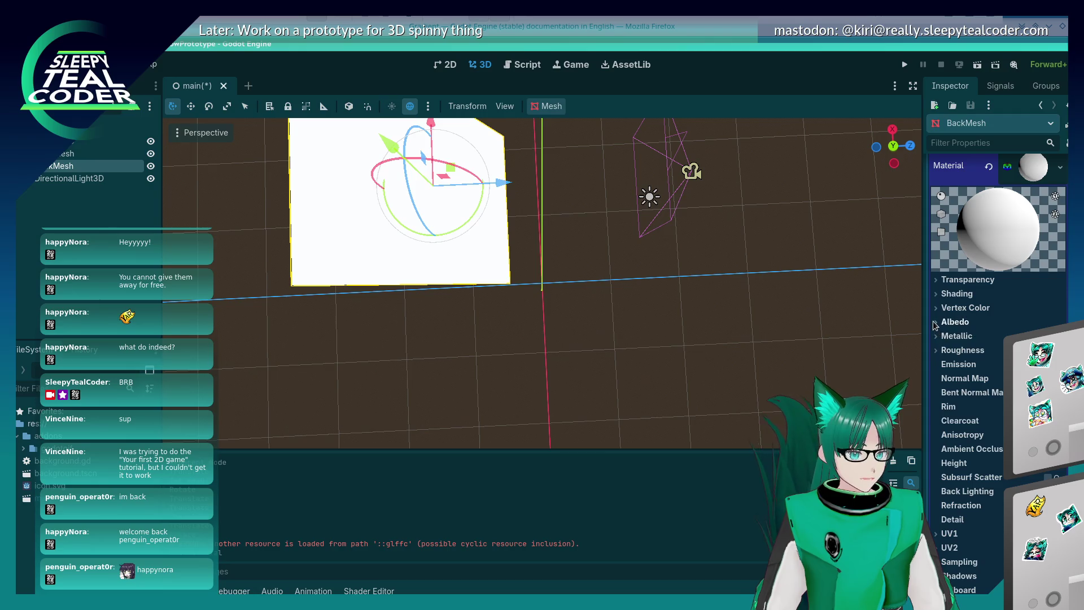
{"action": "left_click", "coordinate": [955, 322]}
{"action": "left_click", "coordinate": [1017, 336]}
{"action": "left_click_drag", "start_coordinate": [961, 226], "coordinate": [947, 222]}
{"action": "mouse_move", "coordinate": [1009, 89]}
{"action": "left_mouse_down"}
{"action": "mouse_move", "coordinate": [1052, 71]}
{"action": "mouse_move", "coordinate": [1050, 96]}
{"action": "left_mouse_up"}
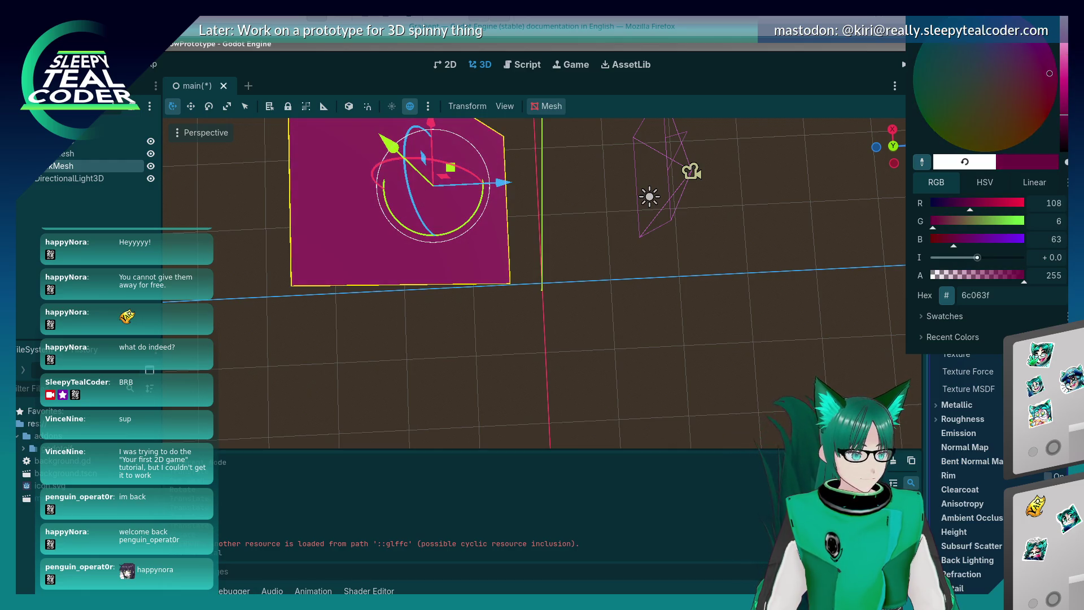
{"action": "left_click", "coordinate": [714, 333]}
{"action": "left_click", "coordinate": [717, 347]}
{"action": "left_click_drag", "start_coordinate": [717, 348], "coordinate": [552, 201]}
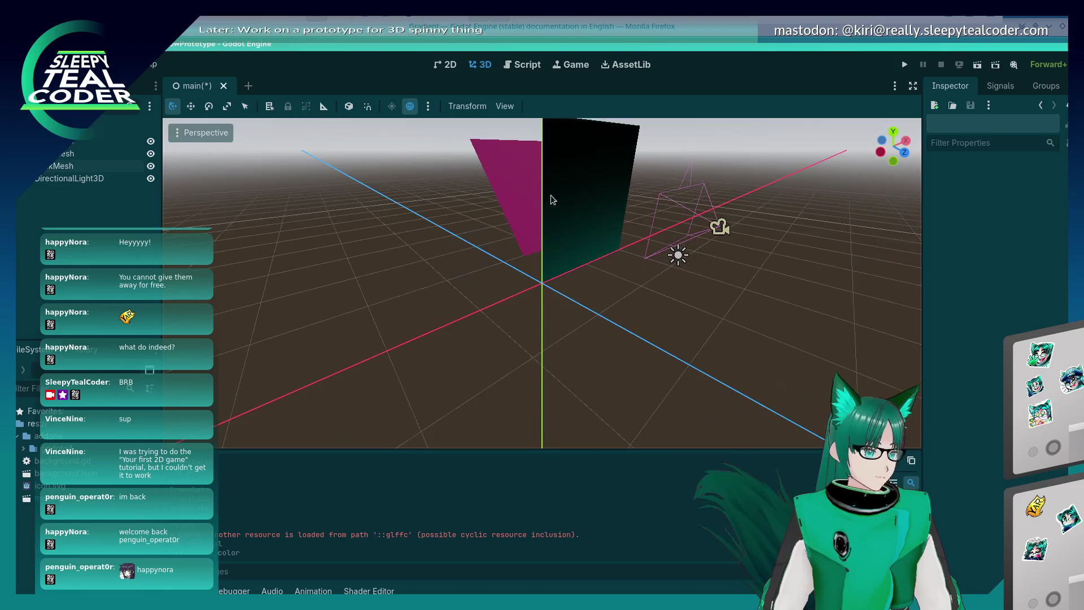
{"action": "left_click", "coordinate": [551, 201]}
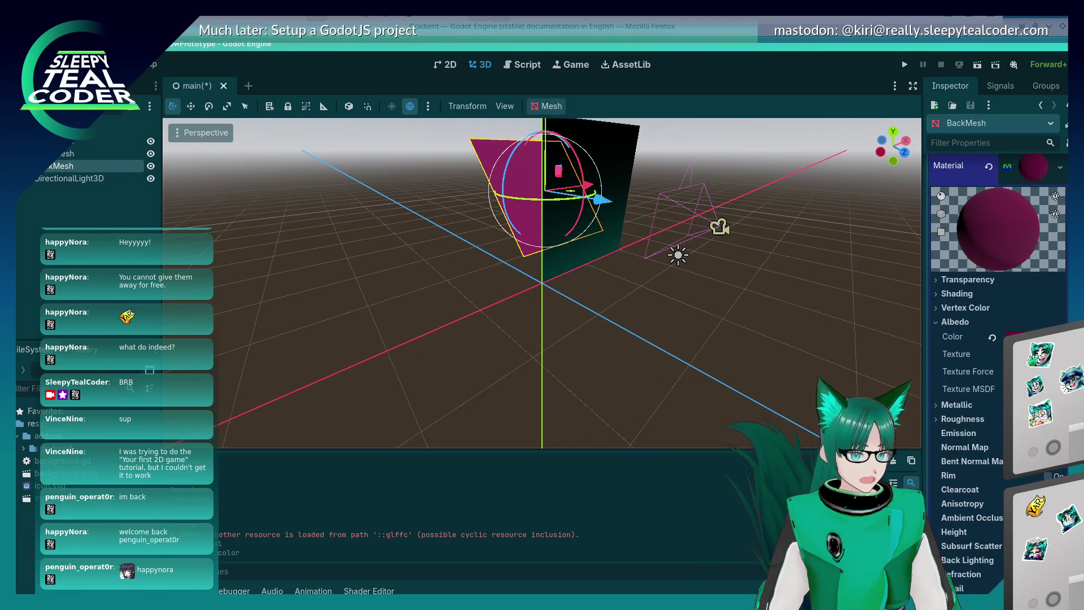
- Set the albedo texture to a new GradientTexture2D with its fill running black to white
{"action": "left_click", "coordinate": [1034, 353]}
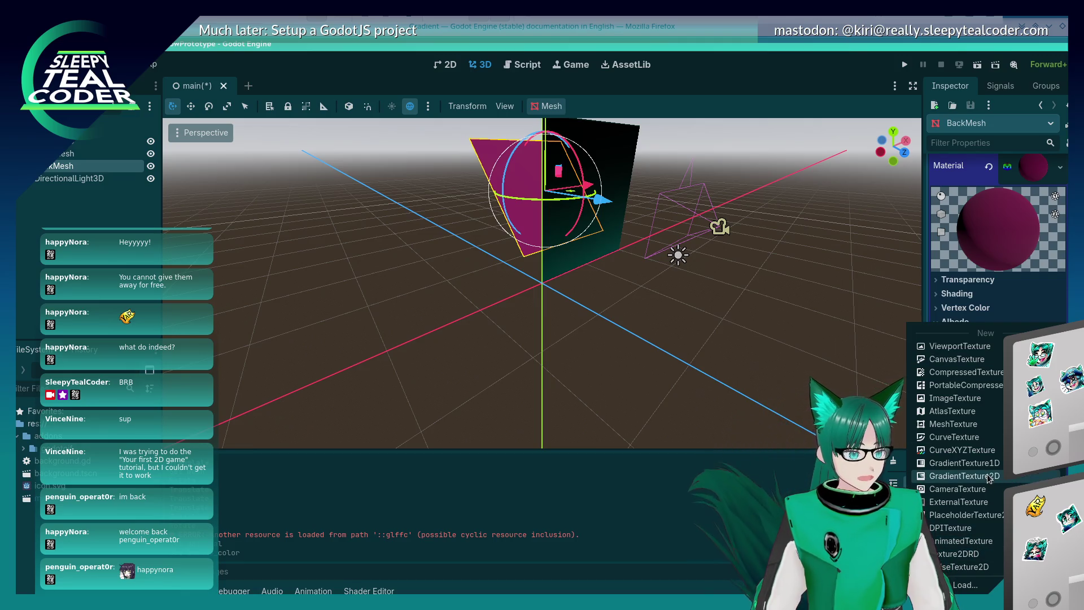
{"action": "left_click", "coordinate": [965, 462]}
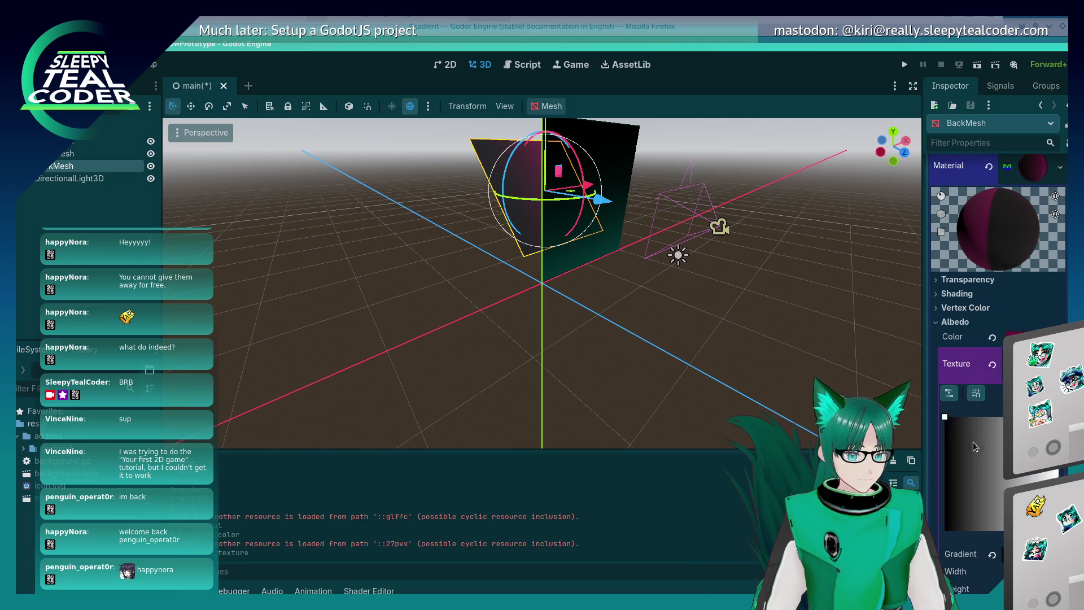
{"action": "mouse_move", "coordinate": [944, 417]}
{"action": "left_mouse_down"}
{"action": "mouse_move", "coordinate": [982, 451]}
{"action": "mouse_move", "coordinate": [994, 429]}
{"action": "mouse_move", "coordinate": [960, 440]}
{"action": "mouse_move", "coordinate": [945, 421]}
{"action": "mouse_move", "coordinate": [1000, 427]}
{"action": "mouse_move", "coordinate": [960, 440]}
{"action": "mouse_move", "coordinate": [979, 463]}
{"action": "mouse_move", "coordinate": [996, 452]}
{"action": "left_mouse_up"}
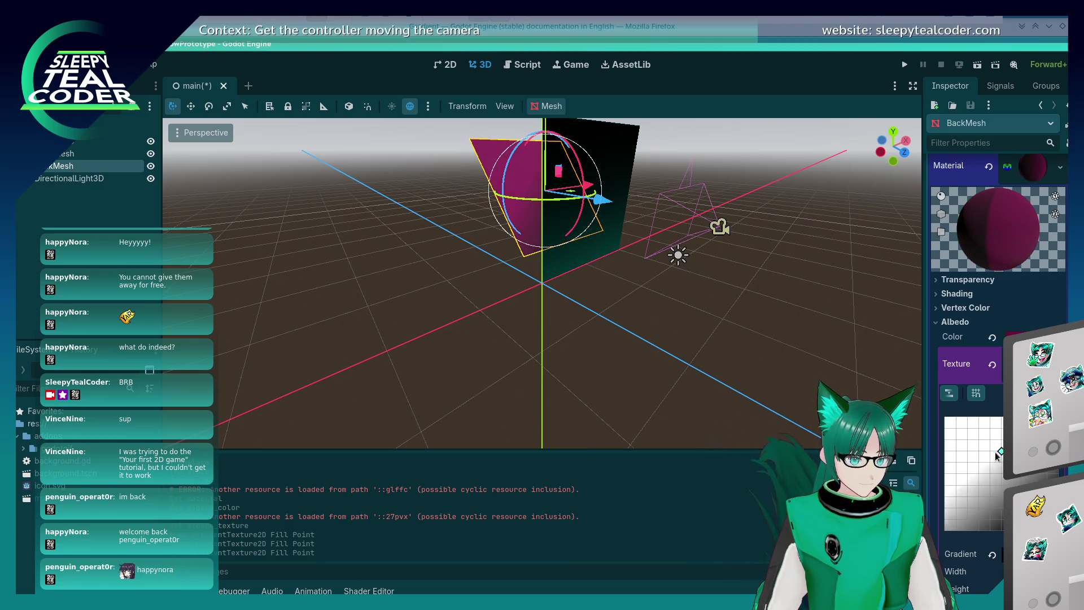
{"action": "left_click", "coordinate": [711, 312]}
{"action": "mouse_move", "coordinate": [712, 312]}
{"action": "left_mouse_down"}
{"action": "mouse_move", "coordinate": [551, 338]}
{"action": "mouse_move", "coordinate": [616, 362]}
{"action": "mouse_move", "coordinate": [355, 309]}
{"action": "mouse_move", "coordinate": [446, 339]}
{"action": "mouse_move", "coordinate": [845, 69]}
{"action": "left_mouse_up"}
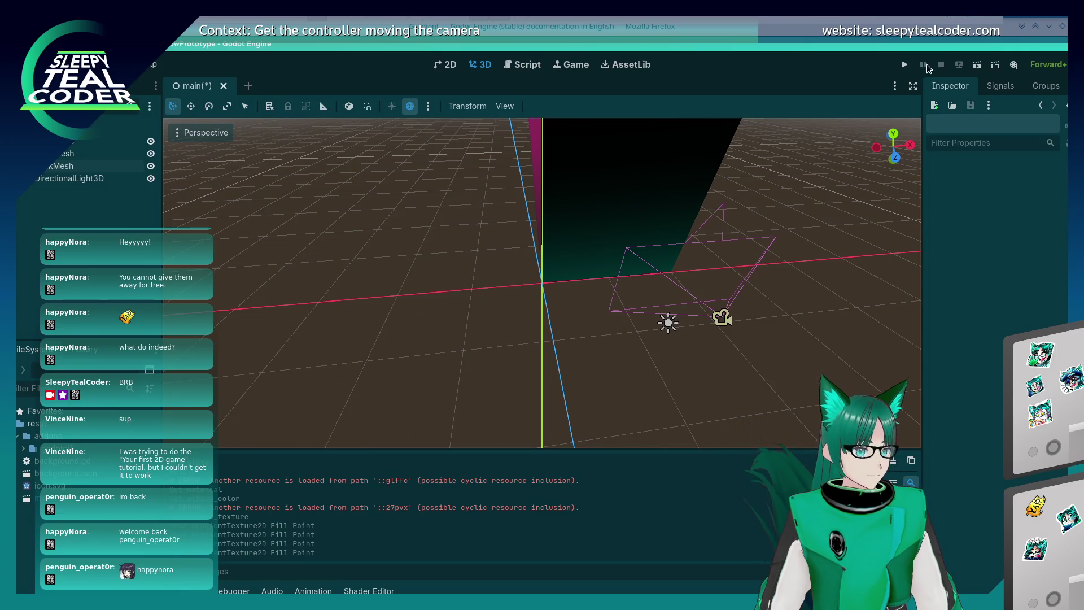
- Save and run the current scene, close the game window, then select the FrontMesh plane
{"action": "left_click", "coordinate": [975, 66]}
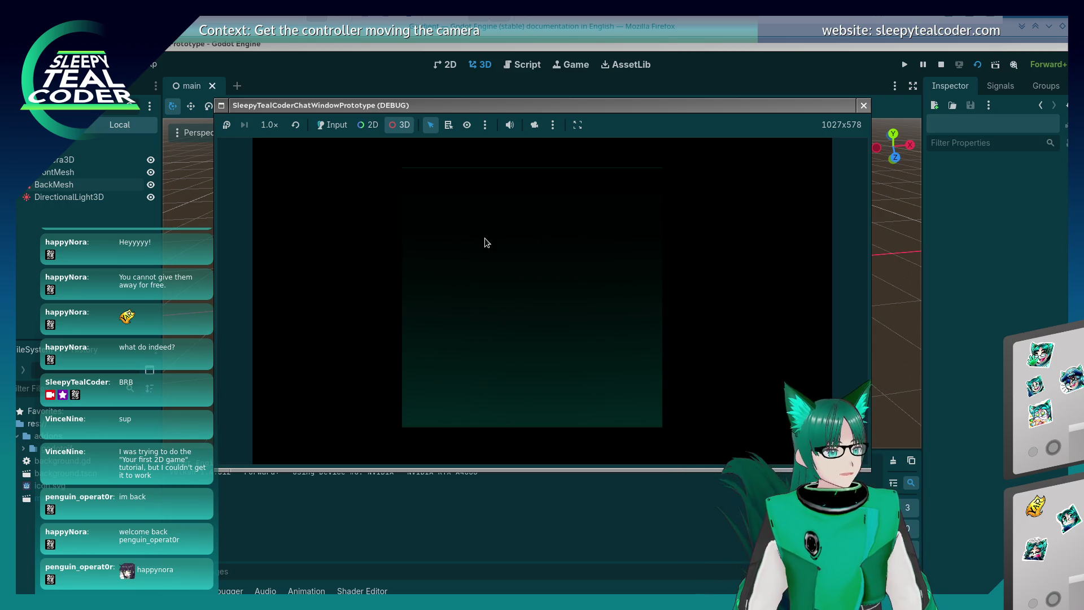
{"action": "left_click", "coordinate": [865, 106]}
{"action": "mouse_move", "coordinate": [509, 255]}
{"action": "left_mouse_down"}
{"action": "mouse_move", "coordinate": [395, 237]}
{"action": "mouse_move", "coordinate": [614, 191]}
{"action": "mouse_move", "coordinate": [712, 242]}
{"action": "mouse_move", "coordinate": [339, 259]}
{"action": "mouse_move", "coordinate": [664, 209]}
{"action": "left_mouse_up"}
{"action": "left_click", "coordinate": [664, 210]}
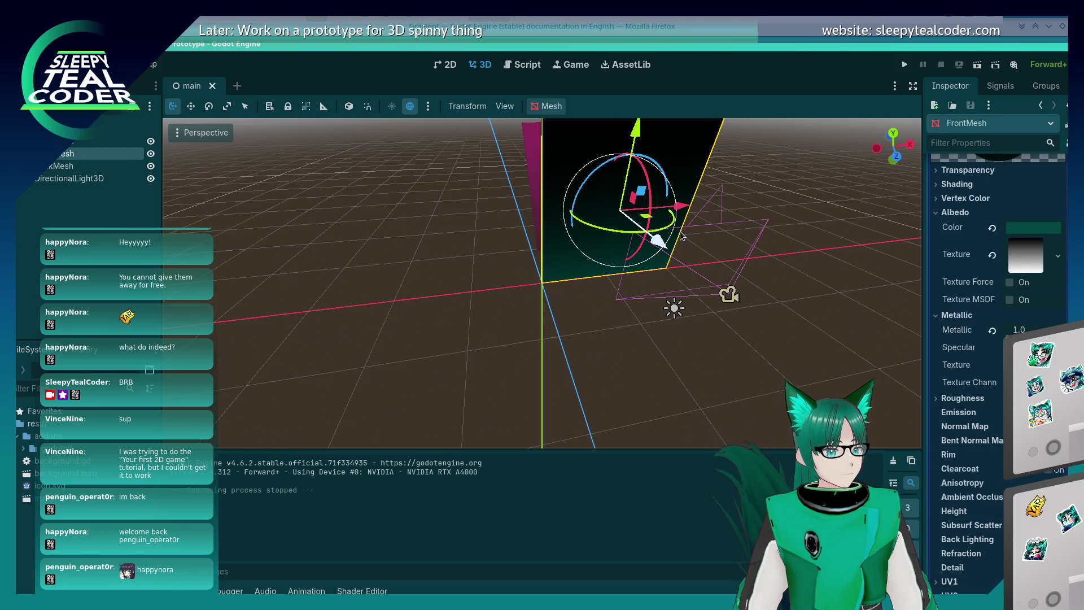
- Filter the Inspector for 'transp' and set FrontMesh's material Transparency to Alpha
{"action": "scroll", "coordinate": [957, 528], "scroll_direction": "down", "scroll_amount": 4}
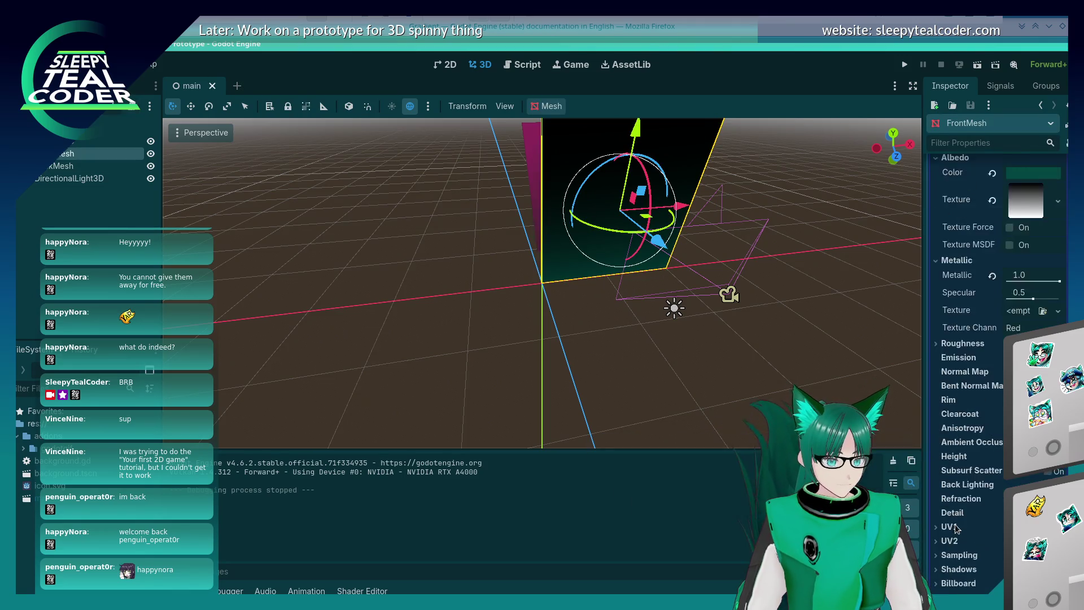
{"action": "scroll", "coordinate": [957, 528], "scroll_direction": "down", "scroll_amount": 4}
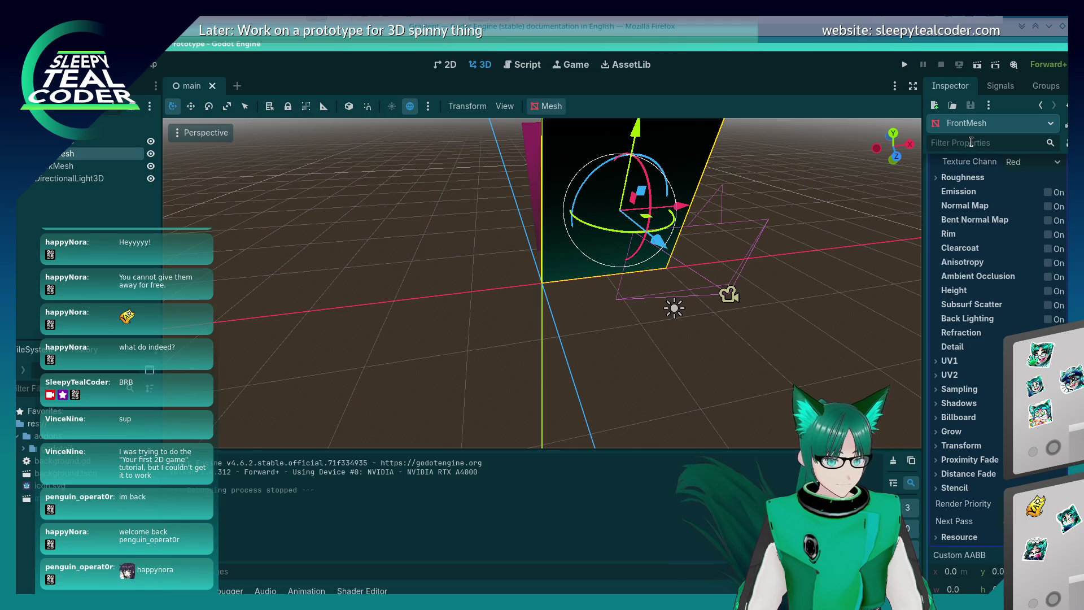
{"action": "type", "text": "transpa"}
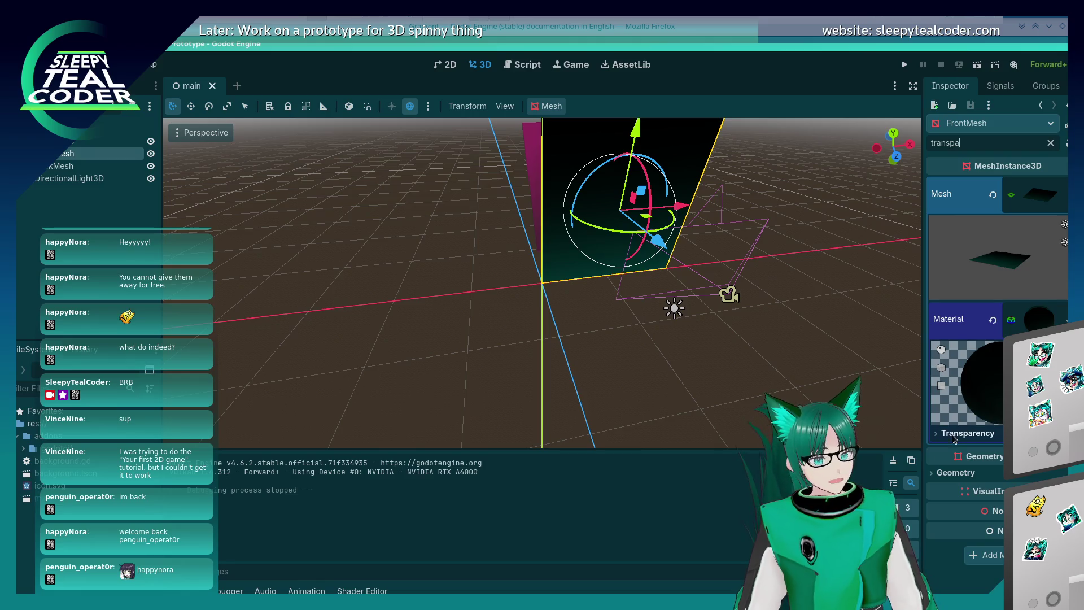
{"action": "left_click", "coordinate": [932, 437]}
{"action": "mouse_move", "coordinate": [964, 483]}
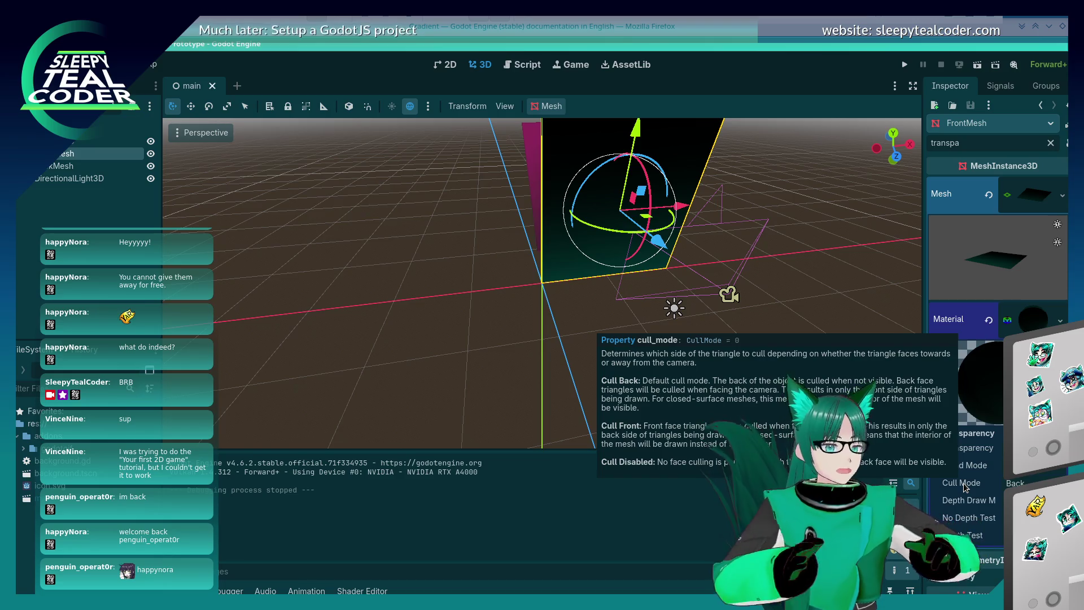
{"action": "left_click", "coordinate": [1022, 448]}
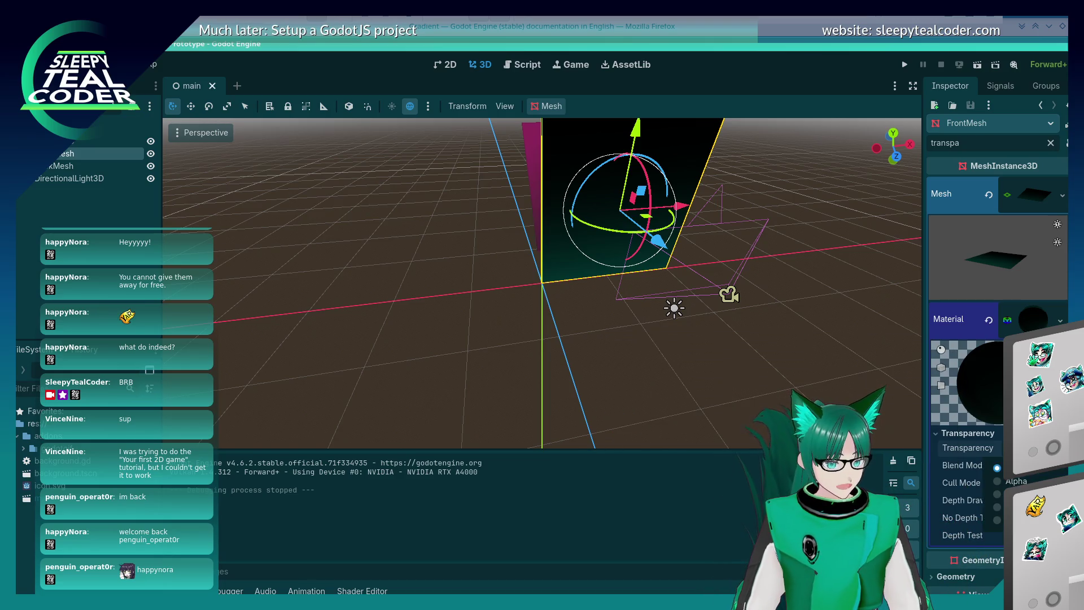
{"action": "left_click", "coordinate": [1019, 481]}
- Switch the transparency mode to Alpha Hash and orbit around to compare the result
{"action": "mouse_move", "coordinate": [491, 232]}
{"action": "left_mouse_down"}
{"action": "mouse_move", "coordinate": [471, 253]}
{"action": "mouse_move", "coordinate": [384, 190]}
{"action": "mouse_move", "coordinate": [379, 216]}
{"action": "left_mouse_up"}
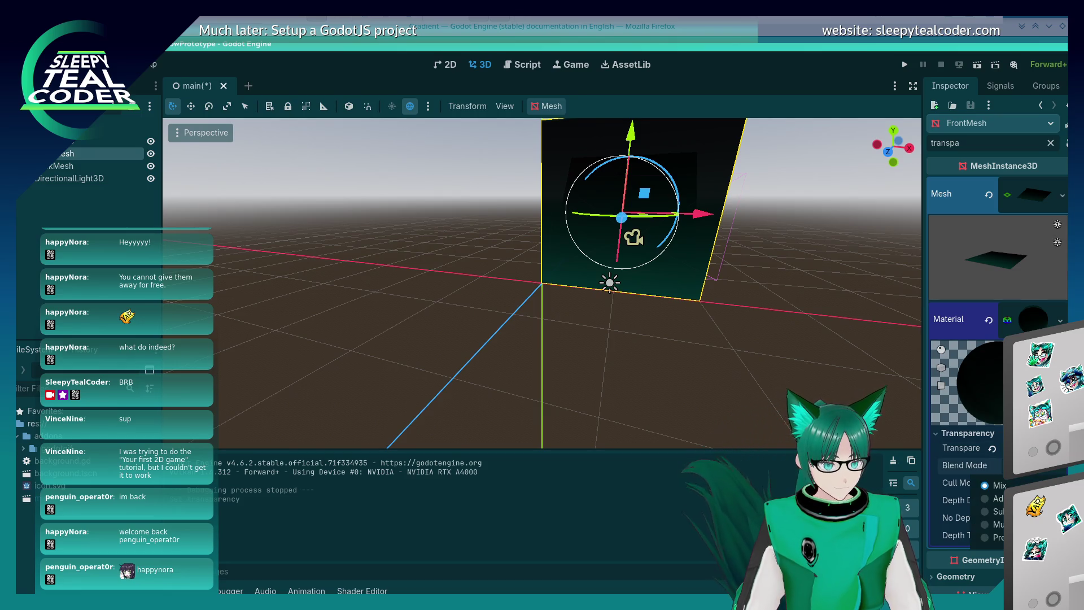
{"action": "left_click", "coordinate": [1017, 448]}
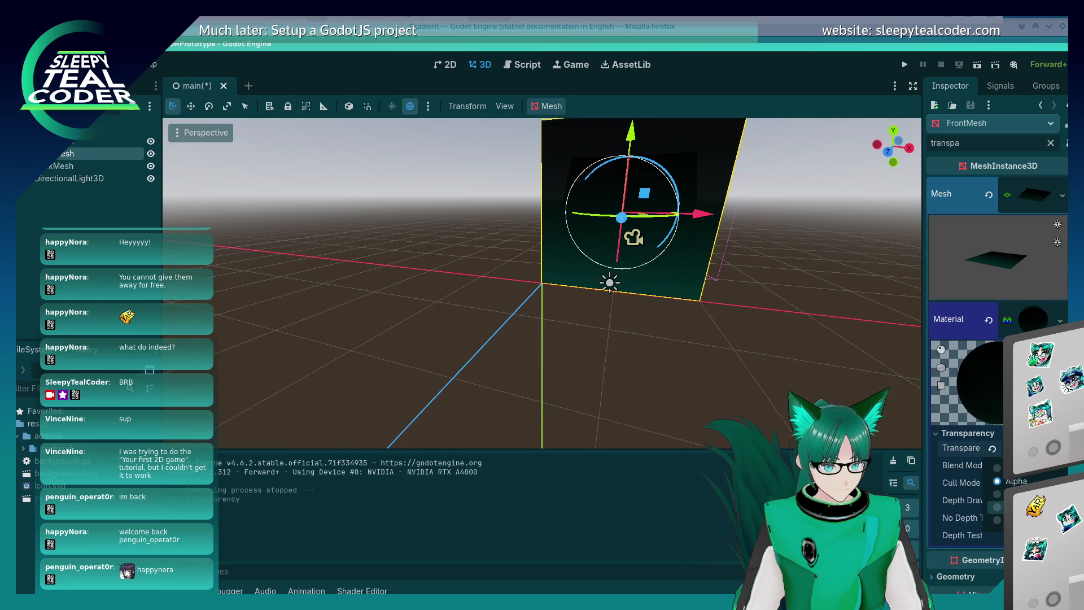
{"action": "left_click", "coordinate": [1000, 508]}
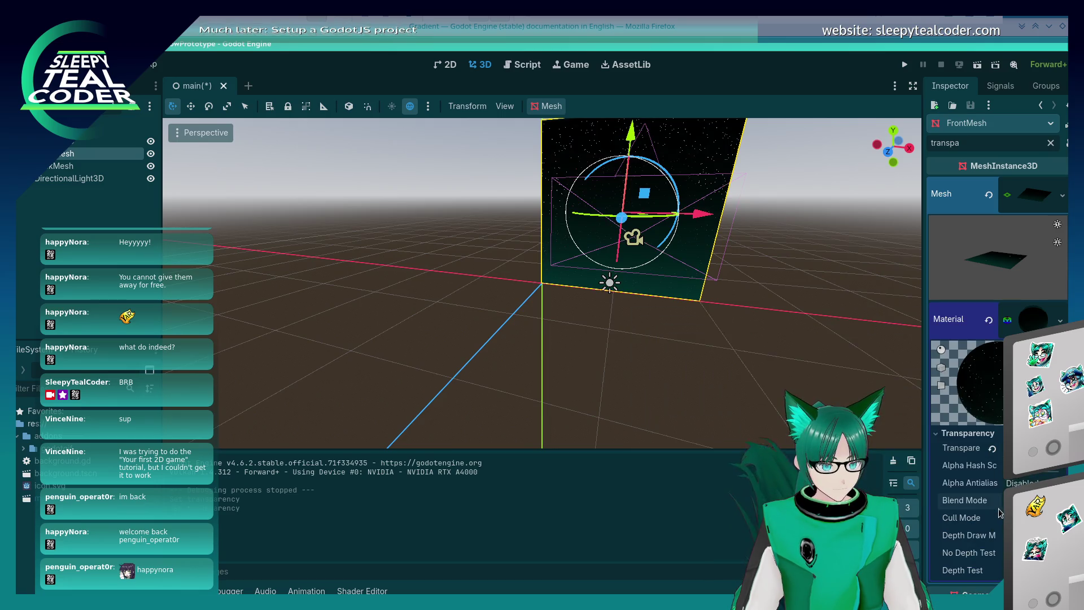
{"action": "left_click", "coordinate": [516, 368]}
{"action": "mouse_move", "coordinate": [509, 330]}
{"action": "left_mouse_down"}
{"action": "mouse_move", "coordinate": [740, 385]}
{"action": "mouse_move", "coordinate": [475, 247]}
{"action": "mouse_move", "coordinate": [513, 283]}
{"action": "mouse_move", "coordinate": [616, 191]}
{"action": "left_mouse_up"}
{"action": "mouse_move", "coordinate": [521, 205]}
{"action": "left_mouse_down"}
{"action": "mouse_move", "coordinate": [547, 228]}
{"action": "mouse_move", "coordinate": [536, 229]}
{"action": "mouse_move", "coordinate": [720, 150]}
{"action": "left_mouse_up"}
{"action": "left_click", "coordinate": [572, 183]}
{"action": "mouse_move", "coordinate": [550, 218]}
{"action": "left_mouse_down"}
{"action": "mouse_move", "coordinate": [539, 226]}
{"action": "mouse_move", "coordinate": [559, 215]}
{"action": "left_mouse_up"}
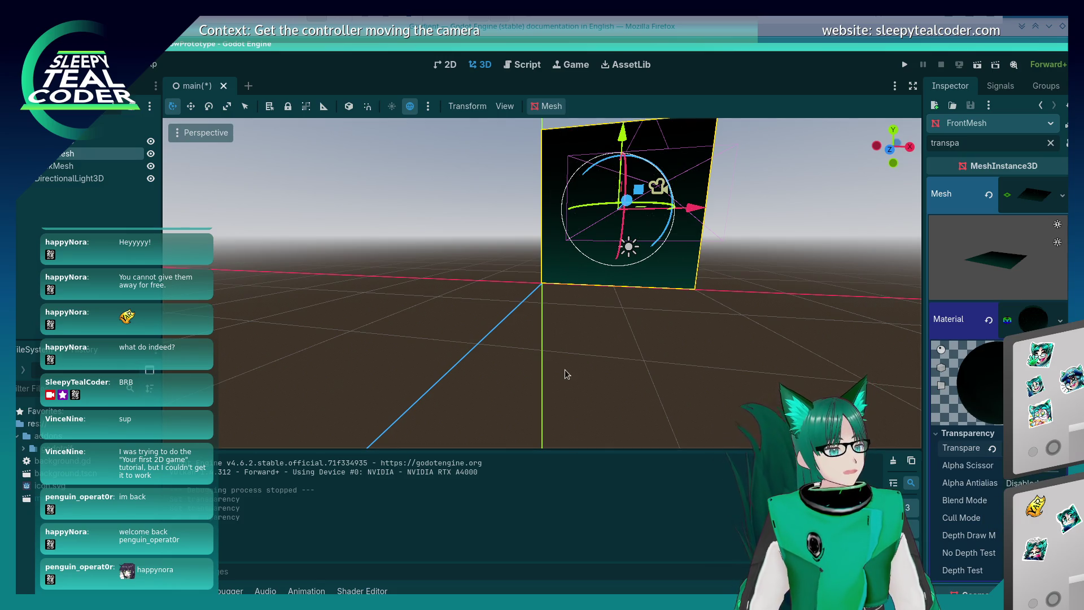
- Undo the transparency change and set the material's Blend Mode from Mix to Add
{"action": "left_click_drag", "start_coordinate": [564, 370], "coordinate": [587, 370]}
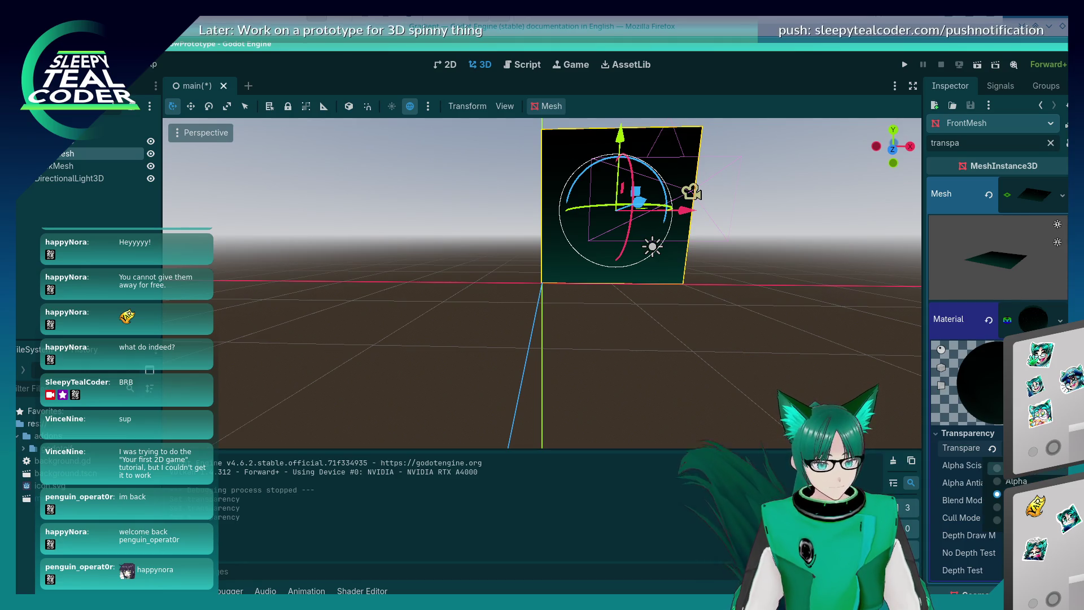
{"action": "key", "text": "ctrl+z"}
{"action": "left_click", "coordinate": [1017, 464]}
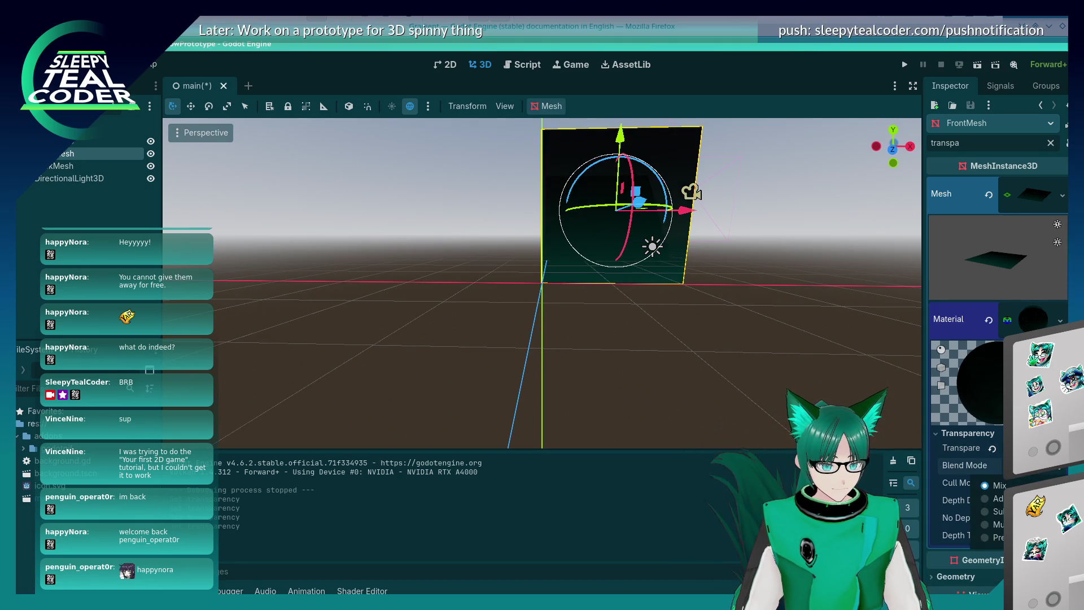
{"action": "left_click", "coordinate": [999, 499]}
{"action": "mouse_move", "coordinate": [729, 390]}
{"action": "left_mouse_down"}
{"action": "mouse_move", "coordinate": [609, 431]}
{"action": "mouse_move", "coordinate": [521, 443]}
{"action": "mouse_move", "coordinate": [693, 411]}
{"action": "mouse_move", "coordinate": [713, 426]}
{"action": "left_mouse_up"}
- Save and run the game with F5 to check the magenta plane, then close it
{"action": "key", "text": "F5"}
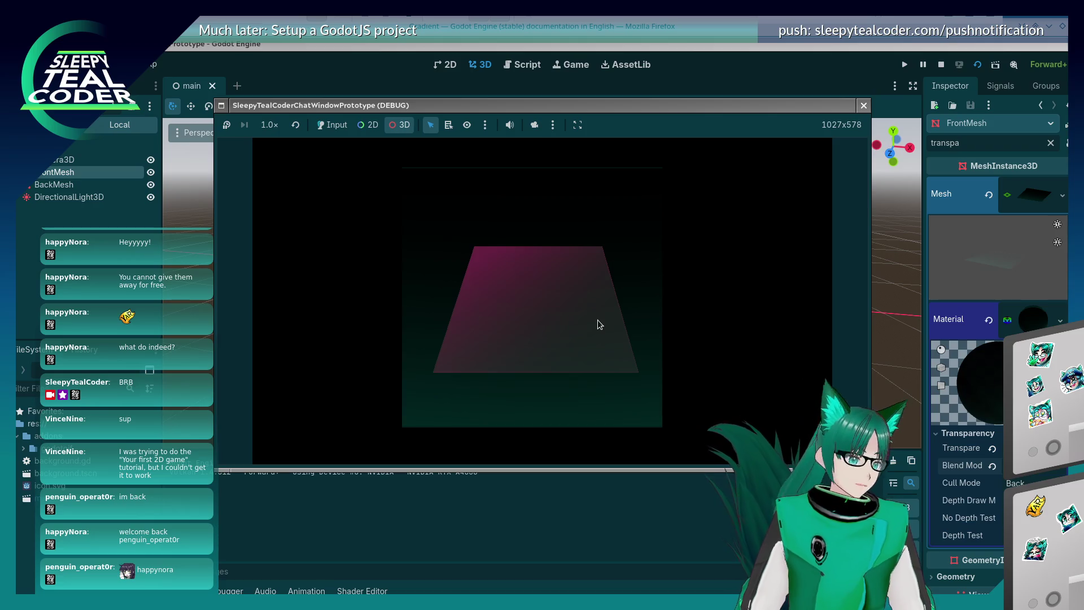
{"action": "left_click", "coordinate": [864, 106]}
{"action": "left_click_drag", "start_coordinate": [527, 330], "coordinate": [588, 380]}
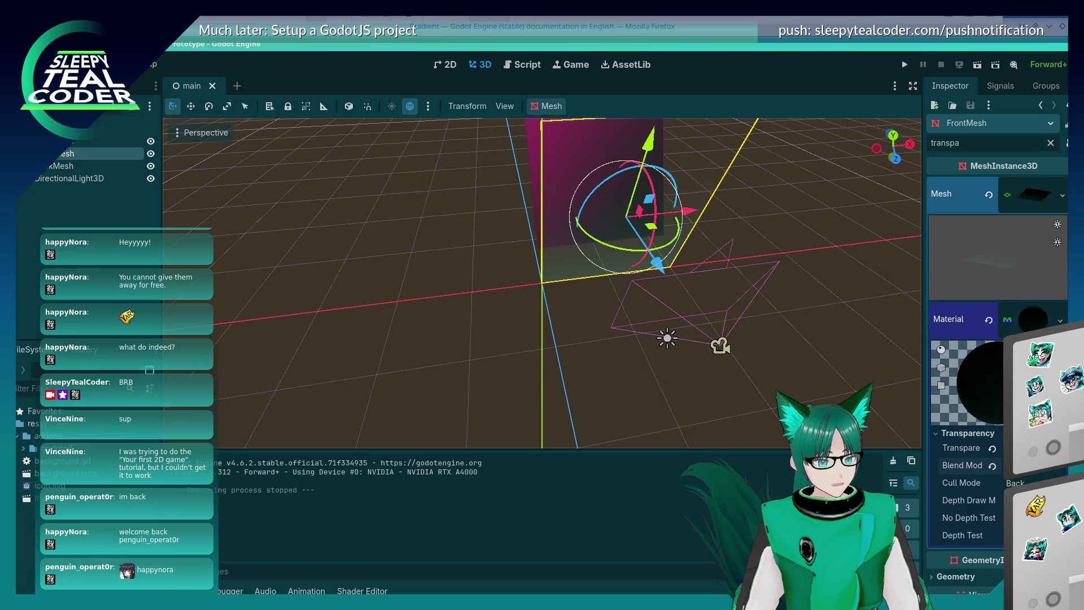
- Reselect FrontMesh and expand its Mesh and Material properties in the Inspector
{"action": "left_click", "coordinate": [540, 245]}
{"action": "left_click", "coordinate": [575, 202]}
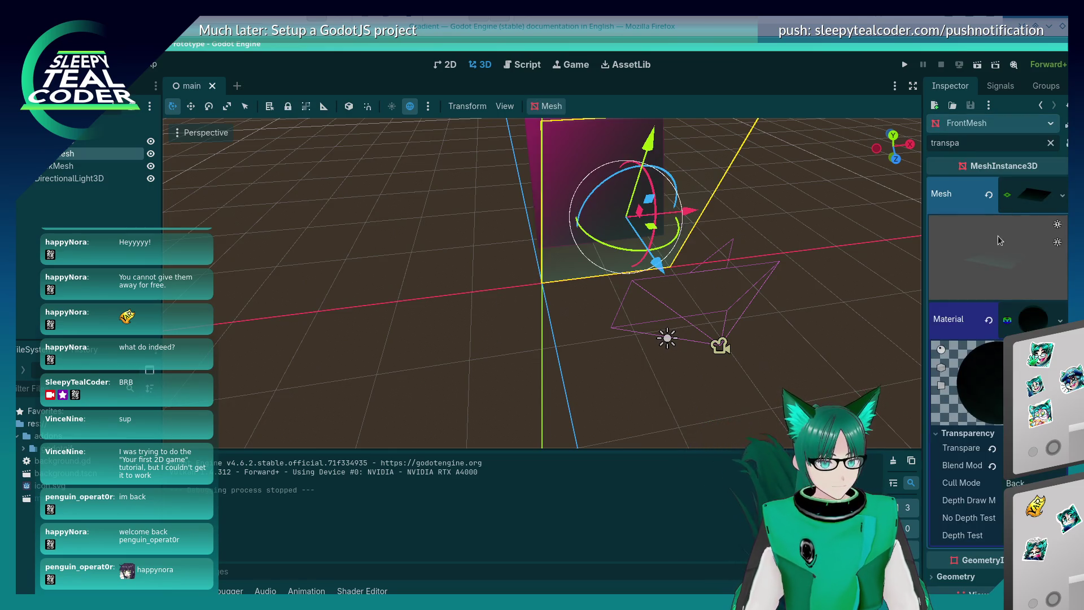
{"action": "left_click", "coordinate": [1037, 191]}
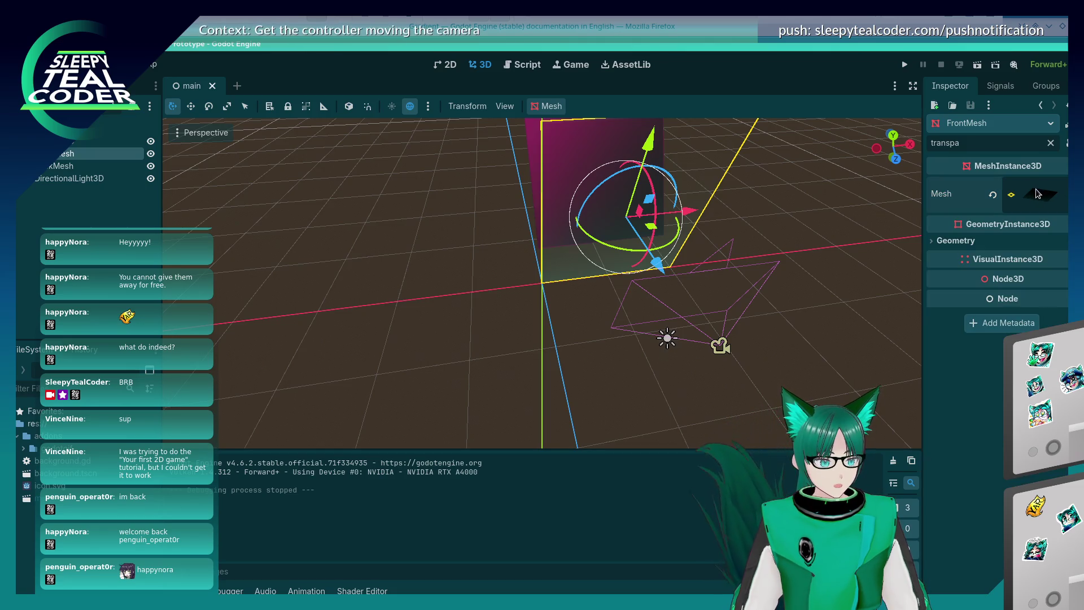
{"action": "left_click", "coordinate": [1049, 197]}
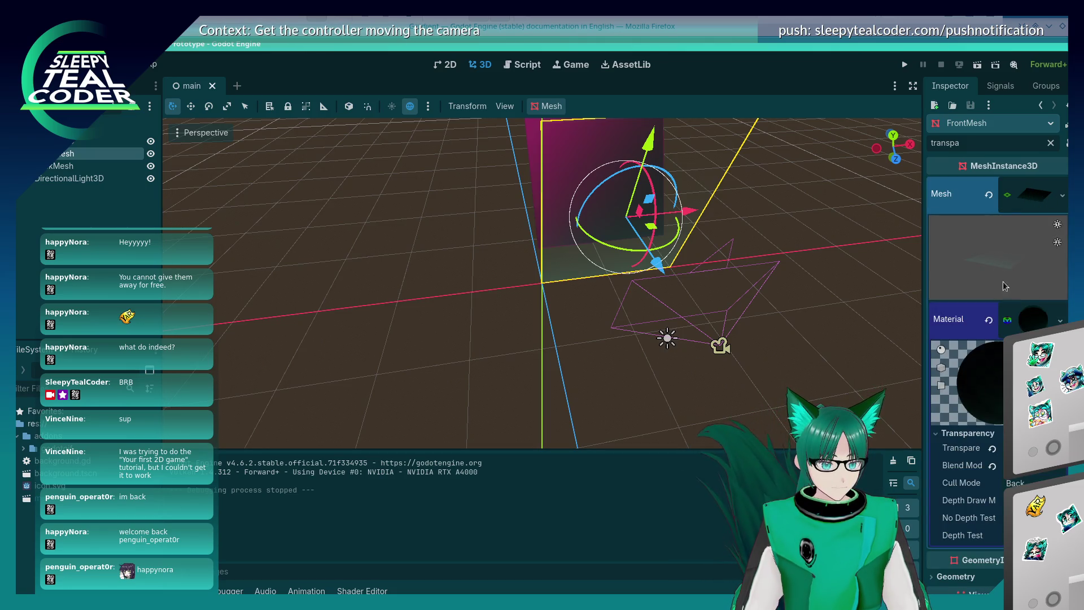
{"action": "left_click", "coordinate": [1041, 326]}
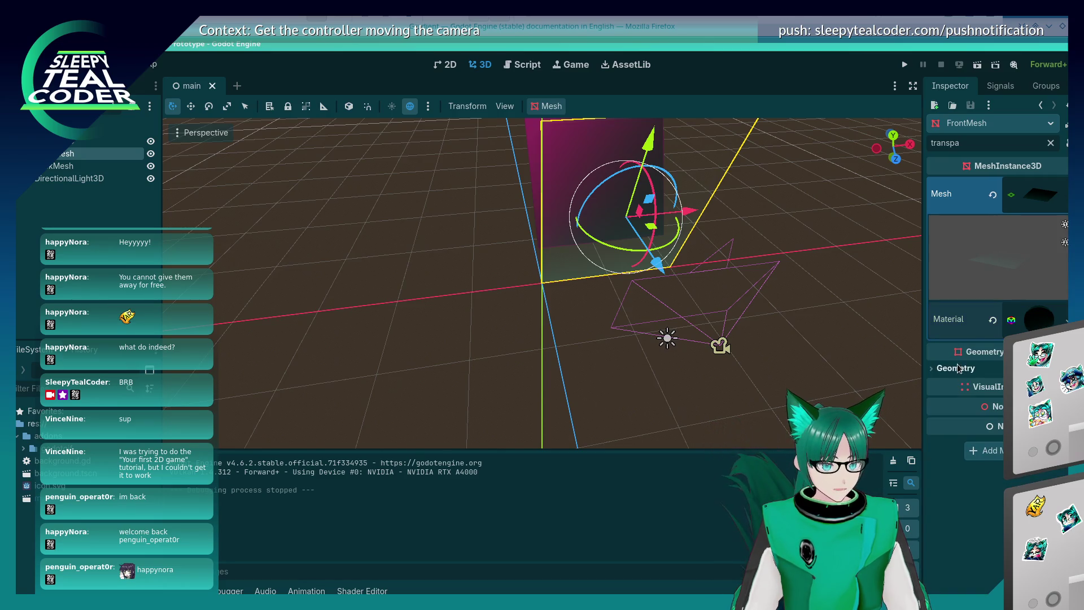
{"action": "left_click", "coordinate": [1029, 200]}
{"action": "left_click", "coordinate": [1034, 198]}
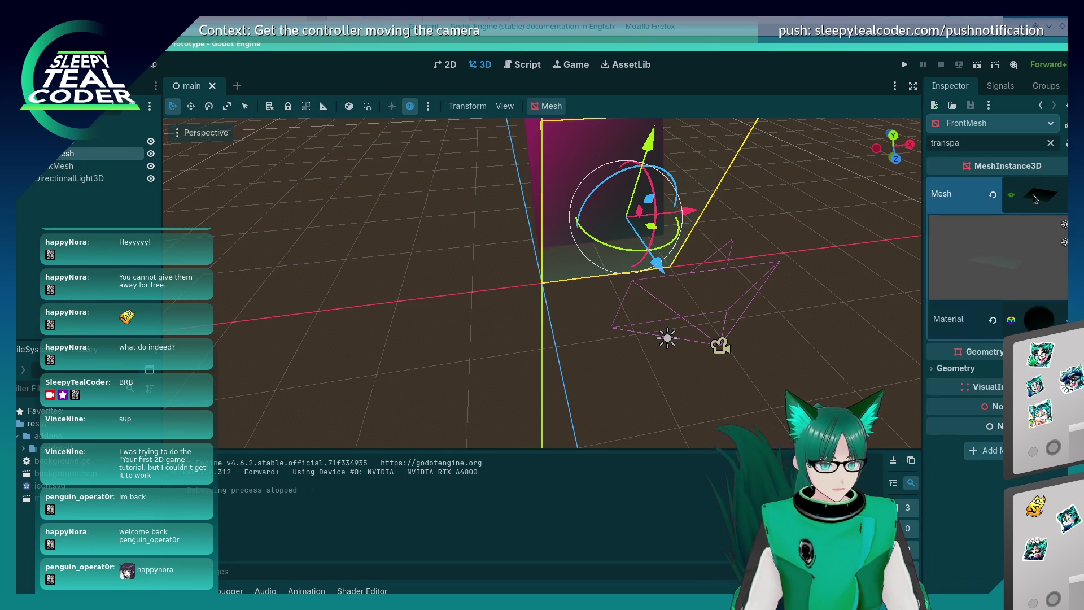
{"action": "left_click", "coordinate": [1051, 190]}
{"action": "left_click", "coordinate": [1042, 192]}
{"action": "left_click", "coordinate": [1047, 310]}
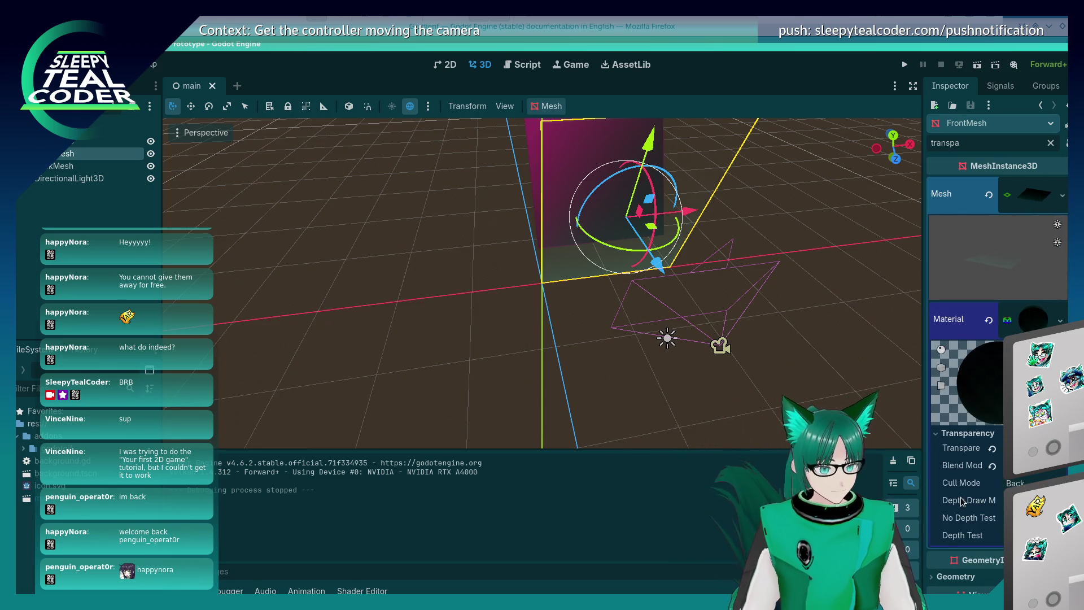
- Clear the property filter and open the Albedo colour picker, showing 004640fd
{"action": "scroll", "coordinate": [960, 497], "scroll_direction": "down", "scroll_amount": 2}
{"action": "key", "text": "BackSpace"}
{"action": "key", "text": "BackSpace"}
{"action": "key", "text": "BackSpace"}
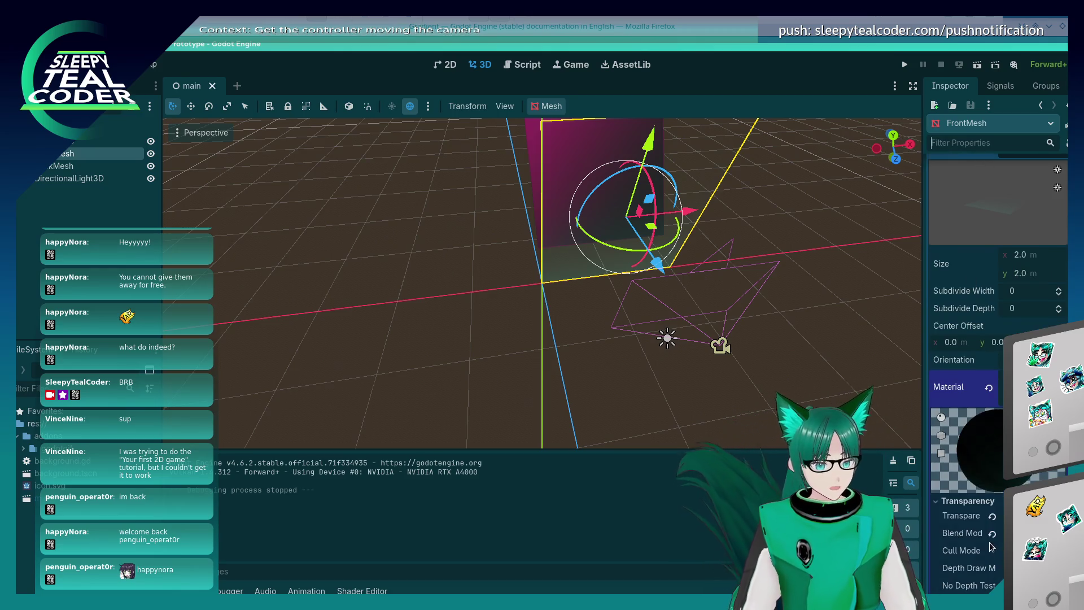
{"action": "scroll", "coordinate": [956, 527], "scroll_direction": "down", "scroll_amount": 6}
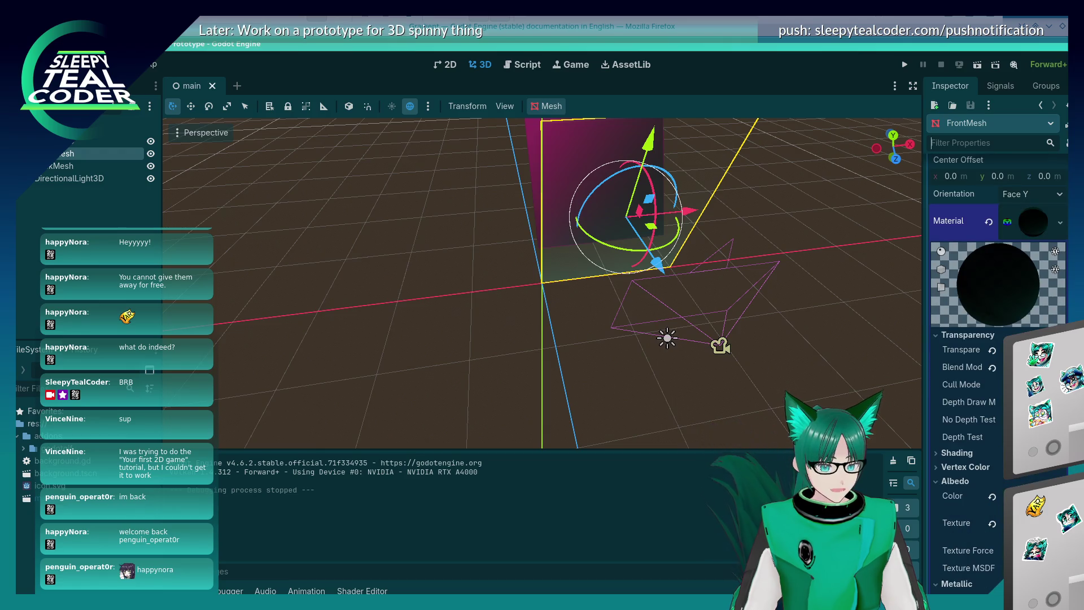
{"action": "left_click", "coordinate": [1028, 496]}
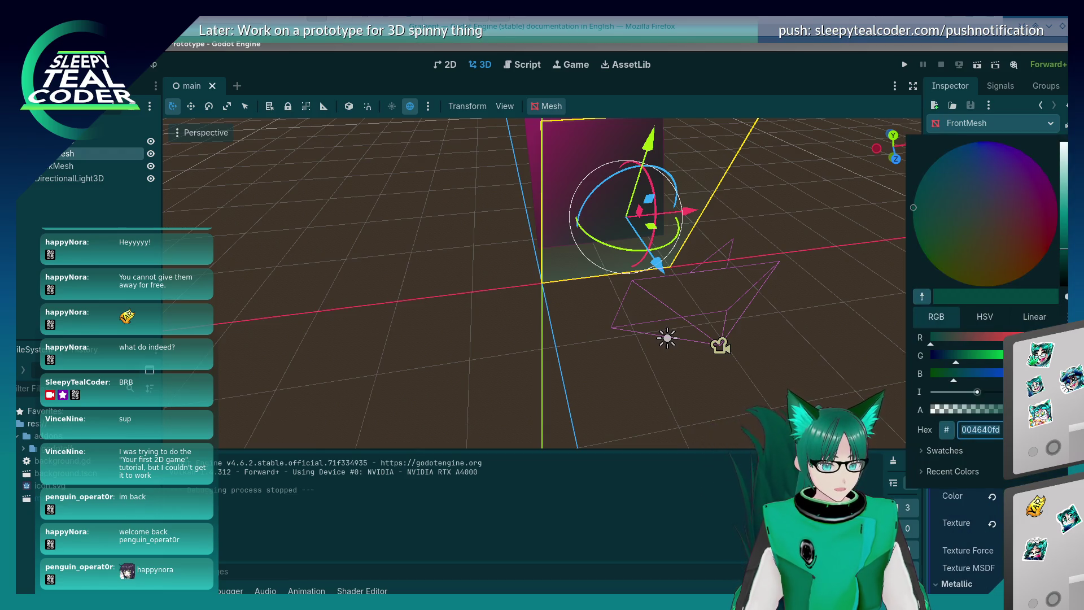
- Toggle the material's No Depth Test option on and back off
{"action": "mouse_move", "coordinate": [711, 346]}
{"action": "left_mouse_down"}
{"action": "mouse_move", "coordinate": [652, 352]}
{"action": "mouse_move", "coordinate": [749, 284]}
{"action": "mouse_move", "coordinate": [750, 353]}
{"action": "mouse_move", "coordinate": [673, 378]}
{"action": "mouse_move", "coordinate": [640, 332]}
{"action": "mouse_move", "coordinate": [663, 337]}
{"action": "mouse_move", "coordinate": [673, 324]}
{"action": "mouse_move", "coordinate": [649, 353]}
{"action": "left_mouse_up"}
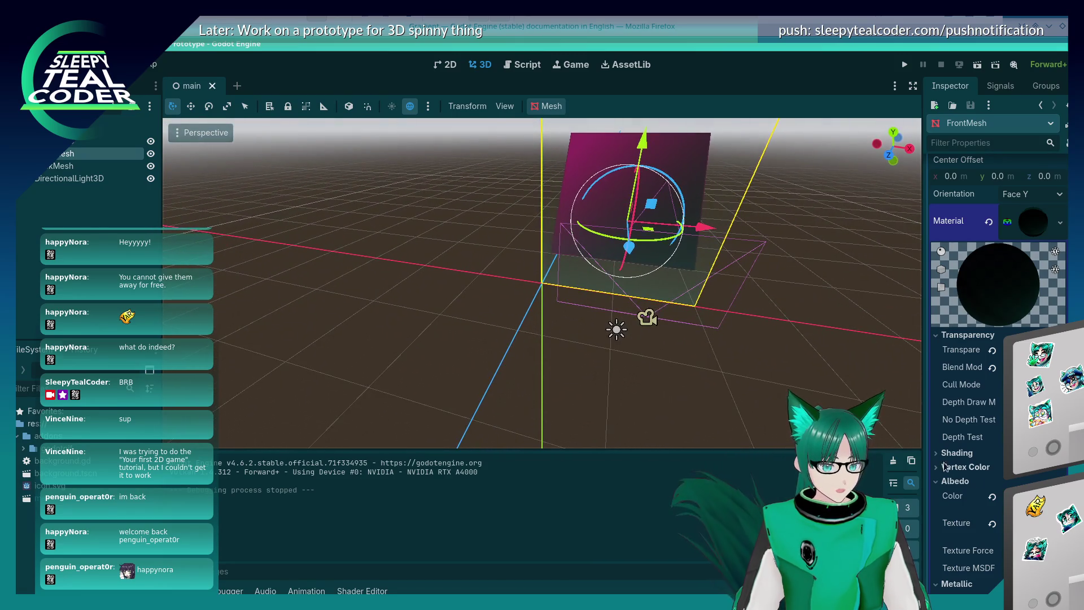
{"action": "scroll", "coordinate": [932, 533], "scroll_direction": "down", "scroll_amount": 1}
{"action": "scroll", "coordinate": [932, 534], "scroll_direction": "down", "scroll_amount": 20}
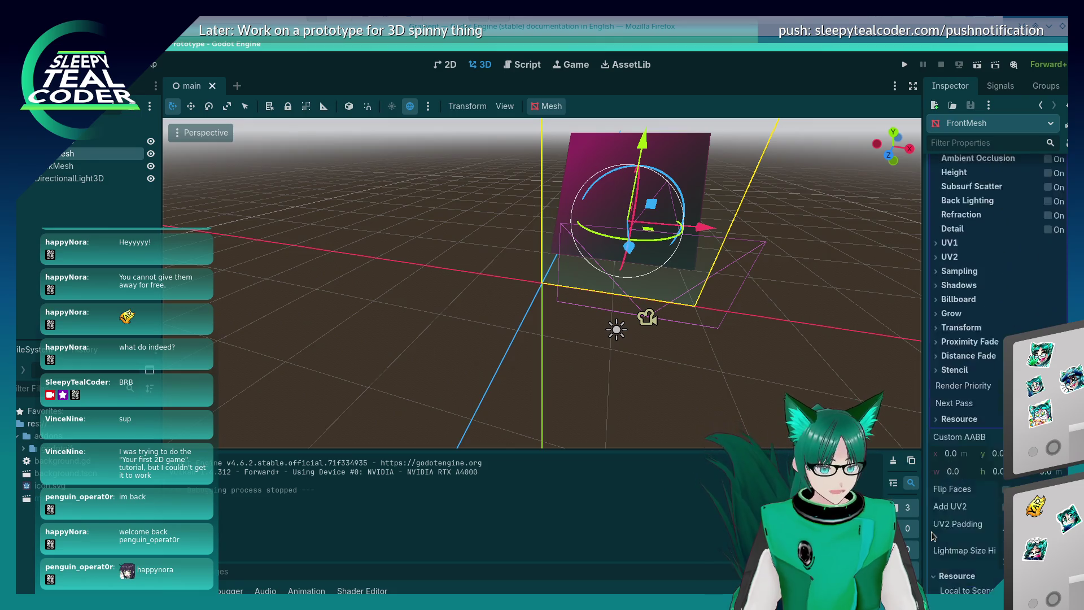
{"action": "scroll", "coordinate": [931, 534], "scroll_direction": "up", "scroll_amount": 15}
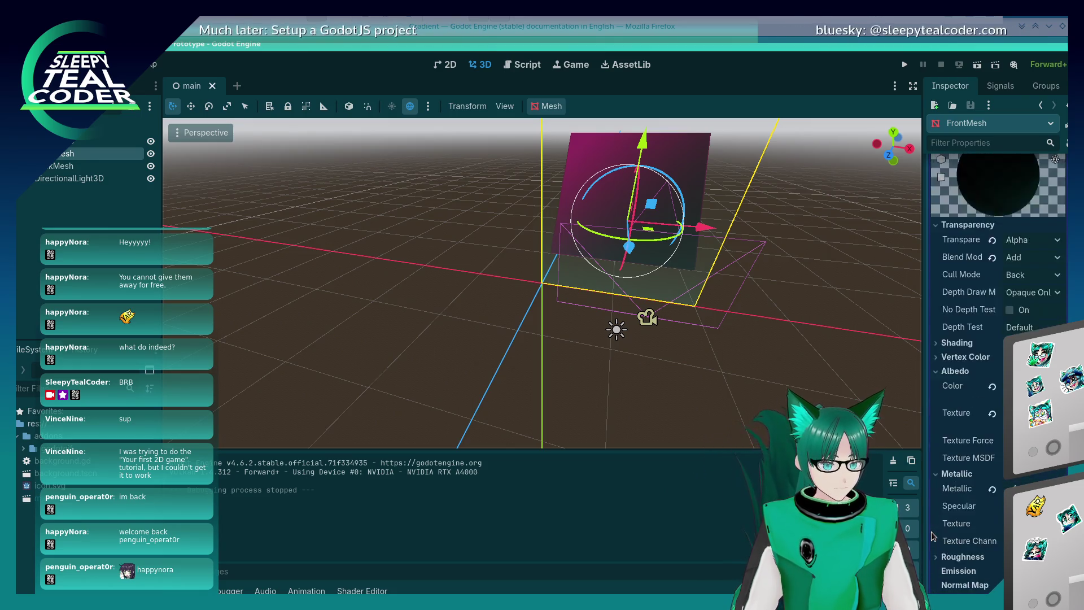
{"action": "scroll", "coordinate": [938, 517], "scroll_direction": "down", "scroll_amount": 5}
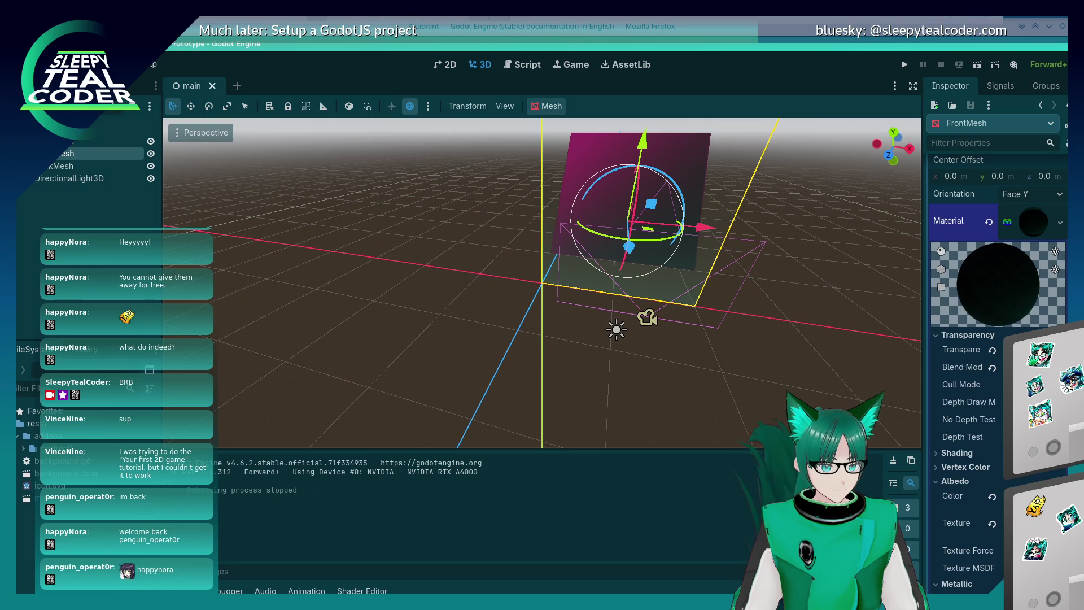
{"action": "left_click", "coordinate": [1028, 419]}
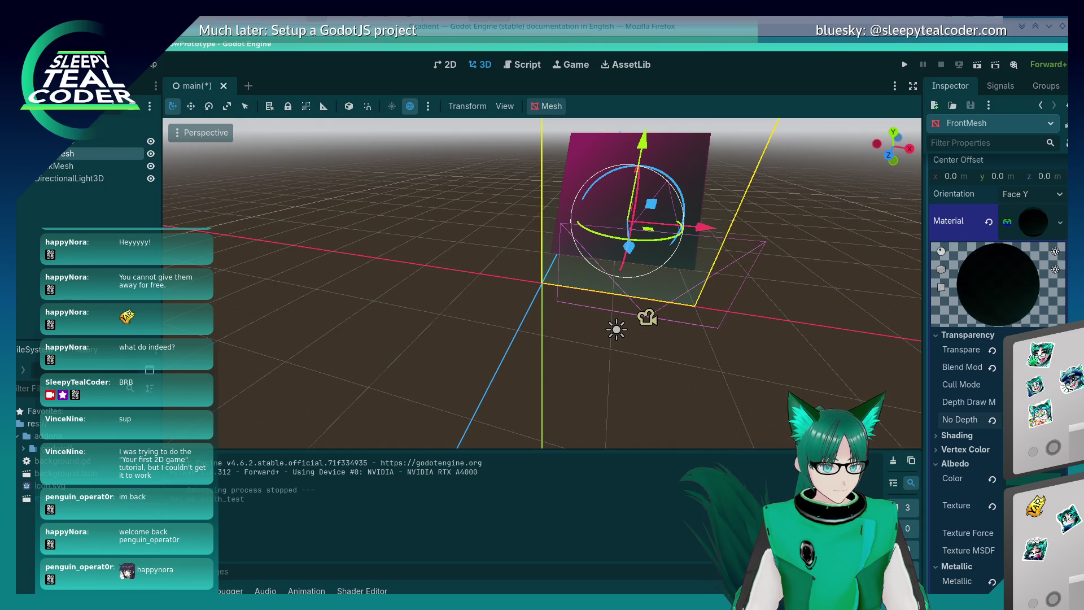
{"action": "left_click", "coordinate": [1028, 420]}
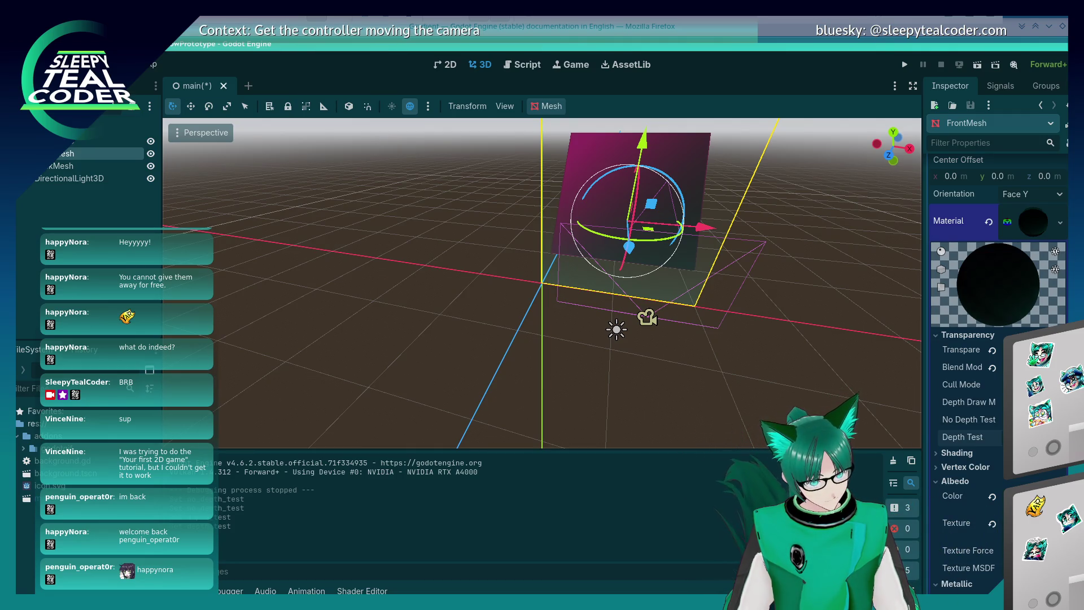
- Toggle Texture Force sRGB, reselect FrontMesh and orbit around the plane
{"action": "left_click", "coordinate": [968, 551]}
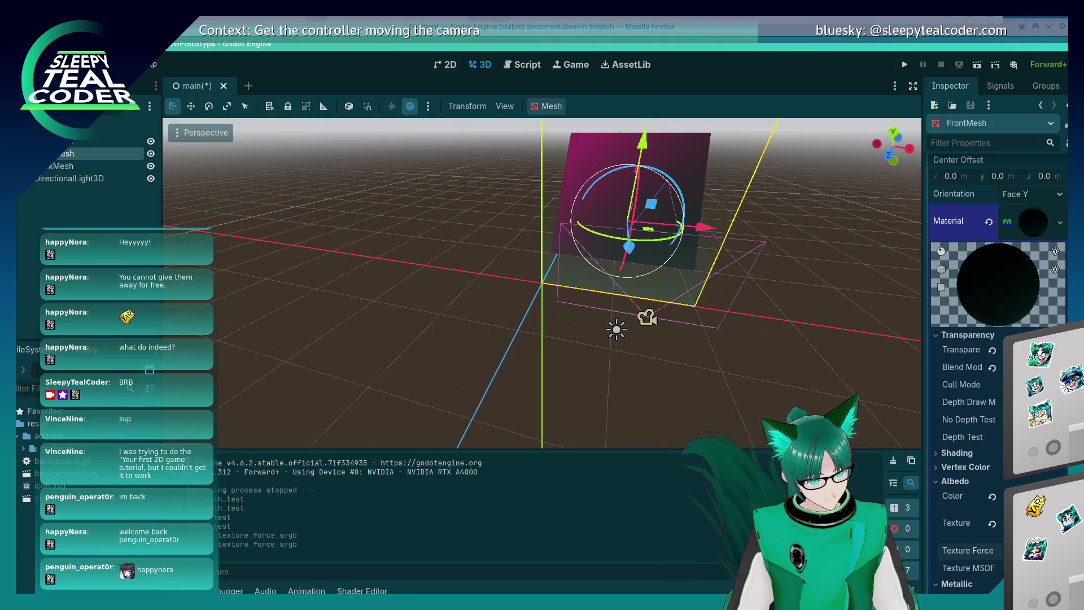
{"action": "left_click", "coordinate": [794, 399]}
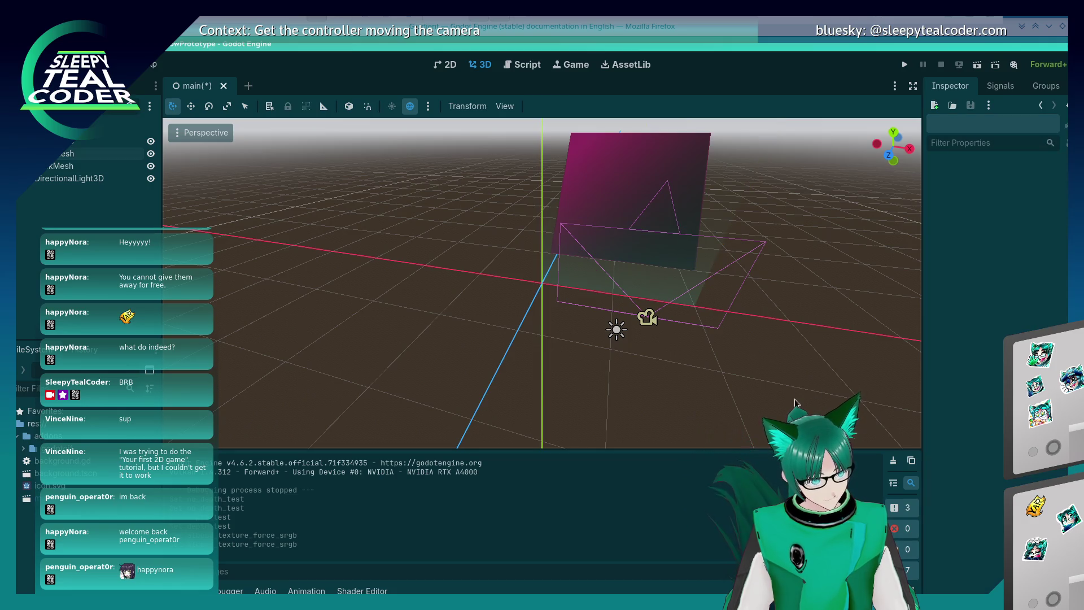
{"action": "left_click", "coordinate": [601, 242]}
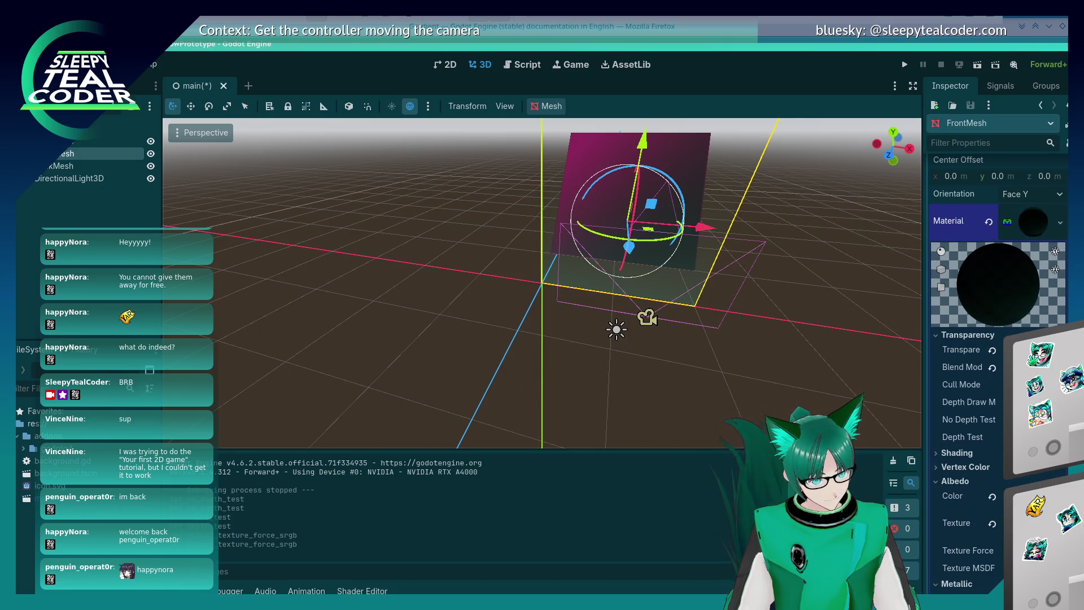
{"action": "mouse_move", "coordinate": [730, 333]}
{"action": "left_mouse_down"}
{"action": "mouse_move", "coordinate": [706, 317]}
{"action": "mouse_move", "coordinate": [689, 333]}
{"action": "mouse_move", "coordinate": [731, 333]}
{"action": "mouse_move", "coordinate": [787, 358]}
{"action": "mouse_move", "coordinate": [763, 364]}
{"action": "left_mouse_up"}
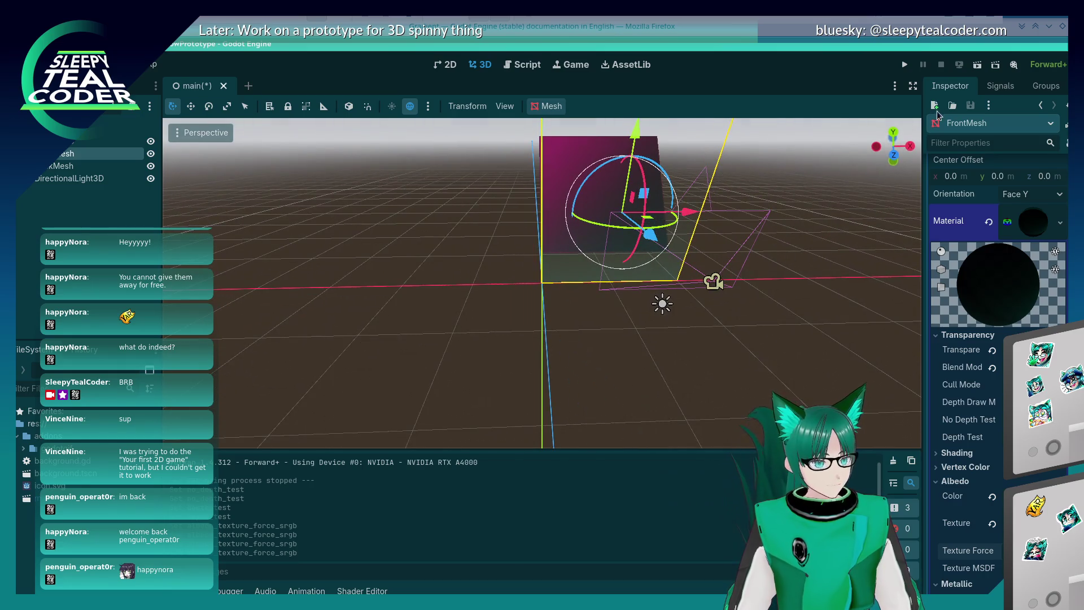
- Save and run the current scene, move the Chat window to the screen centre, then return to the editor
{"action": "left_click", "coordinate": [996, 67]}
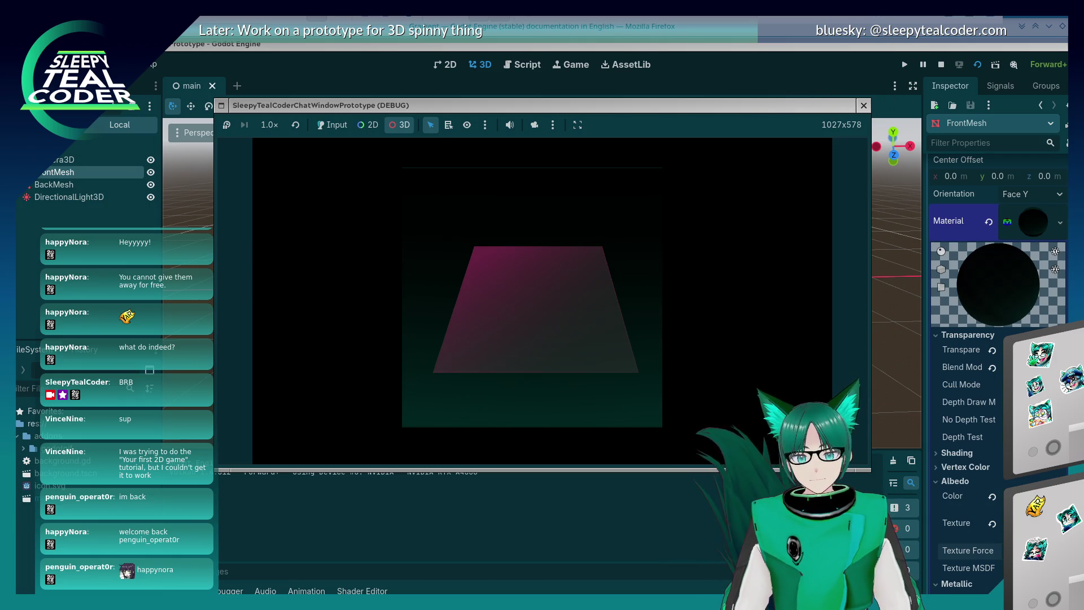
{"action": "mouse_move", "coordinate": [841, 73]}
{"action": "left_mouse_down"}
{"action": "mouse_move", "coordinate": [452, 115]}
{"action": "mouse_move", "coordinate": [300, 94]}
{"action": "mouse_move", "coordinate": [306, 81]}
{"action": "left_mouse_up"}
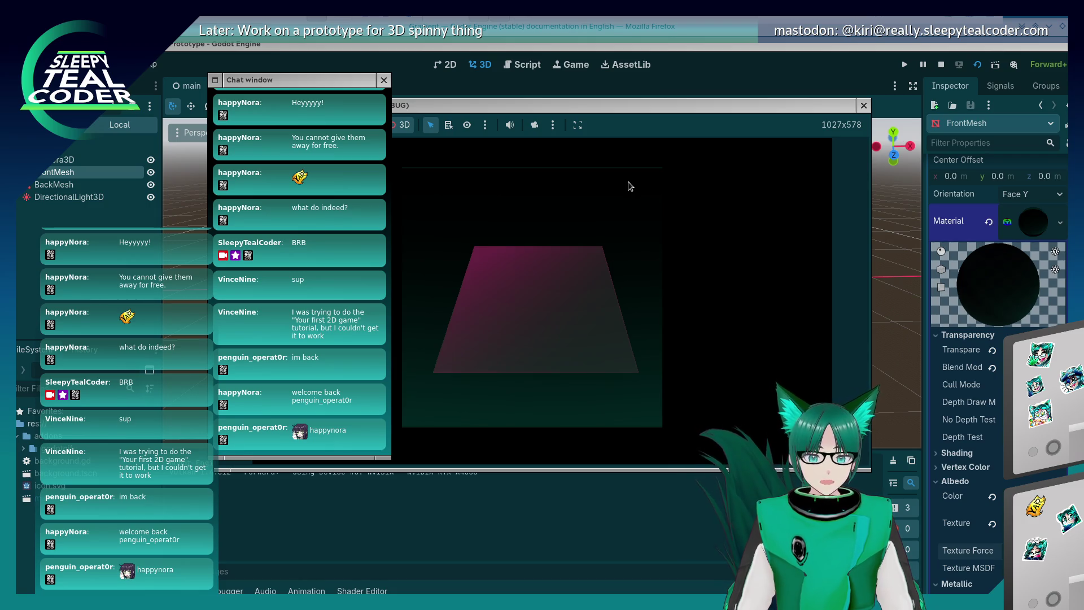
{"action": "left_click", "coordinate": [763, 62]}
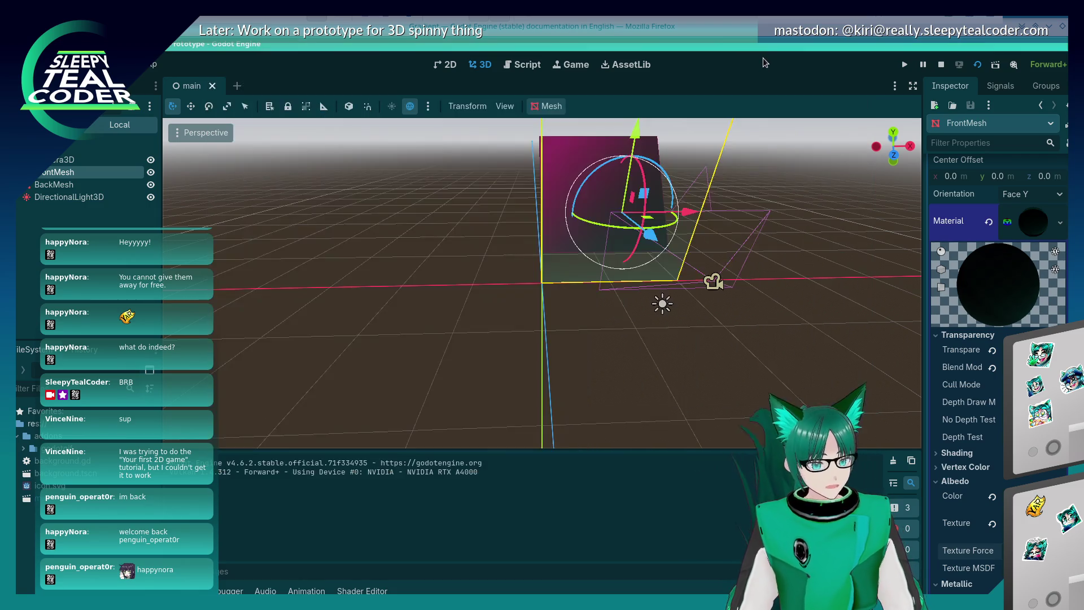
- Set FrontMesh's albedo colour to hex 047784, then run the current scene
{"action": "left_click", "coordinate": [1027, 495]}
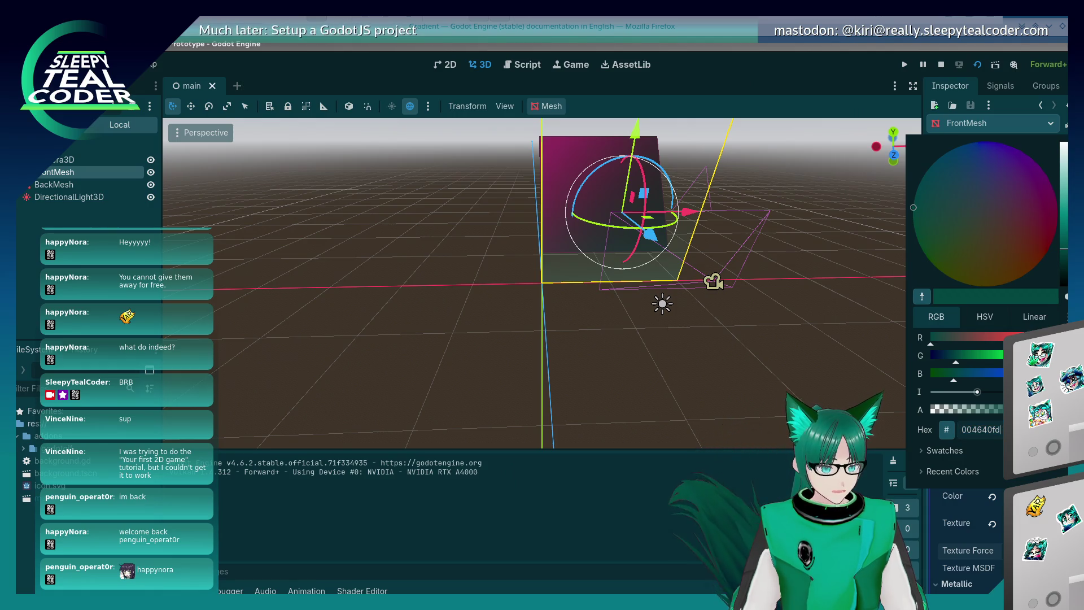
{"action": "left_click", "coordinate": [977, 429]}
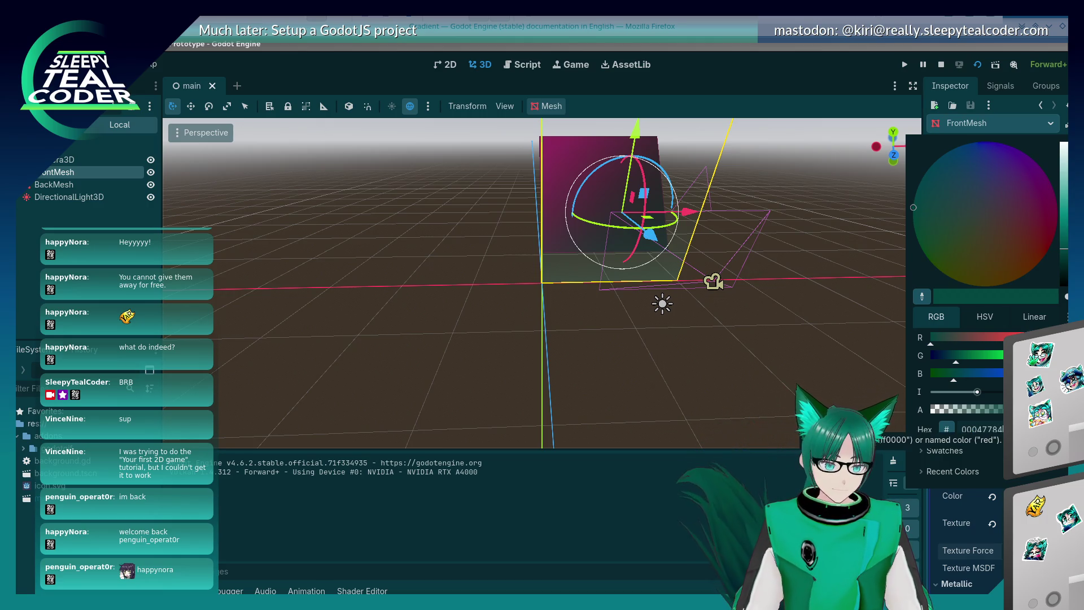
{"action": "key", "text": "Return"}
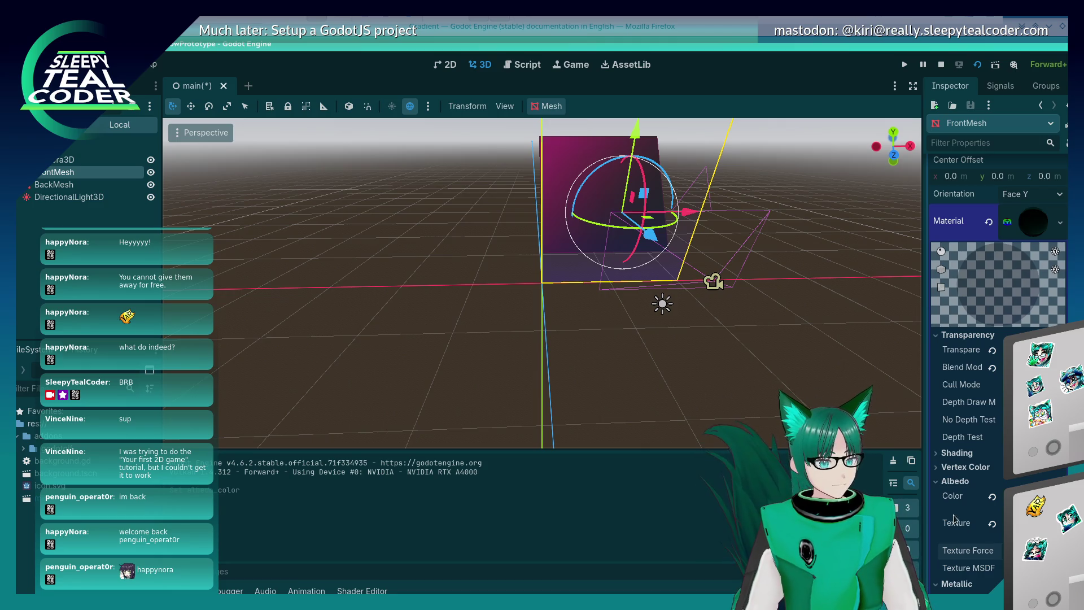
{"action": "left_click", "coordinate": [1028, 496]}
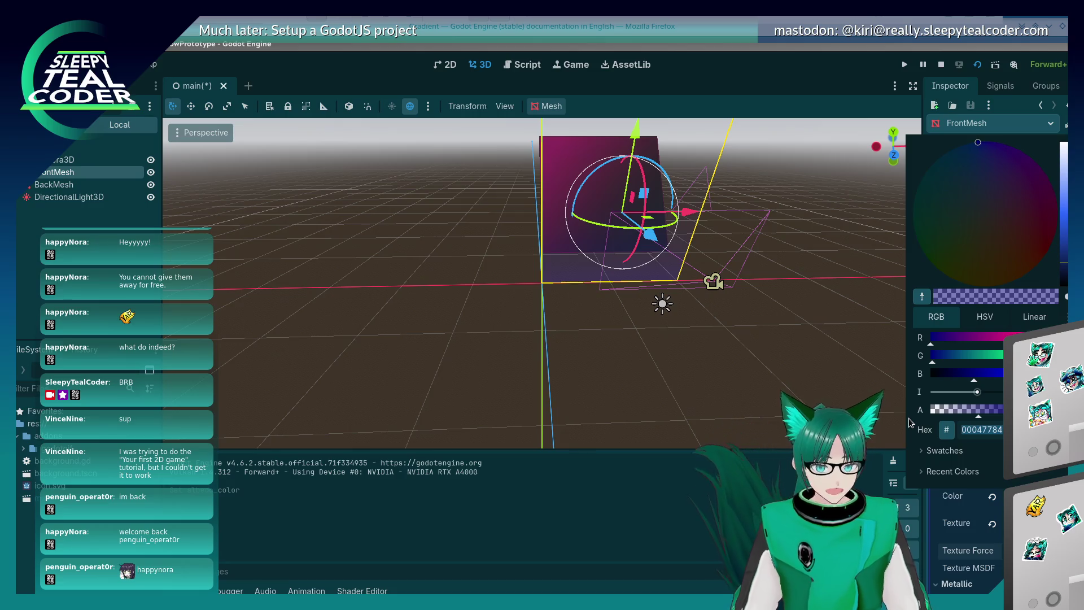
{"action": "type", "text": "84"}
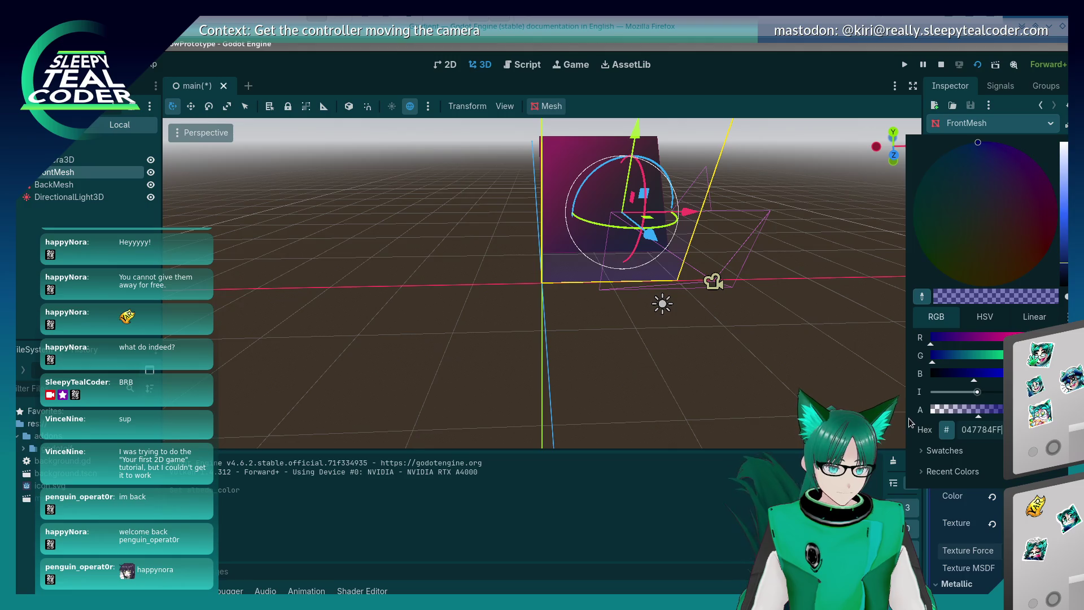
{"action": "key", "text": "Return"}
{"action": "left_click", "coordinate": [728, 300]}
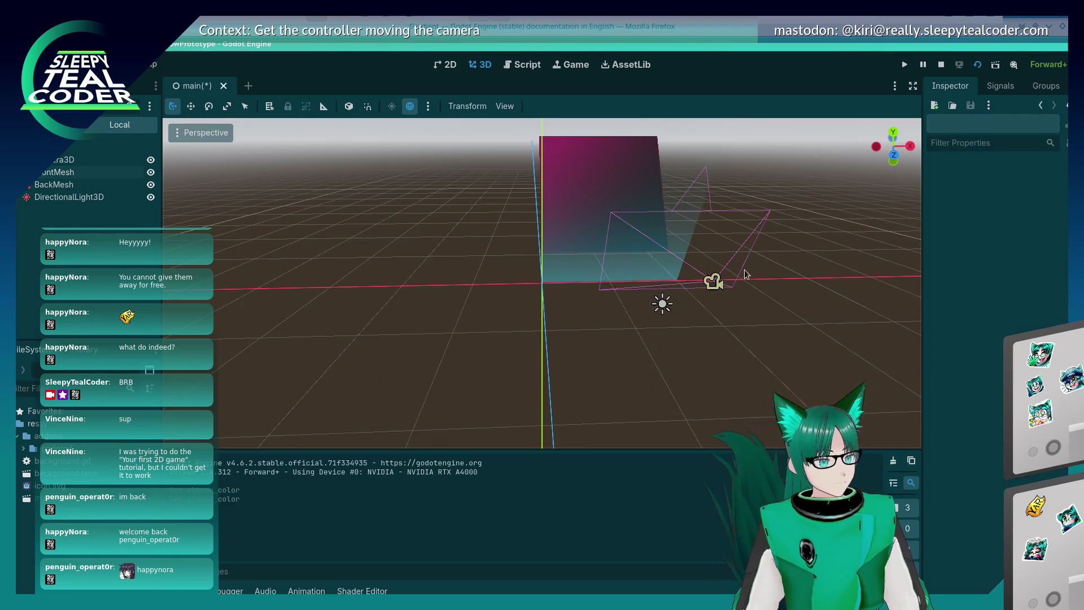
{"action": "left_click", "coordinate": [973, 63]}
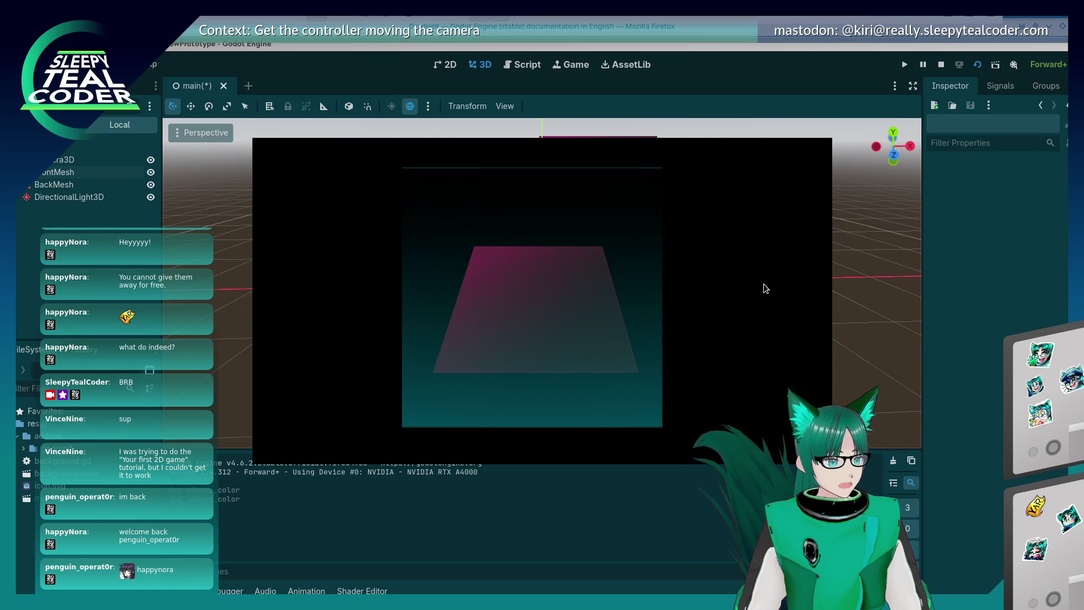
- Stop the game, save and rerun the scene, and move the Chat window higher
{"action": "key", "text": "F8"}
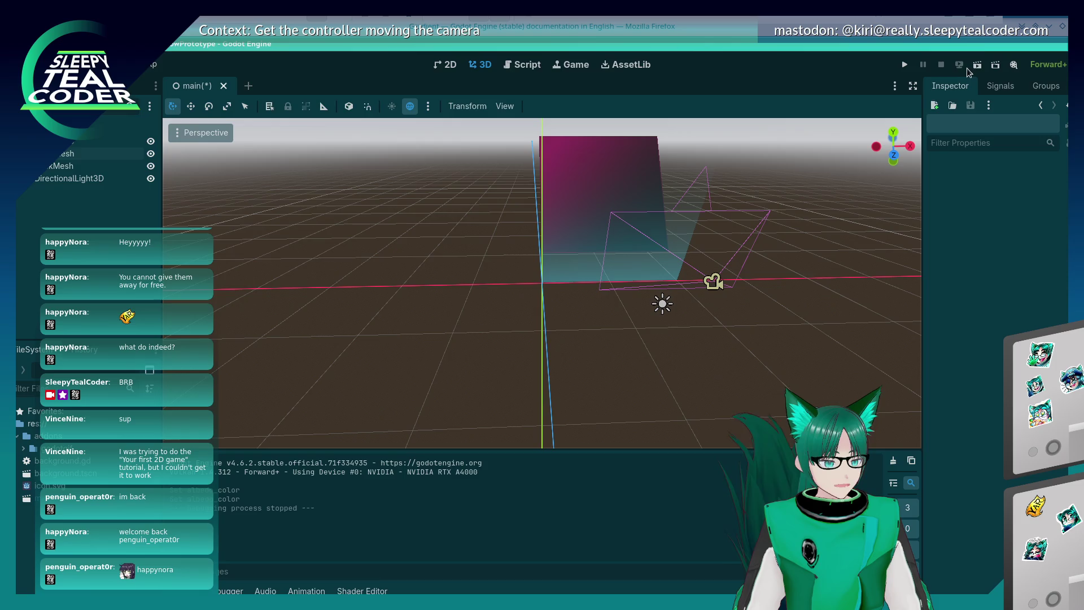
{"action": "left_click", "coordinate": [976, 65]}
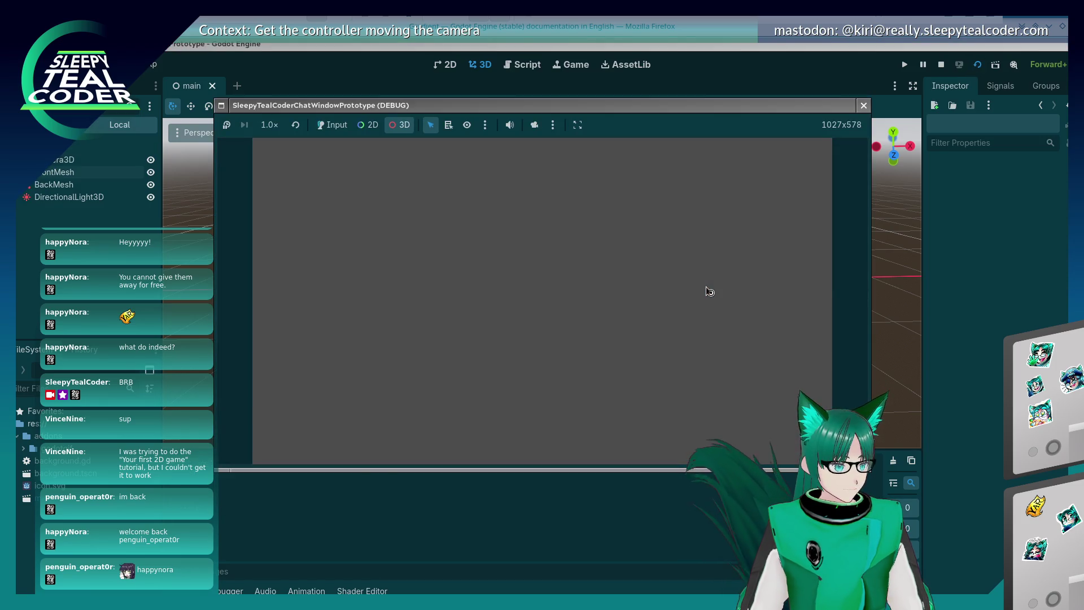
{"action": "key", "text": "alt+Tab"}
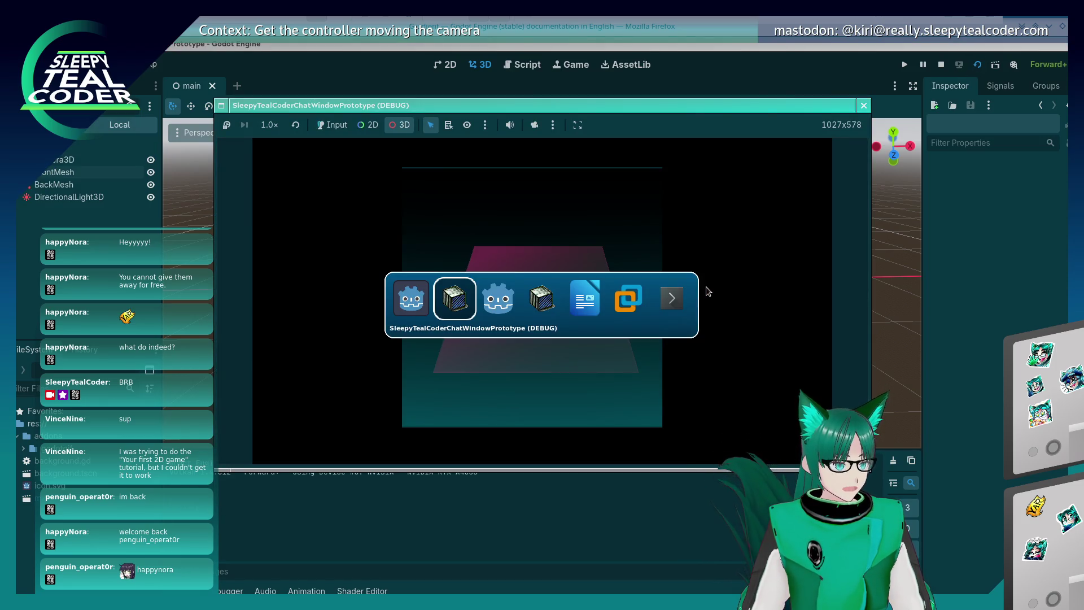
{"action": "key", "text": "alt+Tab"}
{"action": "key", "text": "alt+Tab"}
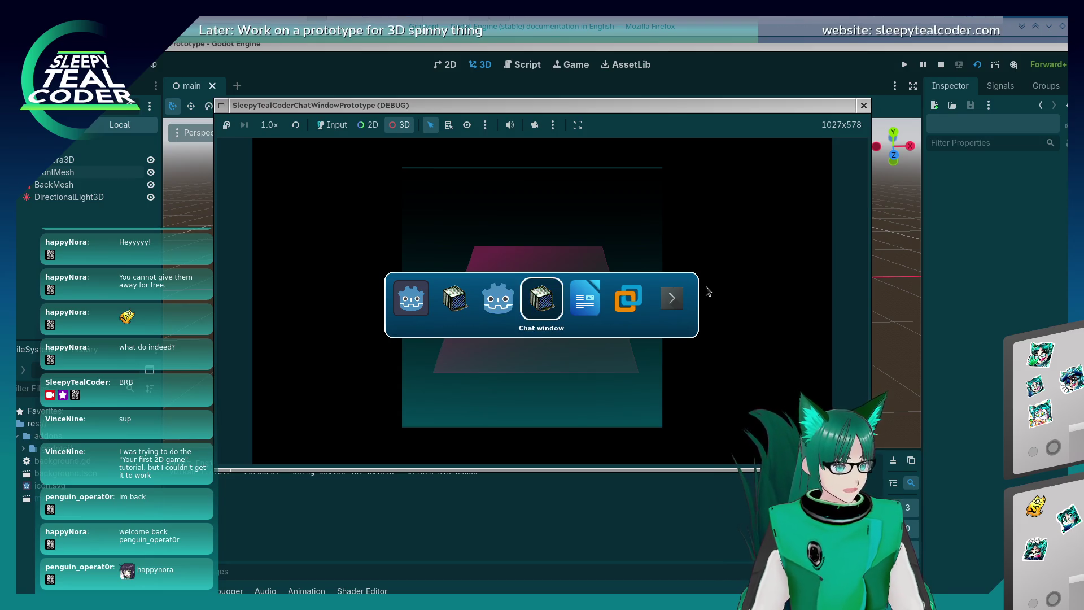
{"action": "left_click_drag", "start_coordinate": [354, 86], "coordinate": [359, 57]}
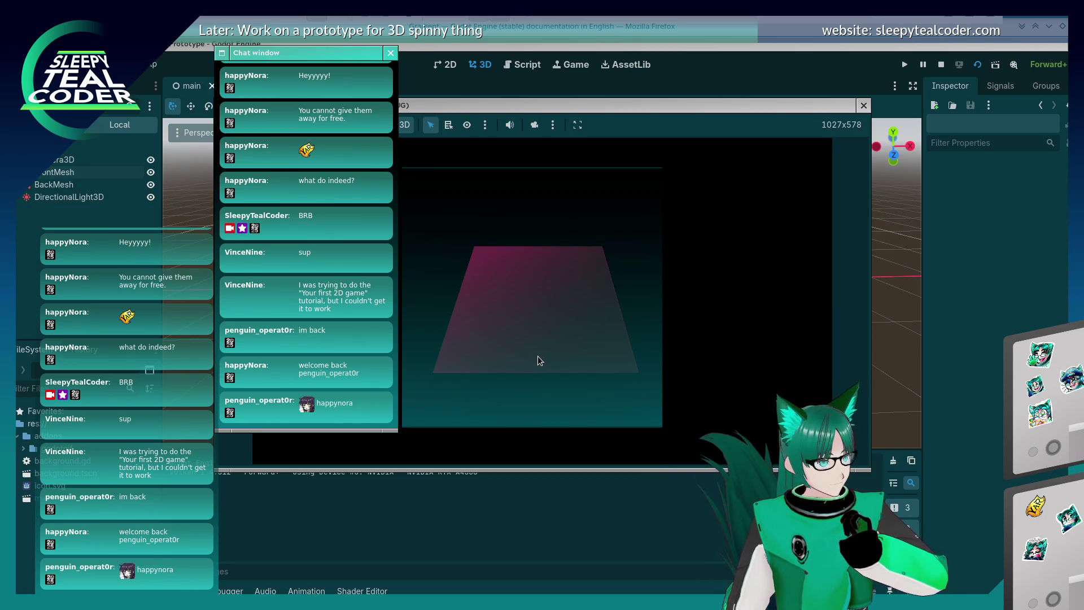
- Close the running game and select FrontMesh in the 3D view
{"action": "left_click", "coordinate": [581, 266]}
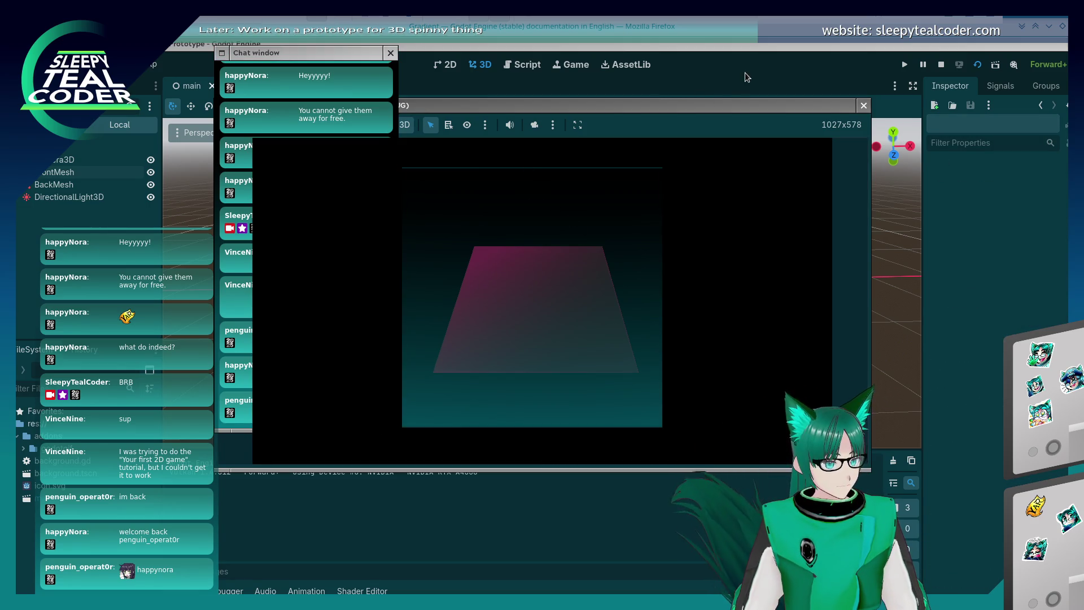
{"action": "key", "text": "F8"}
{"action": "left_click", "coordinate": [584, 179]}
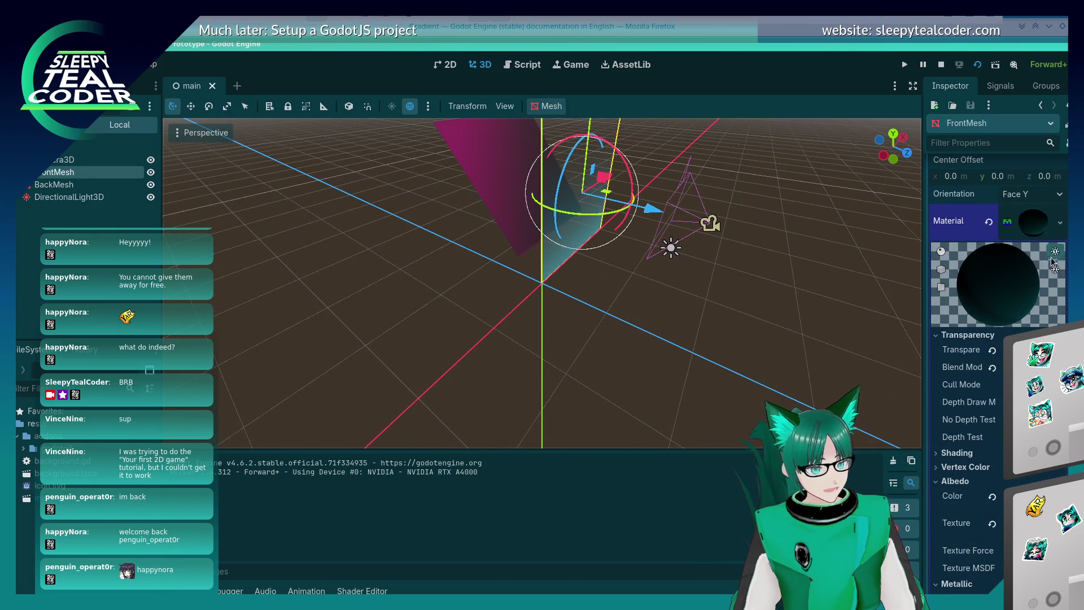
- Set FrontMesh's Transform x position to 1.0 m
{"action": "scroll", "coordinate": [948, 345], "scroll_direction": "up", "scroll_amount": 5}
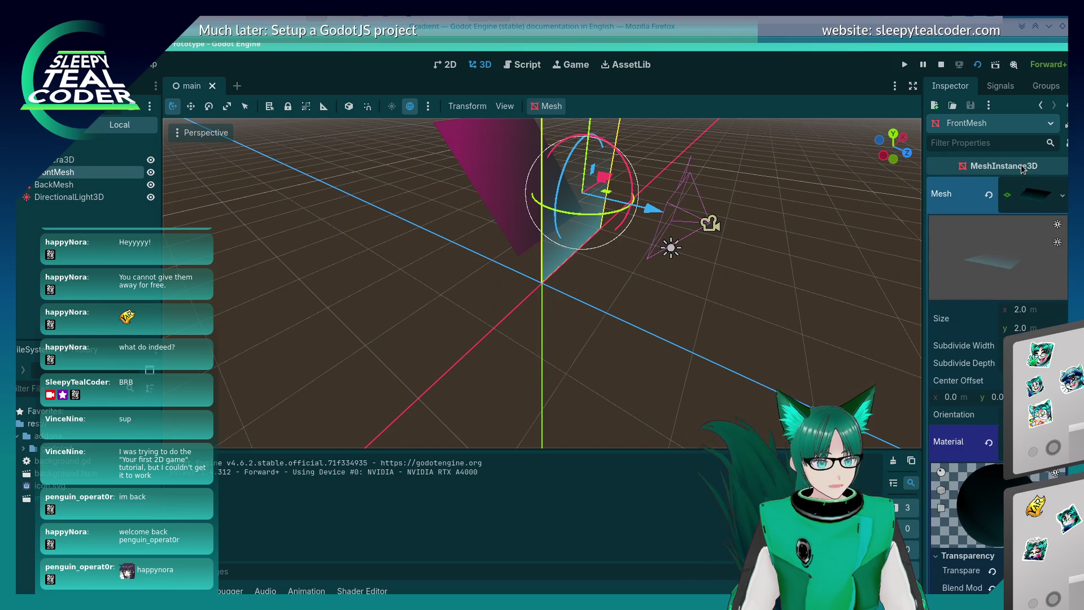
{"action": "left_click", "coordinate": [1034, 196]}
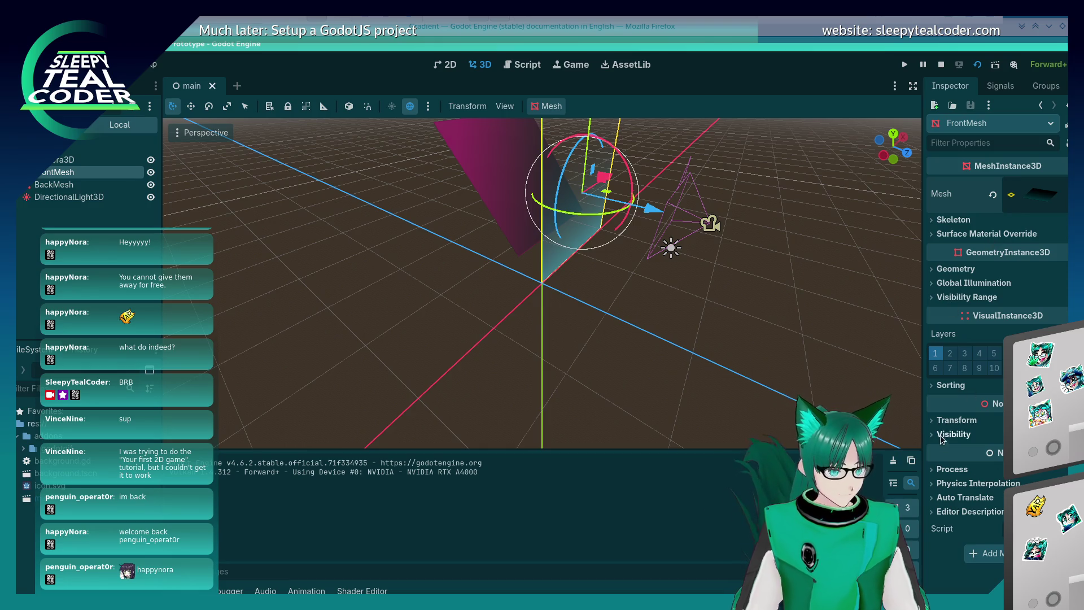
{"action": "left_click", "coordinate": [933, 420]}
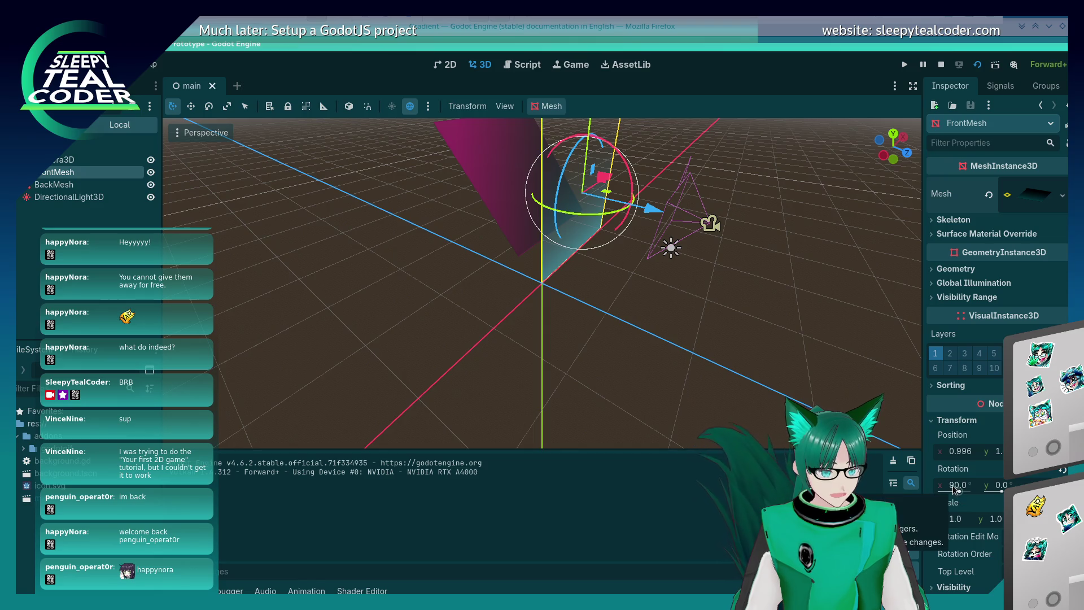
{"action": "left_click", "coordinate": [960, 451]}
{"action": "type", "text": "1"}
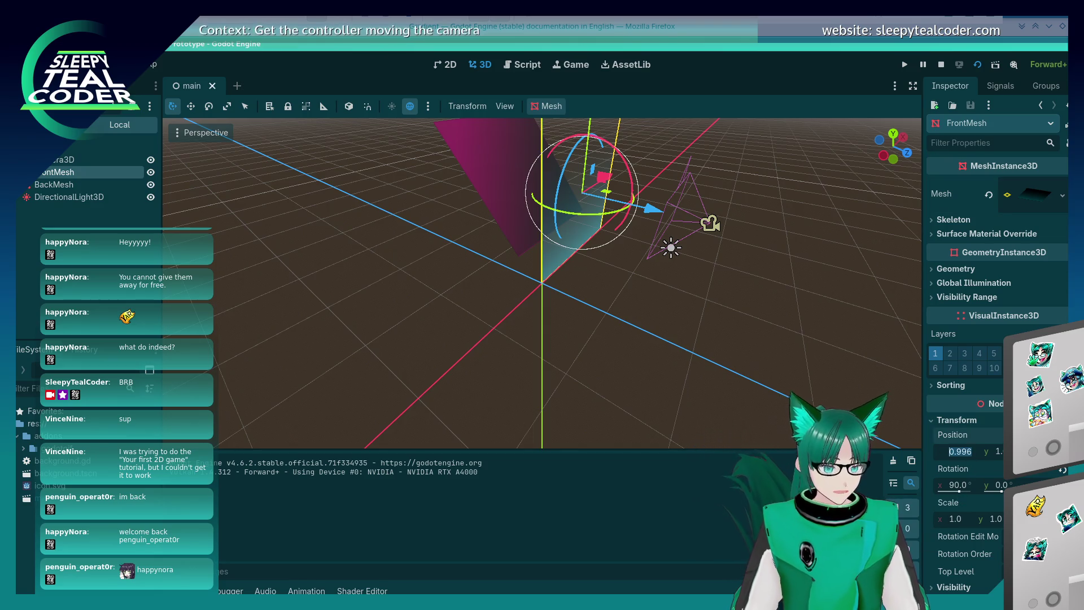
{"action": "key", "text": "Return"}
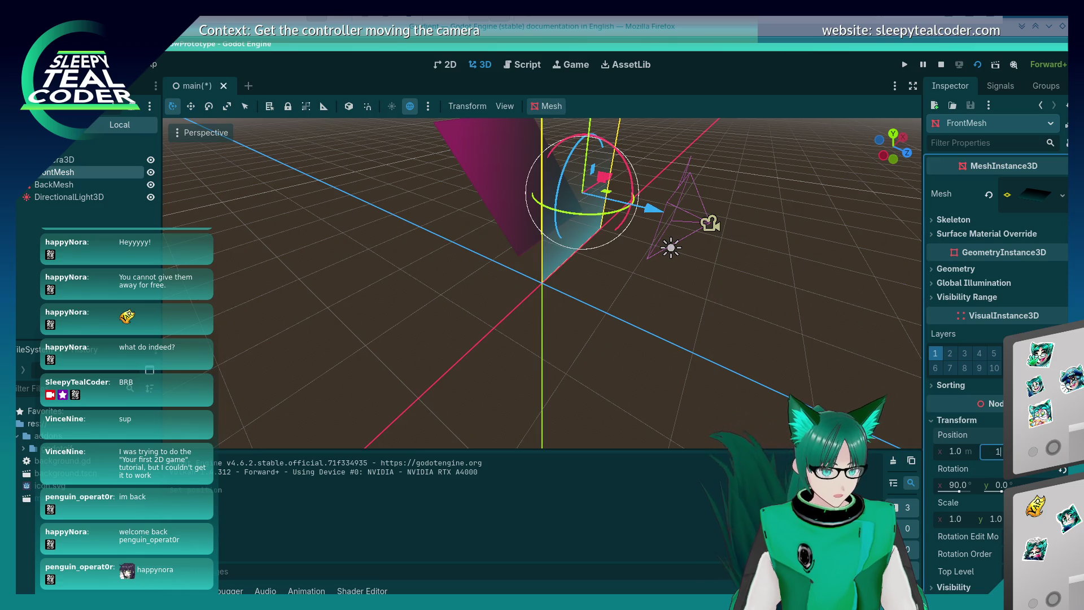
{"action": "left_click", "coordinate": [805, 354]}
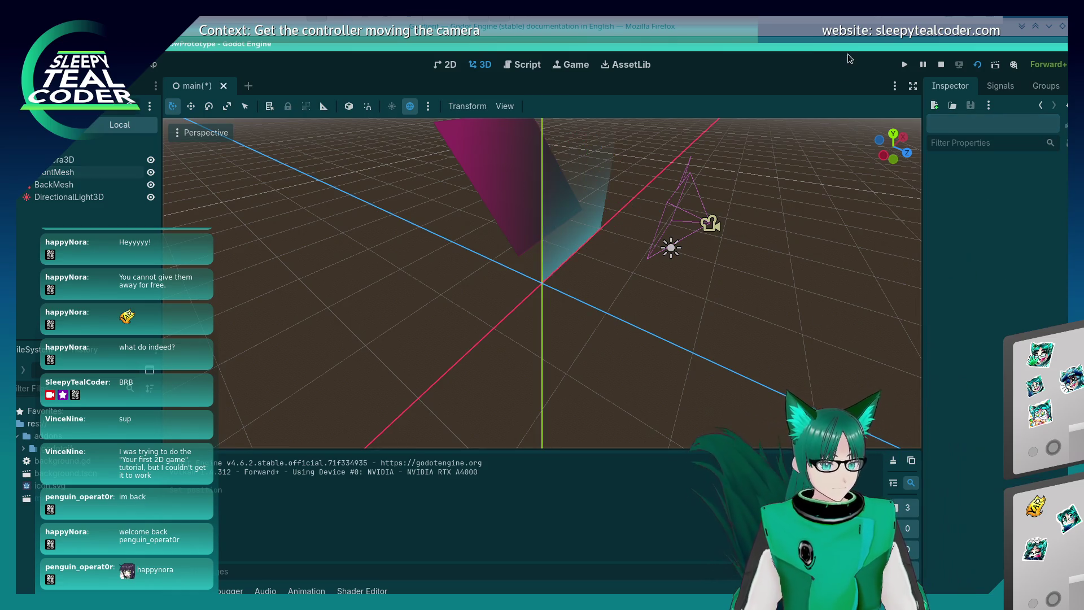
- Set Camera3D's position to 1.0 on both x and y
{"action": "left_click", "coordinate": [711, 223]}
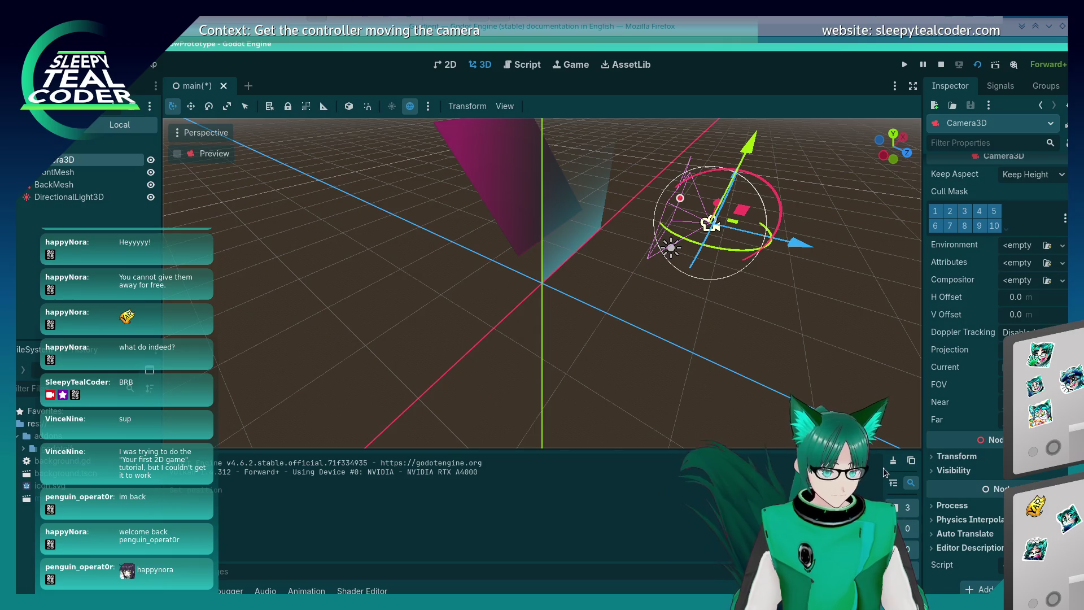
{"action": "left_click", "coordinate": [930, 462]}
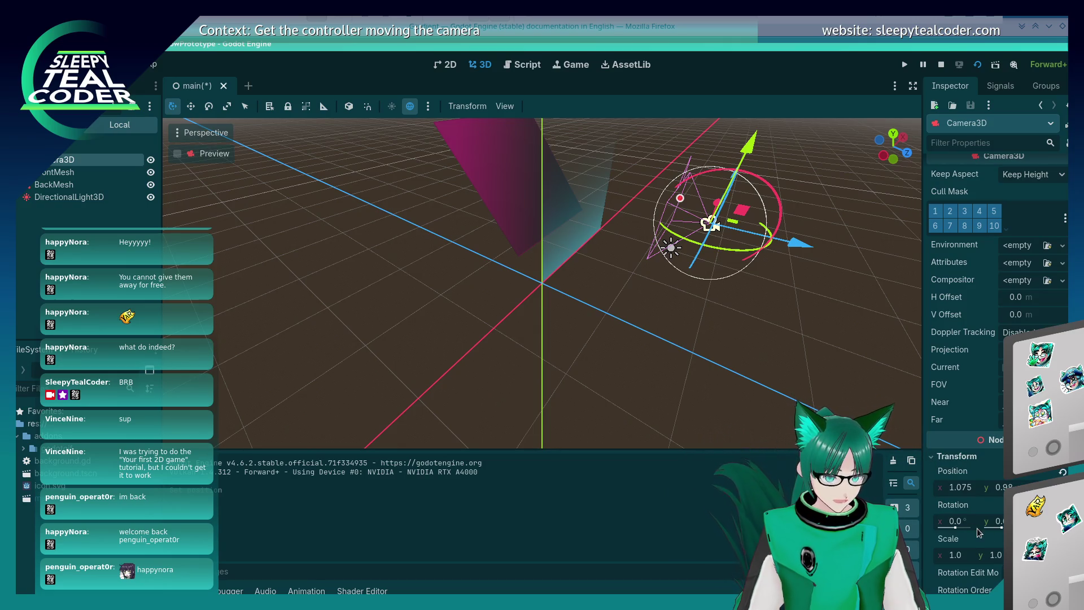
{"action": "mouse_move", "coordinate": [699, 377]}
{"action": "left_mouse_down"}
{"action": "mouse_move", "coordinate": [721, 343]}
{"action": "mouse_move", "coordinate": [578, 356]}
{"action": "left_mouse_up"}
{"action": "left_click_drag", "start_coordinate": [832, 405], "coordinate": [791, 408]}
{"action": "left_click", "coordinate": [960, 487]}
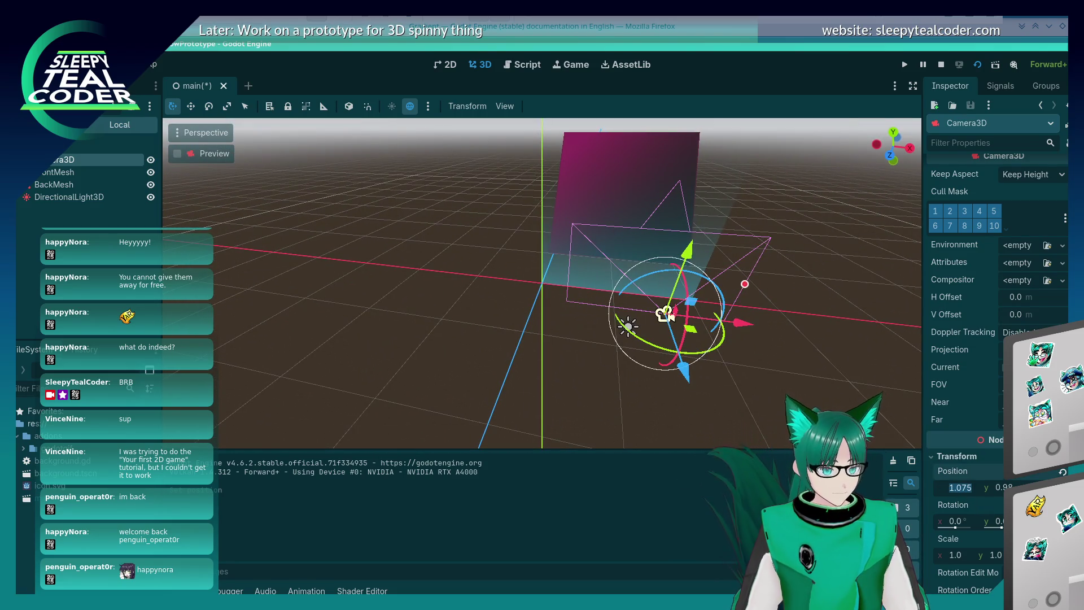
{"action": "type", "text": "1"}
{"action": "key", "text": "Tab"}
{"action": "type", "text": "1"}
{"action": "key", "text": "Return"}
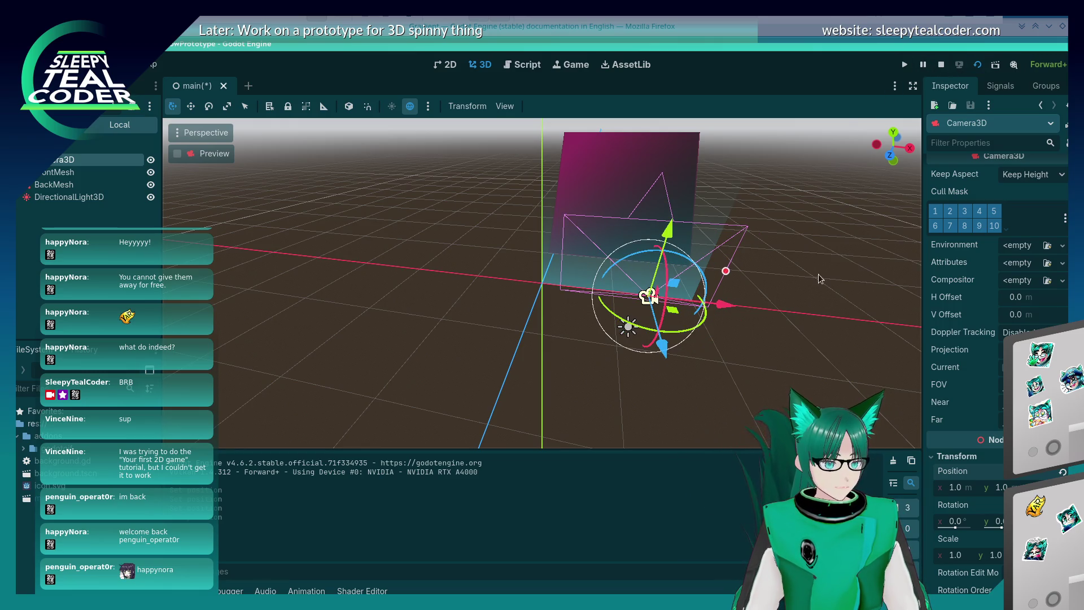
{"action": "left_click", "coordinate": [840, 304]}
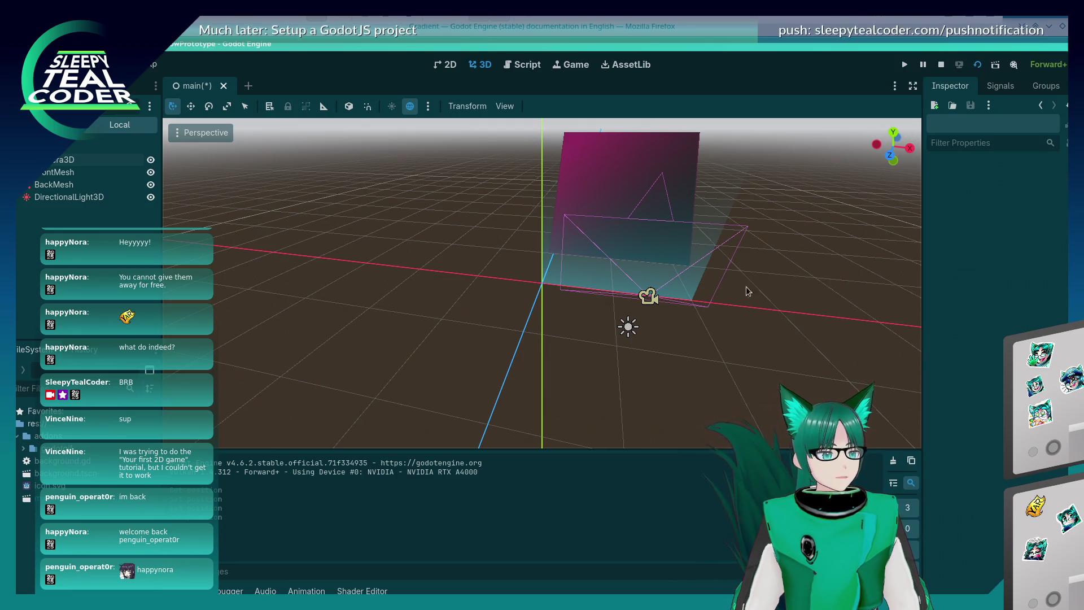
- Close the previous game run, then save and run the main scene
{"action": "key", "text": "alt+Tab"}
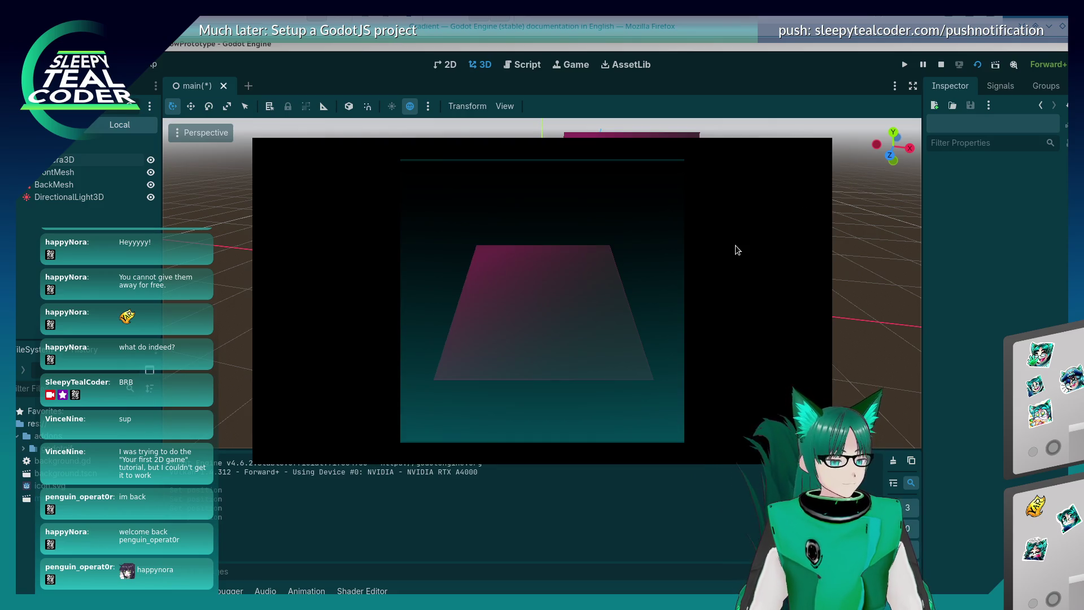
{"action": "key", "text": "alt+F4"}
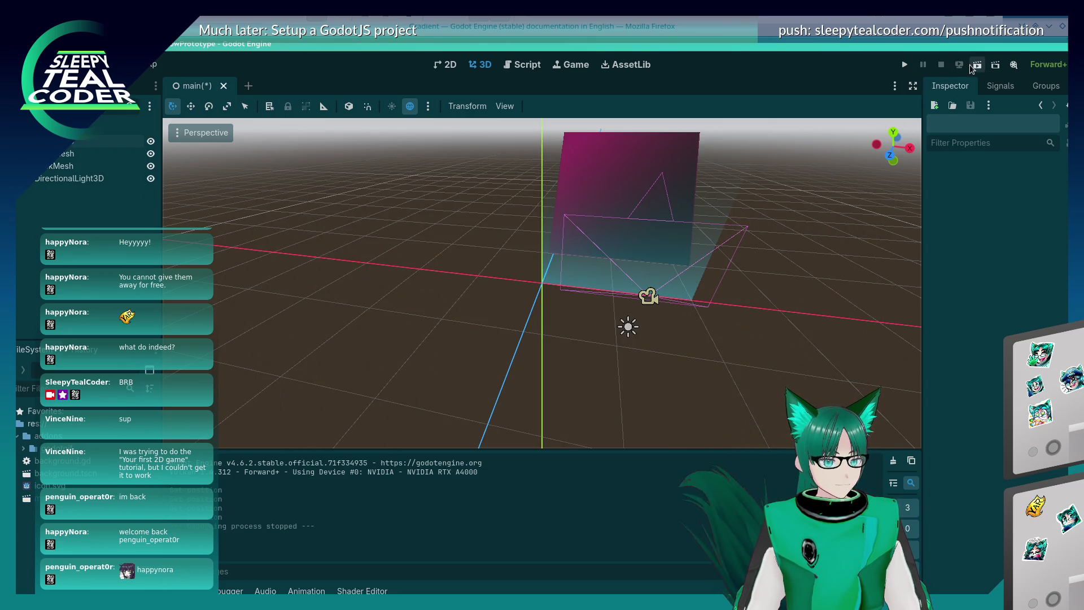
{"action": "left_click", "coordinate": [977, 64]}
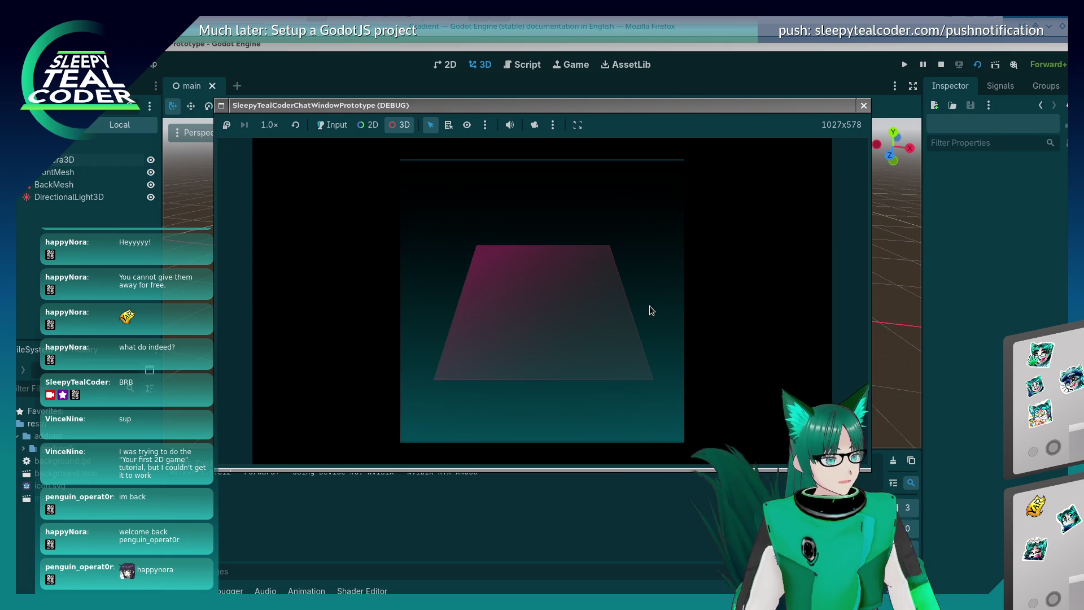
- Bring the Chat window forward, lower it slightly, then stop the game
{"action": "key", "text": "alt+Tab"}
{"action": "key", "text": "alt+Tab"}
{"action": "key", "text": "Tab"}
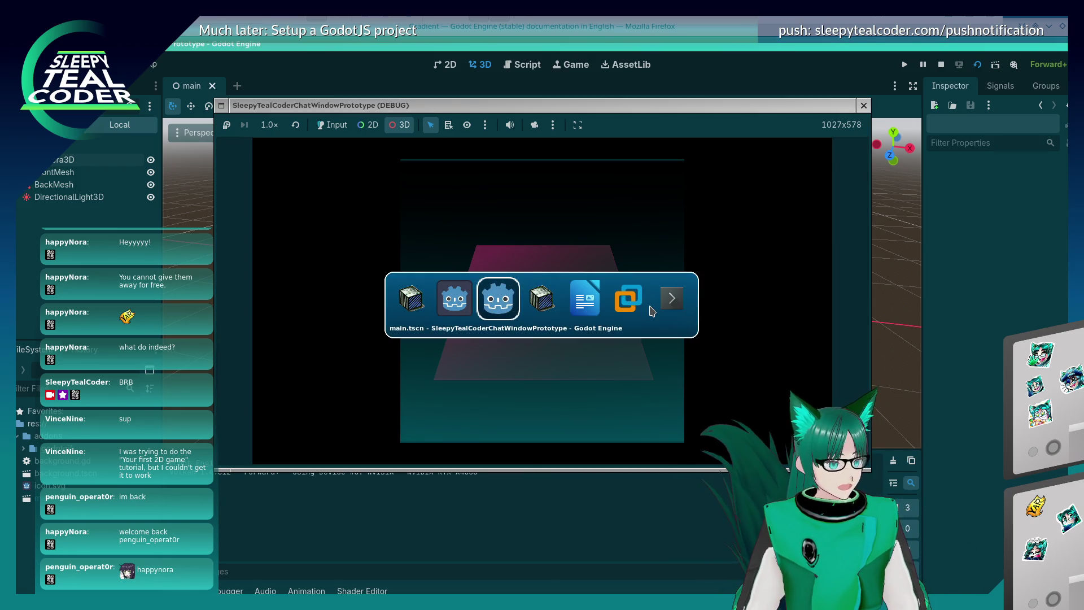
{"action": "key", "text": "Tab"}
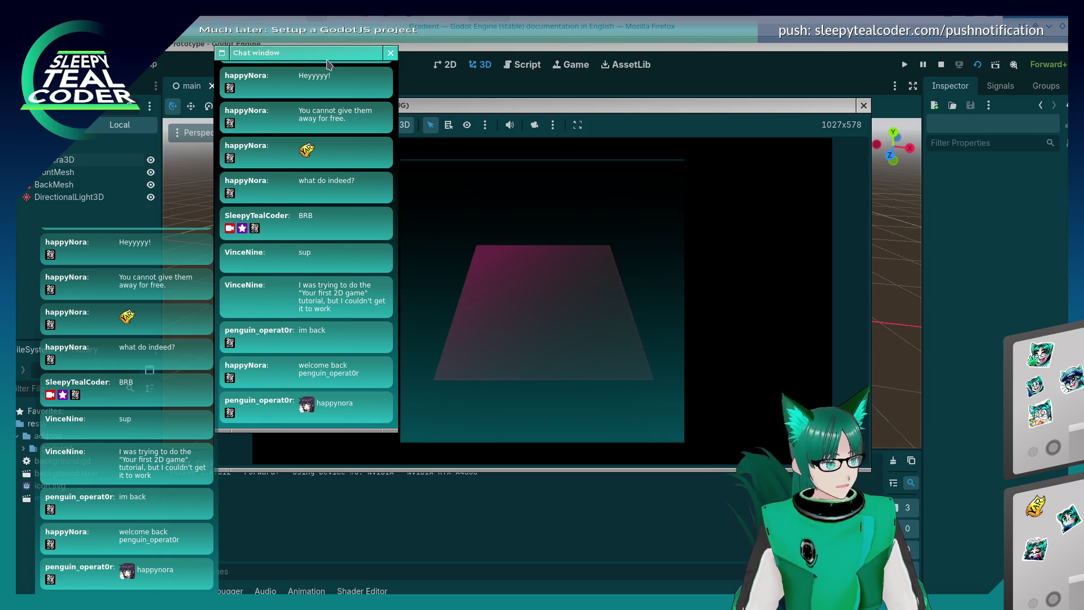
{"action": "left_click_drag", "start_coordinate": [324, 58], "coordinate": [321, 73]}
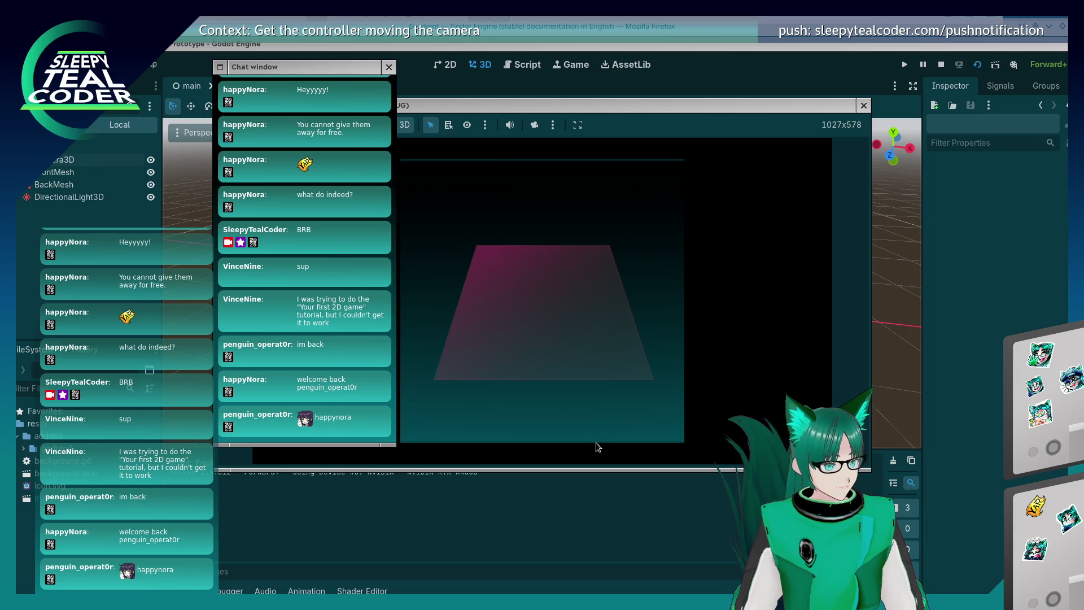
{"action": "left_click", "coordinate": [864, 106]}
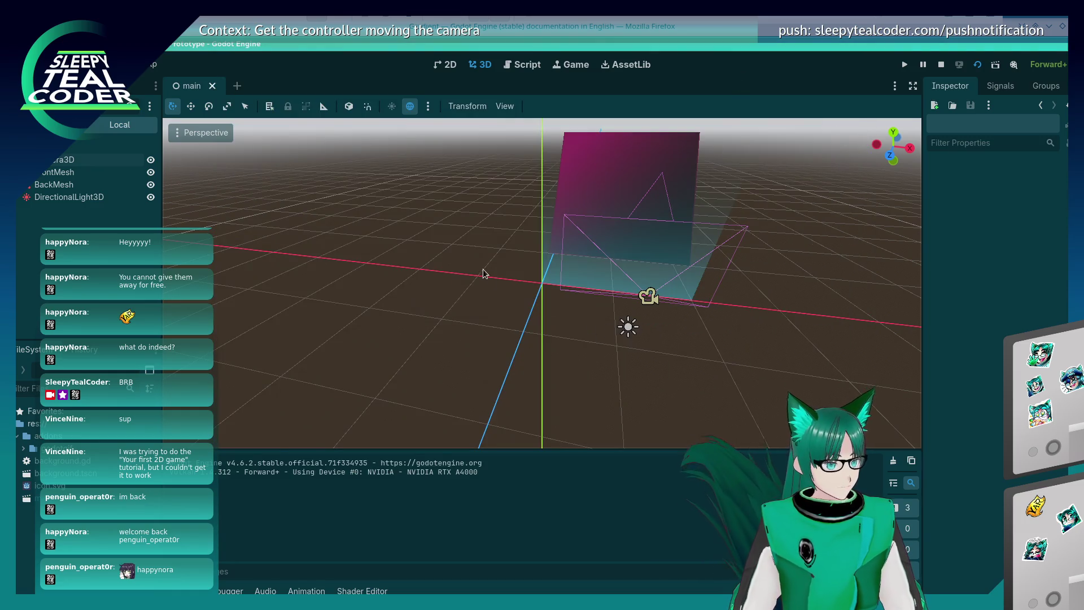
- Select the FrontMesh plane and browse its mesh material properties
{"action": "left_click_drag", "start_coordinate": [657, 277], "coordinate": [628, 304]}
{"action": "left_click", "coordinate": [628, 304]}
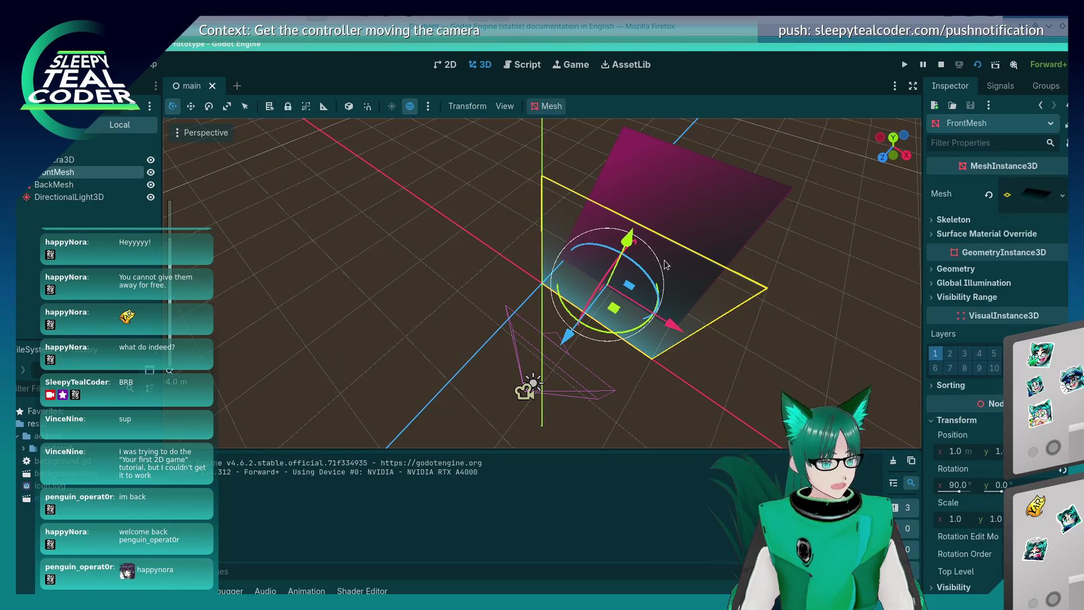
{"action": "mouse_move", "coordinate": [434, 225]}
{"action": "left_mouse_down"}
{"action": "mouse_move", "coordinate": [532, 169]}
{"action": "mouse_move", "coordinate": [457, 245]}
{"action": "mouse_move", "coordinate": [546, 238]}
{"action": "left_mouse_up"}
{"action": "left_click", "coordinate": [604, 204]}
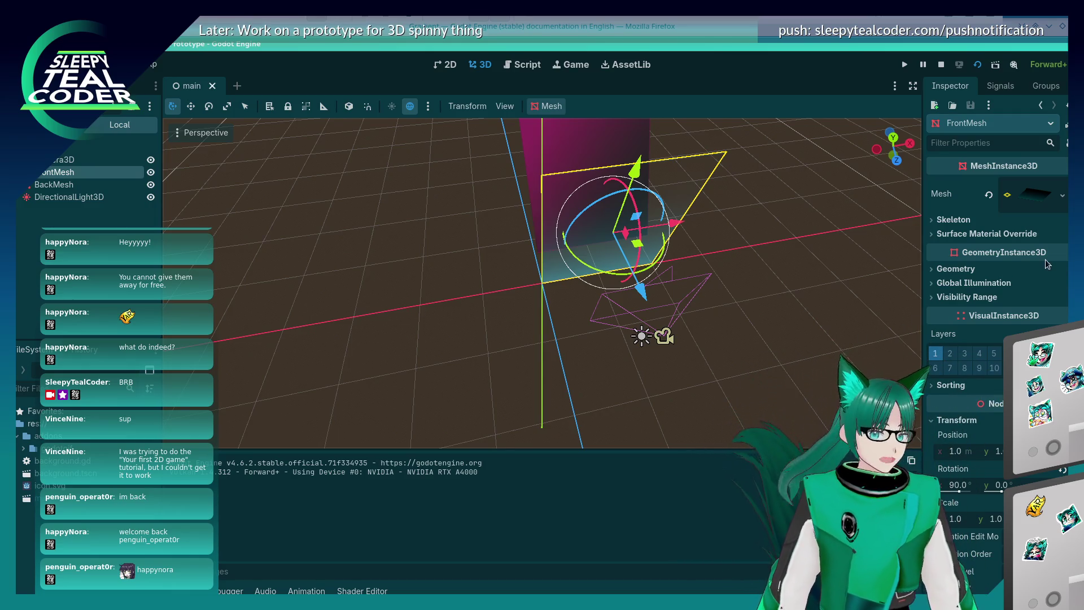
{"action": "left_click", "coordinate": [1042, 201]}
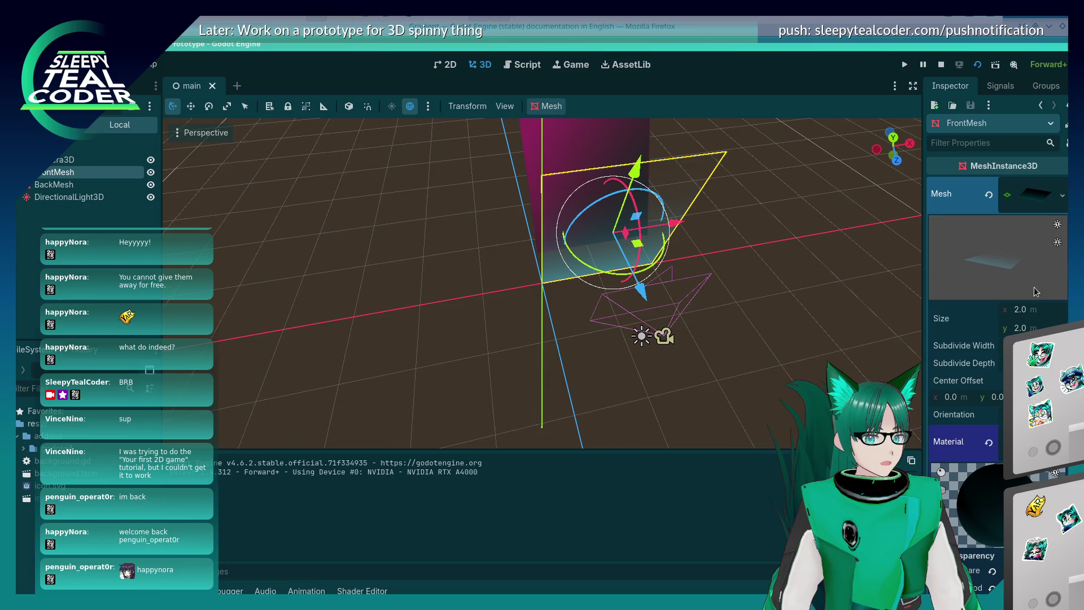
{"action": "left_click", "coordinate": [1033, 442]}
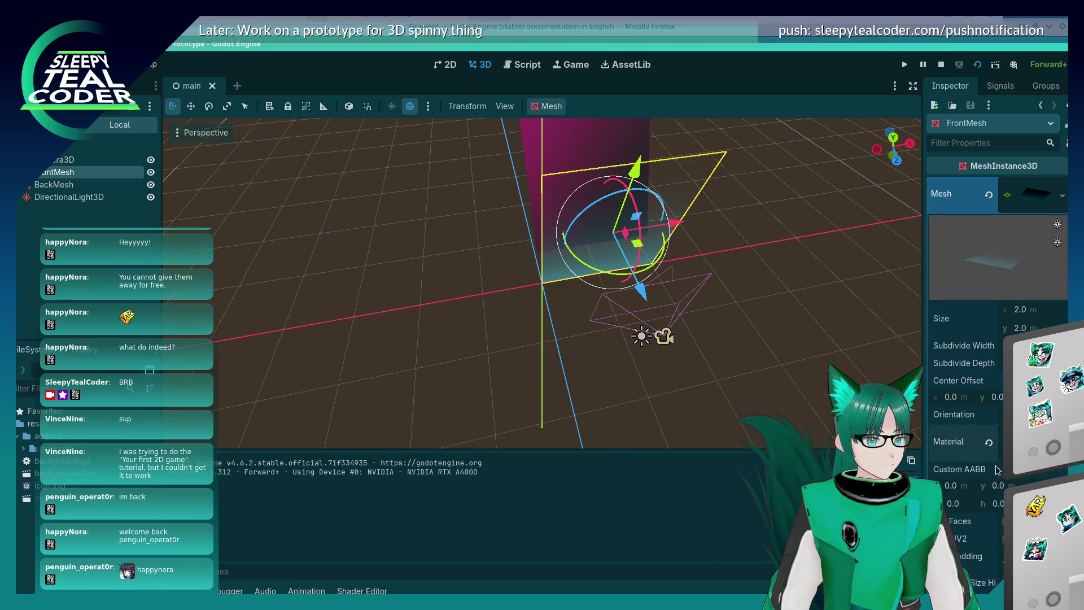
- Rotate the directional light, then undo the rotation and deselect it
{"action": "left_click", "coordinate": [641, 336]}
{"action": "mouse_move", "coordinate": [643, 338]}
{"action": "left_mouse_down"}
{"action": "mouse_move", "coordinate": [612, 295]}
{"action": "mouse_move", "coordinate": [732, 304]}
{"action": "mouse_move", "coordinate": [761, 319]}
{"action": "mouse_move", "coordinate": [762, 296]}
{"action": "mouse_move", "coordinate": [767, 397]}
{"action": "mouse_move", "coordinate": [797, 407]}
{"action": "left_mouse_up"}
{"action": "key", "text": "ctrl+z"}
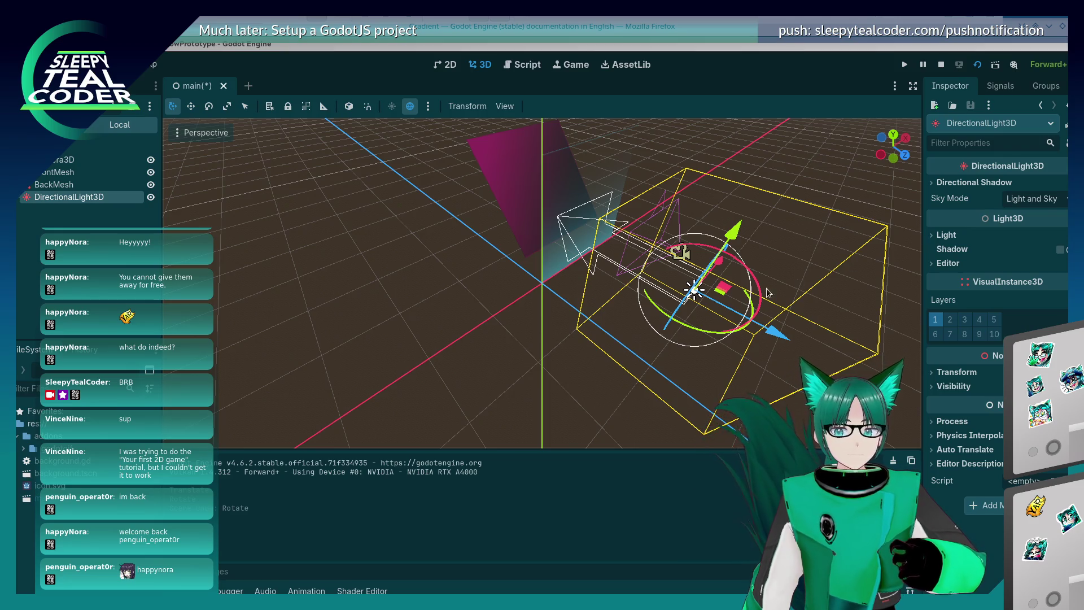
{"action": "left_click", "coordinate": [672, 388]}
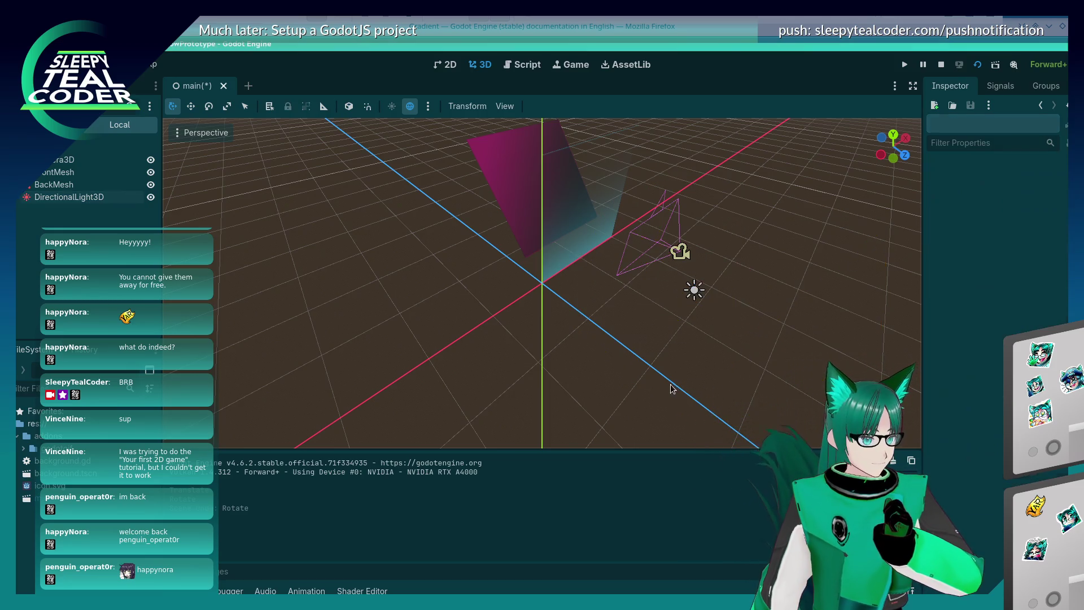
- Choose a different transparency Blend Mode for FrontMesh's material
{"action": "left_click", "coordinate": [578, 218]}
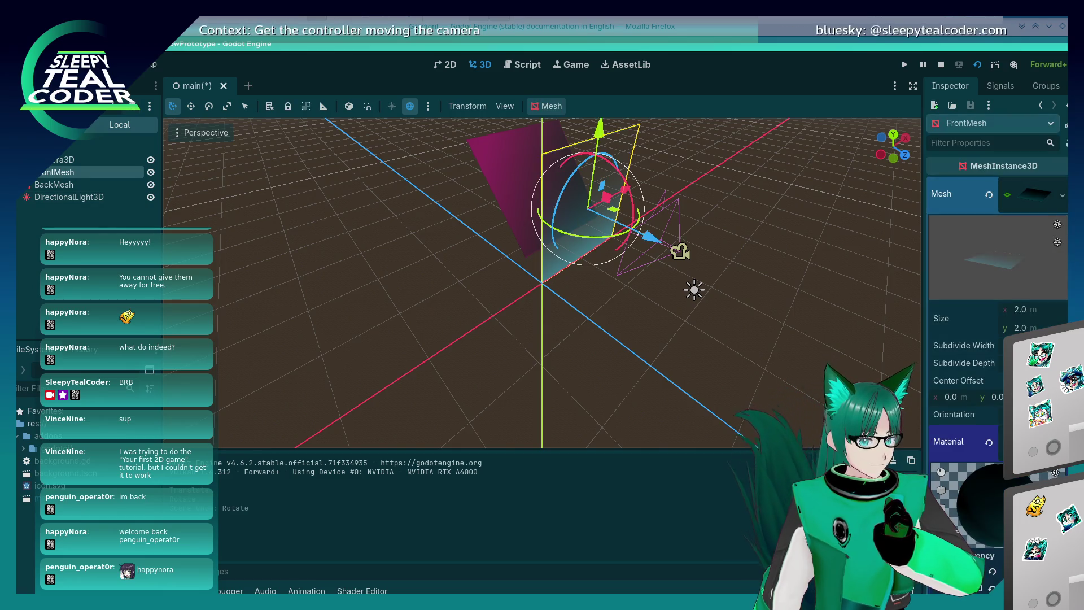
{"action": "scroll", "coordinate": [980, 553], "scroll_direction": "down", "scroll_amount": 5}
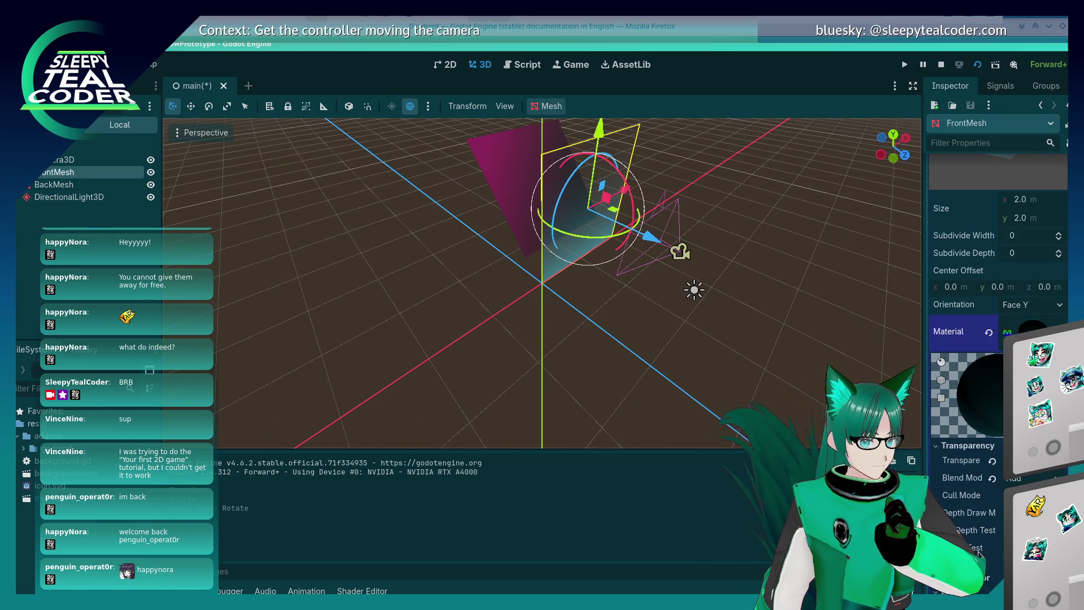
{"action": "left_click", "coordinate": [1023, 422]}
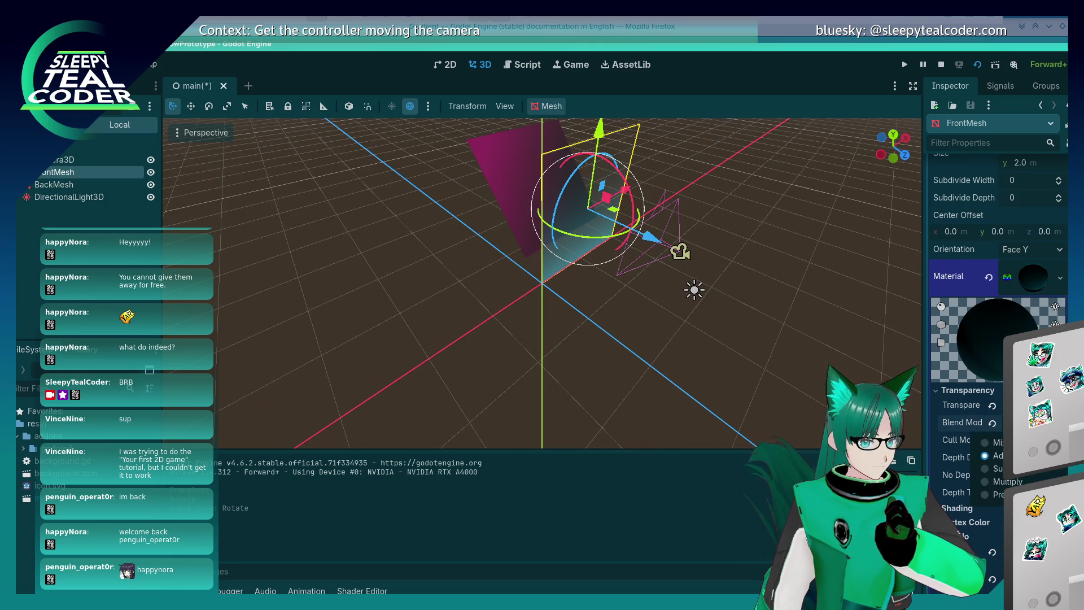
{"action": "left_click", "coordinate": [999, 442]}
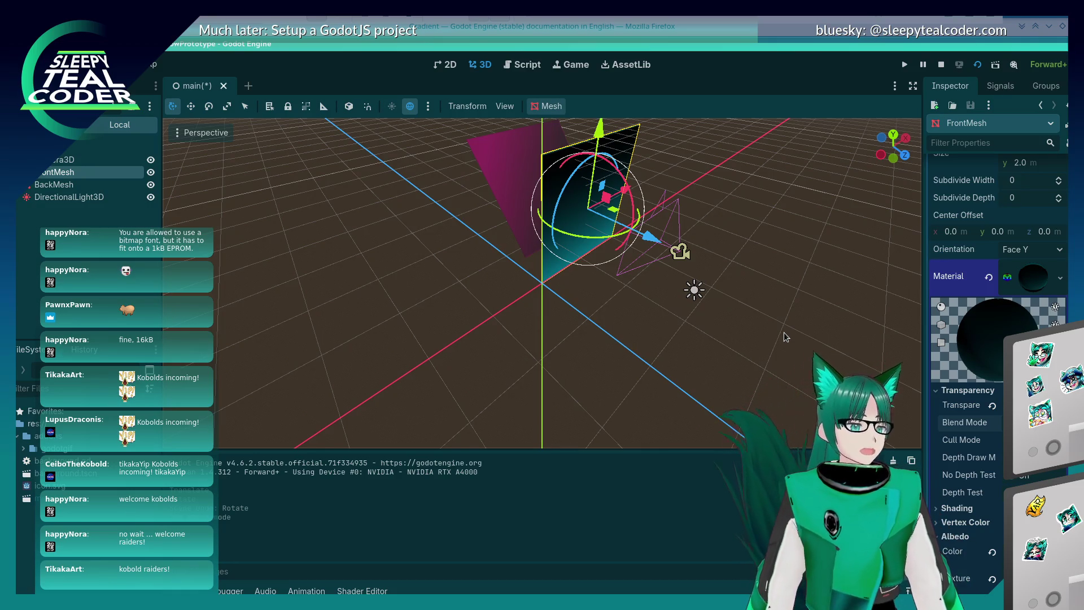
- Switch between the running game window and the Chat window
{"action": "key", "text": "alt+Tab"}
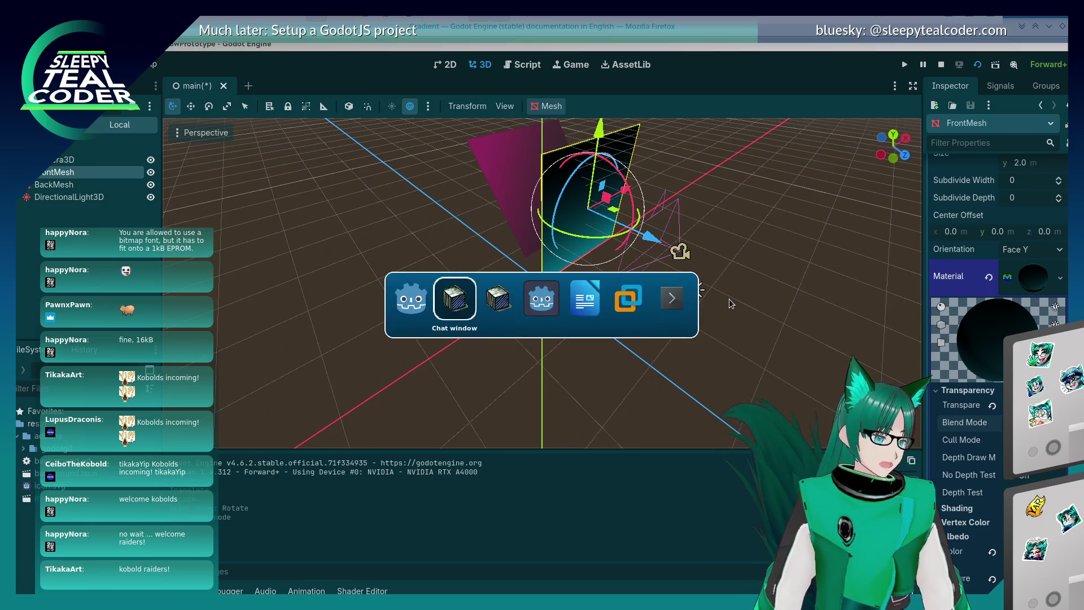
{"action": "key", "text": "alt+Tab"}
{"action": "key", "text": "alt+Tab"}
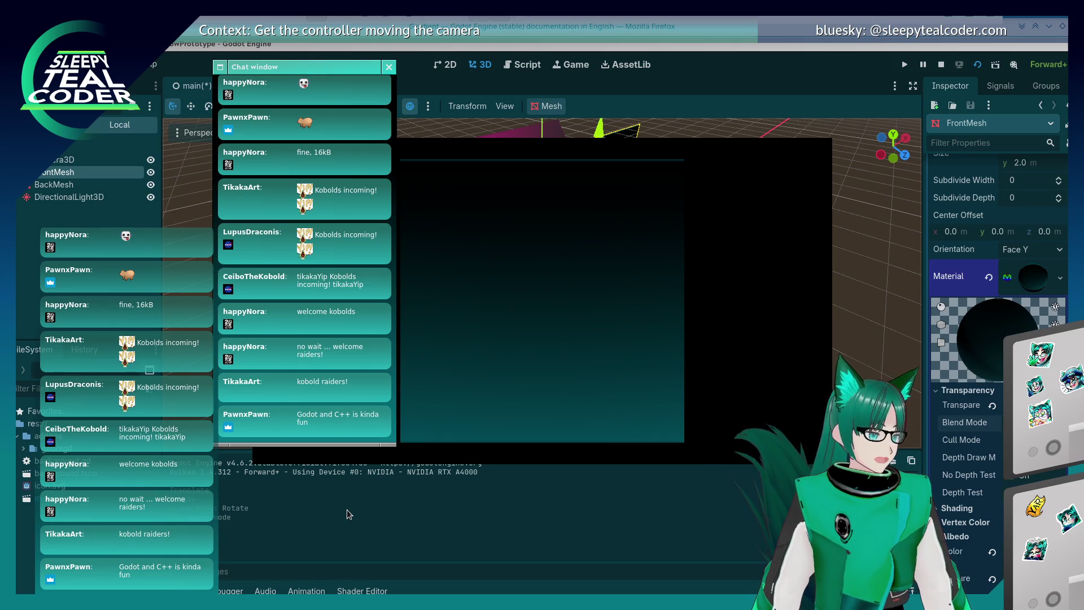
{"action": "left_click", "coordinate": [483, 367]}
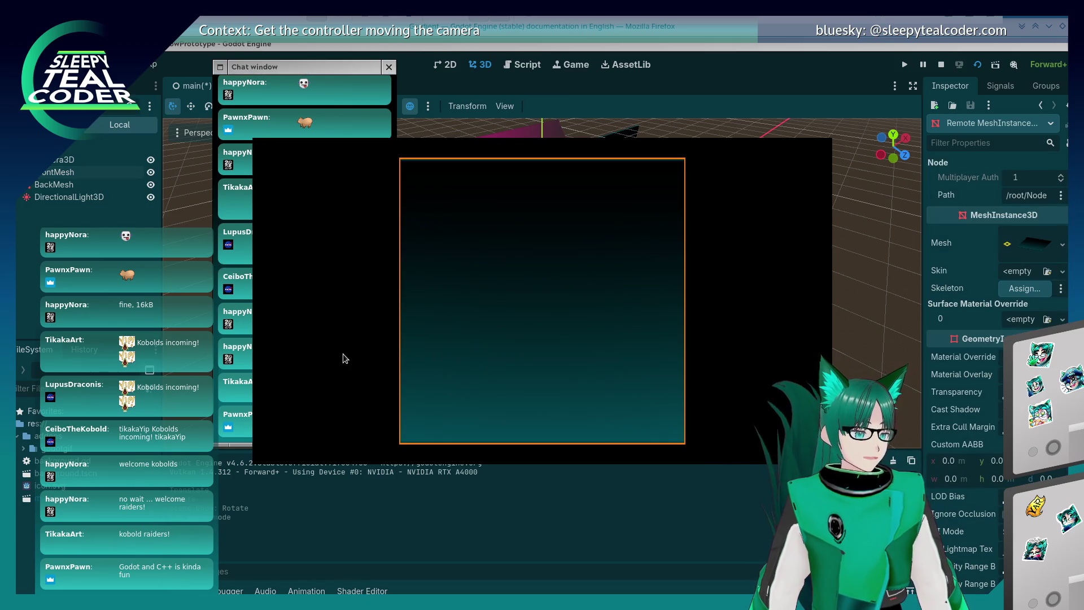
{"action": "left_click", "coordinate": [343, 114]}
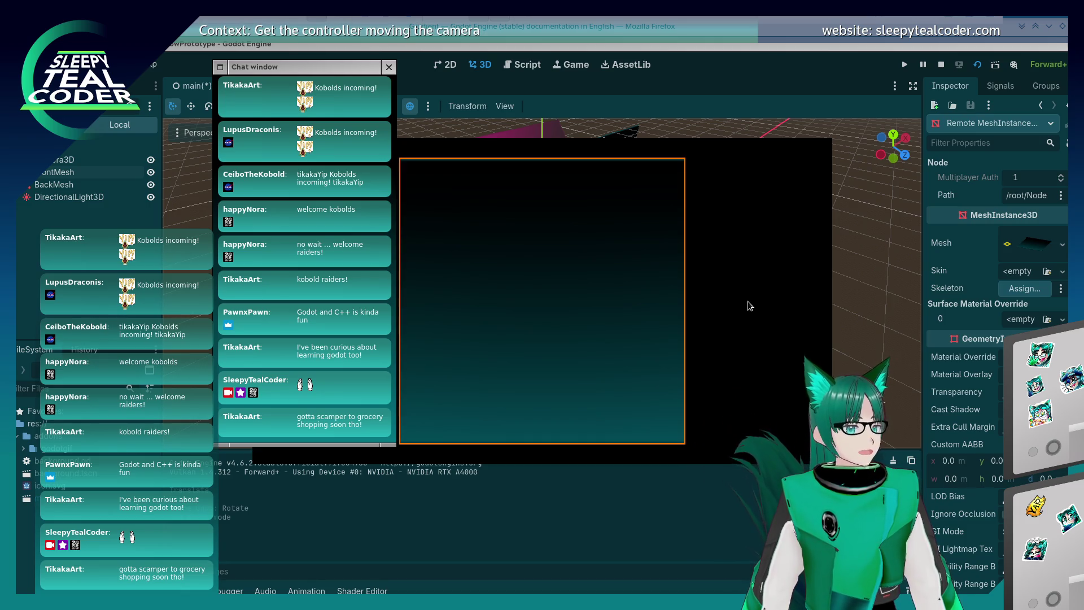
- Pick the mesh inside the running game, then return to the editor
{"action": "left_click", "coordinate": [720, 289]}
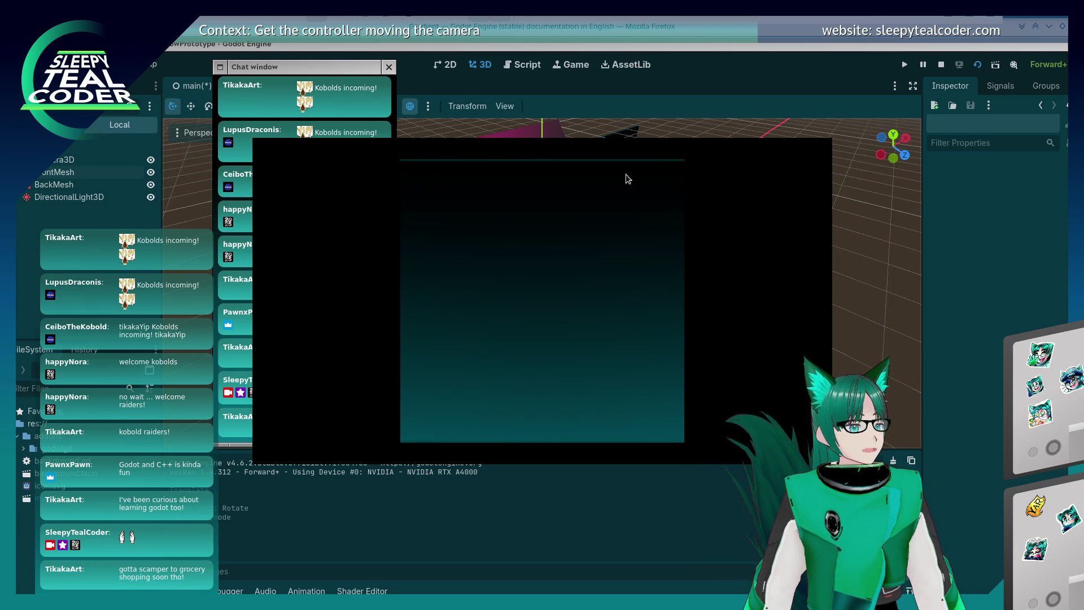
{"action": "left_click", "coordinate": [682, 169]}
{"action": "left_click", "coordinate": [789, 201]}
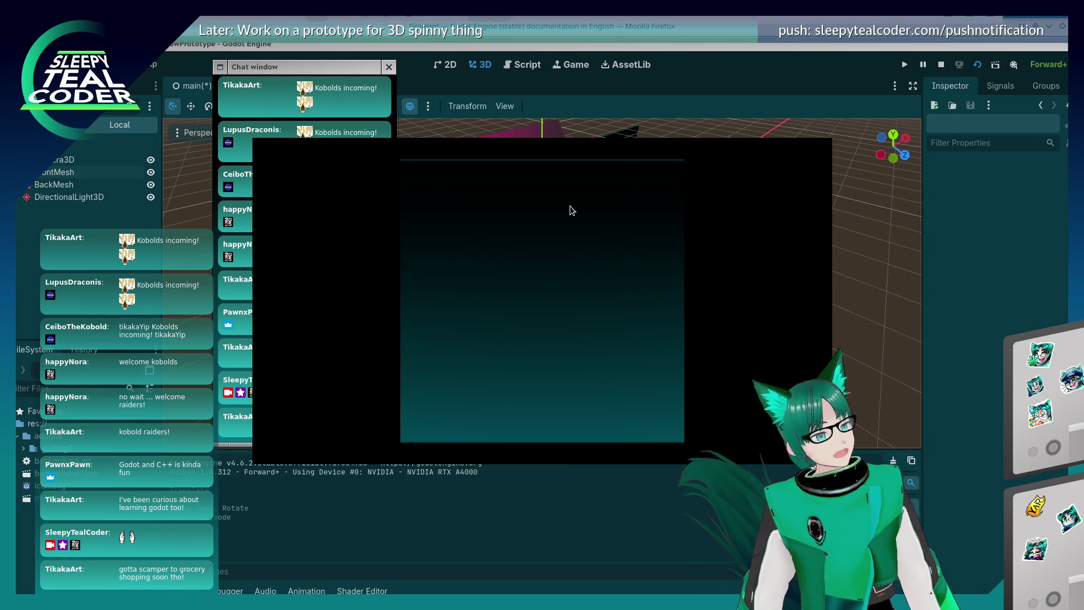
{"action": "left_click", "coordinate": [700, 91]}
{"action": "left_click", "coordinate": [597, 182]}
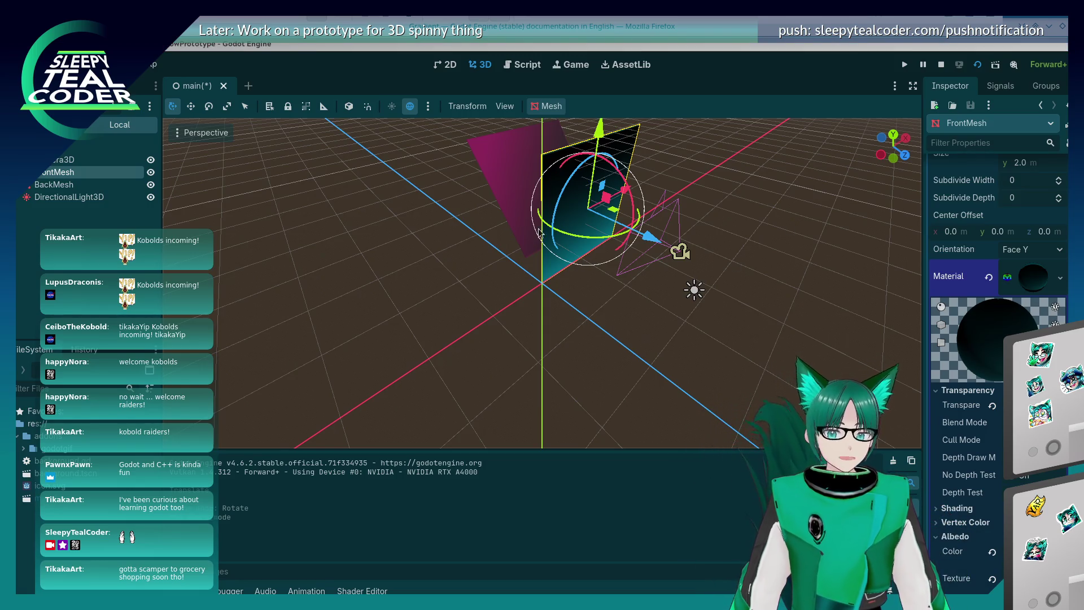
{"action": "left_click", "coordinate": [474, 248]}
{"action": "left_click", "coordinate": [560, 191]}
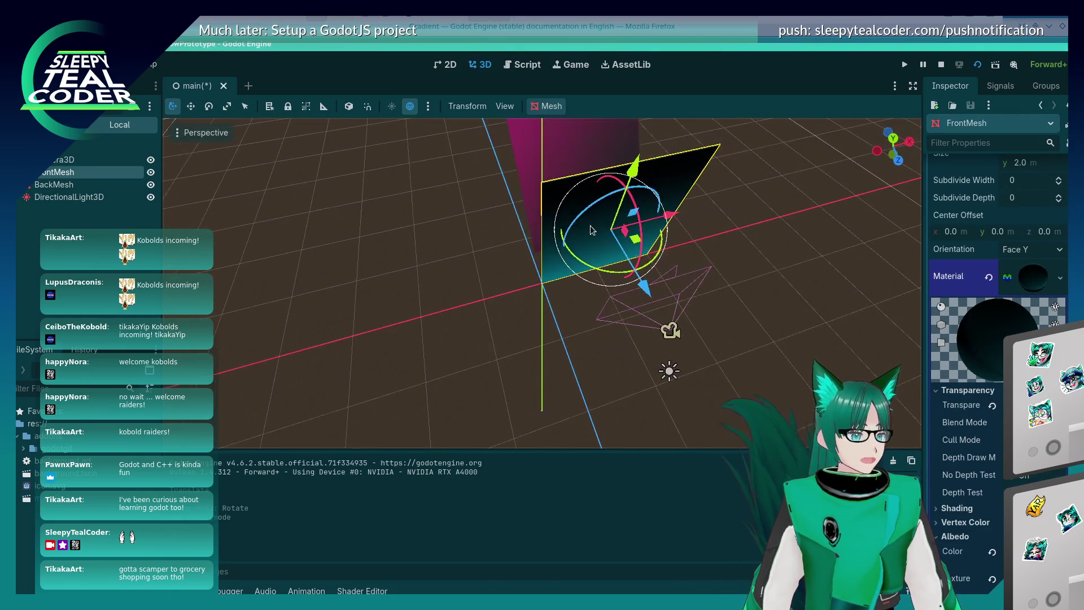
{"action": "left_click", "coordinate": [669, 151]}
{"action": "left_click", "coordinate": [626, 202]}
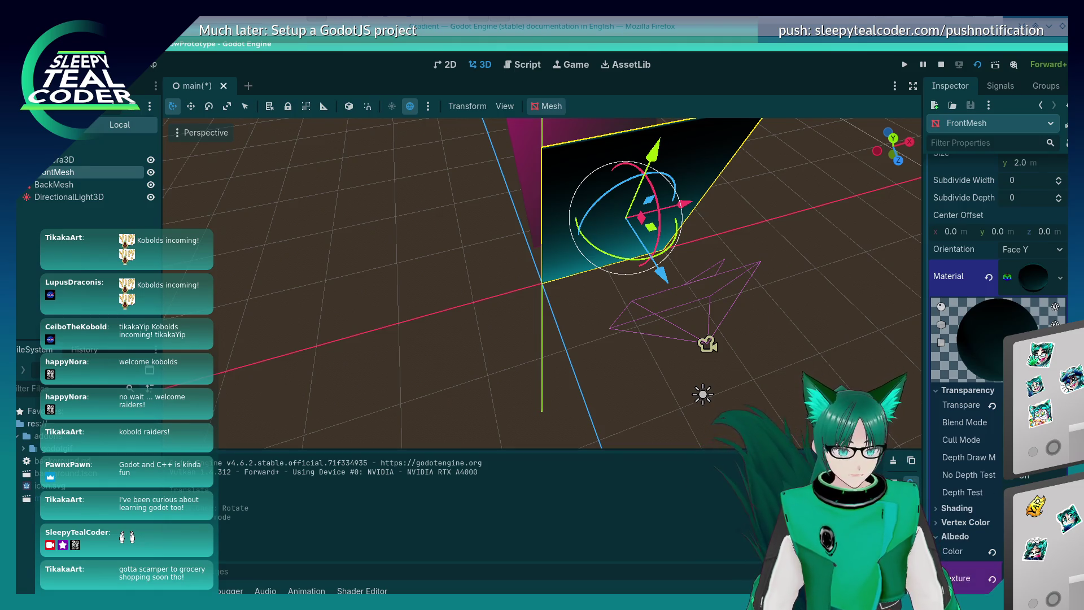
- Nudge the gradient texture's fill point slightly upward, checking FrontMesh's shading
{"action": "scroll", "coordinate": [944, 552], "scroll_direction": "down", "scroll_amount": 5}
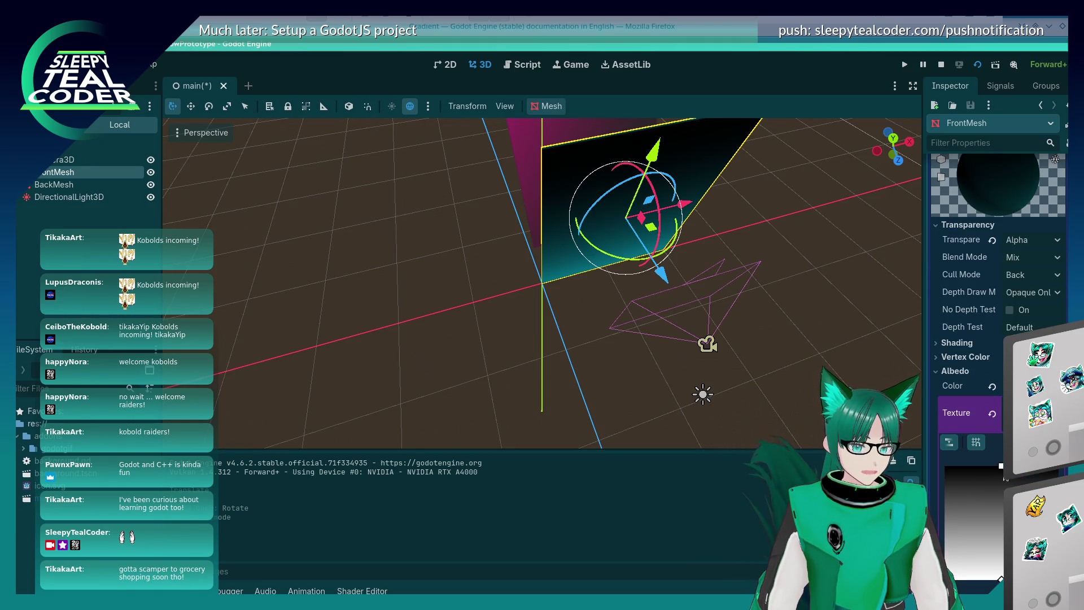
{"action": "left_click", "coordinate": [498, 265]}
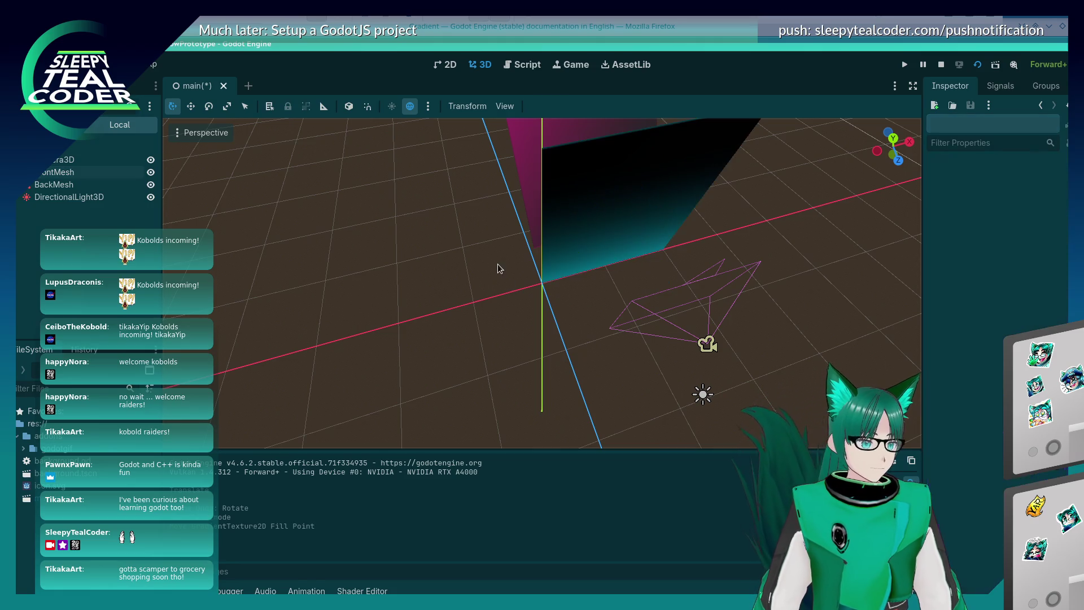
{"action": "left_click", "coordinate": [572, 213]}
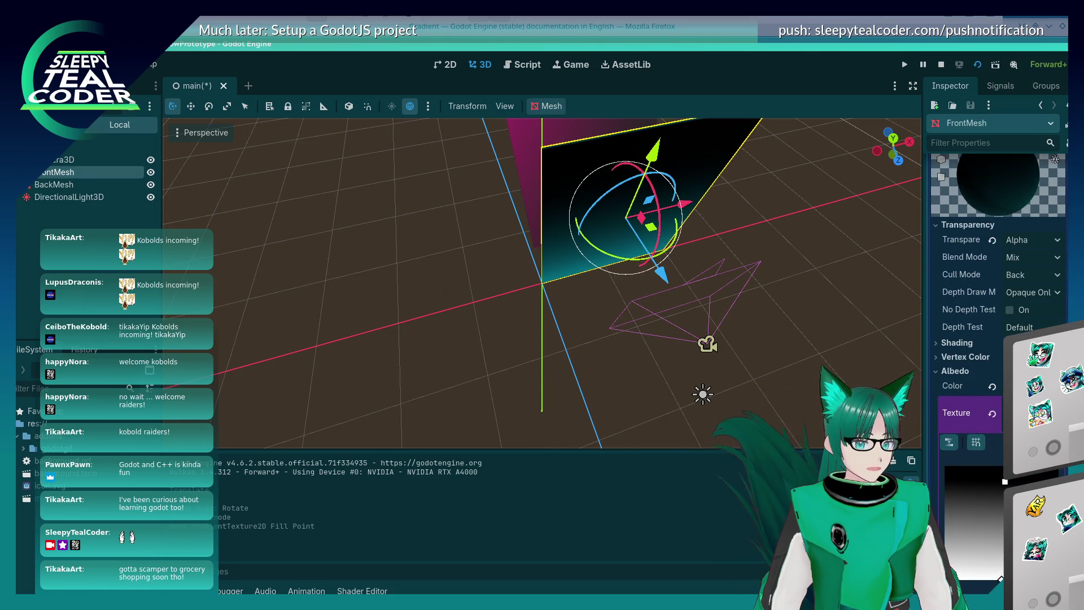
{"action": "left_click", "coordinate": [506, 312]}
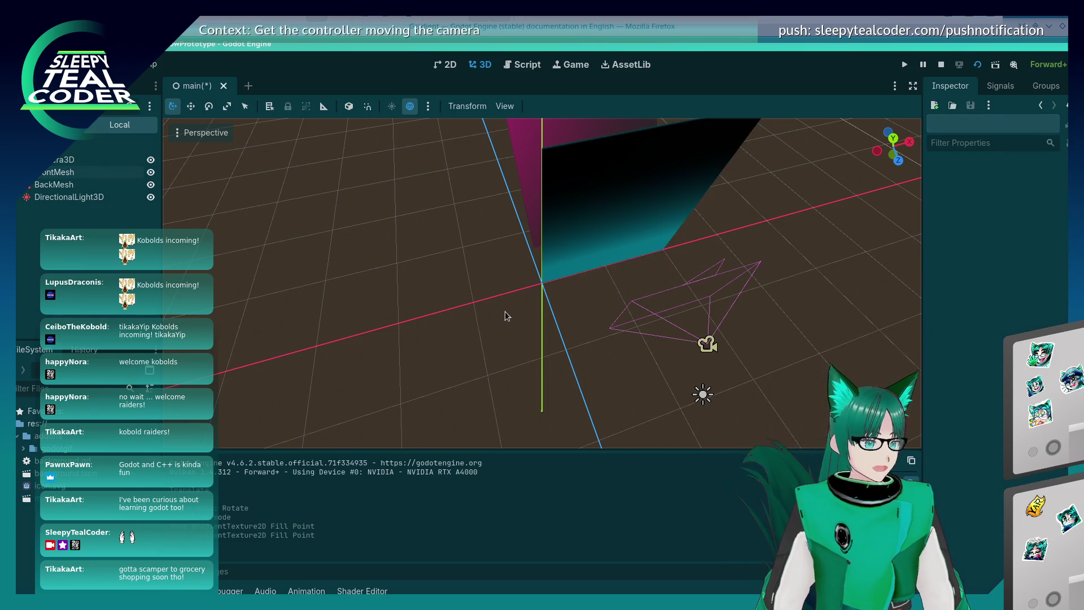
{"action": "left_click", "coordinate": [647, 190]}
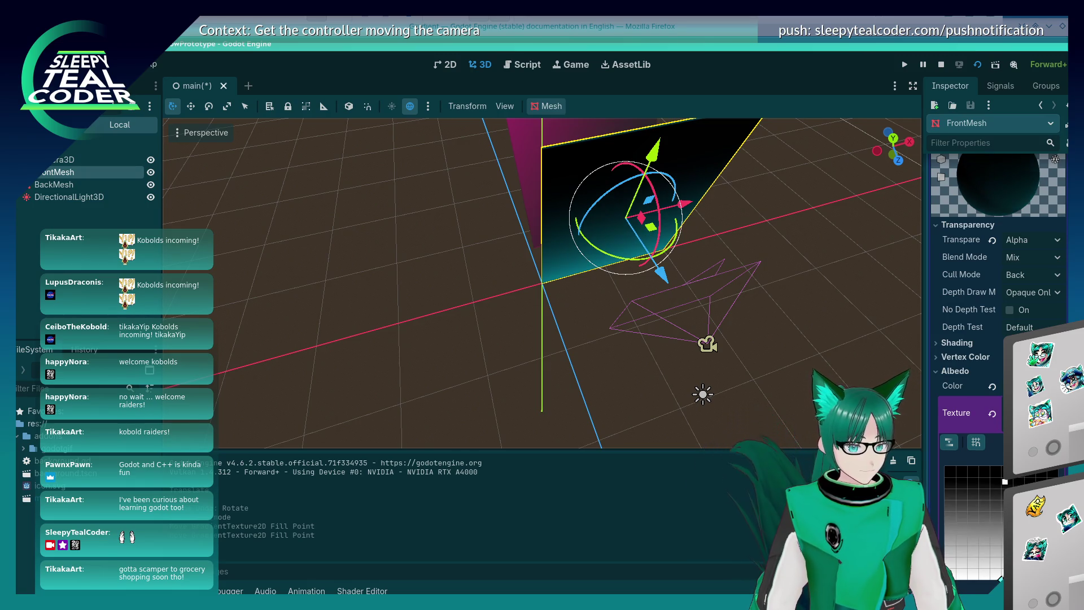
{"action": "left_click_drag", "start_coordinate": [1005, 482], "coordinate": [1001, 467]}
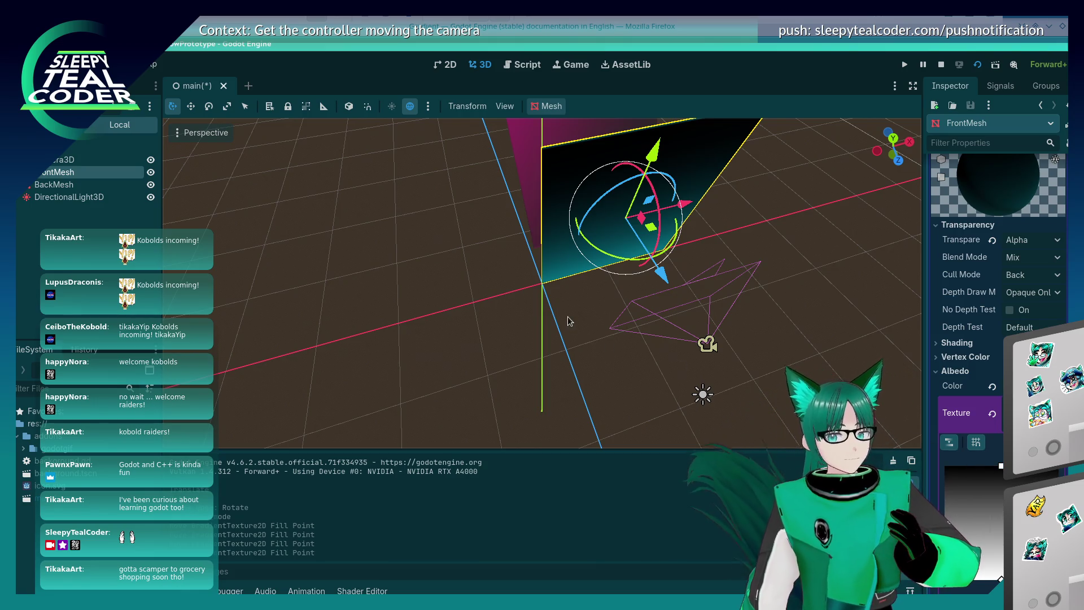
{"action": "left_click", "coordinate": [493, 337]}
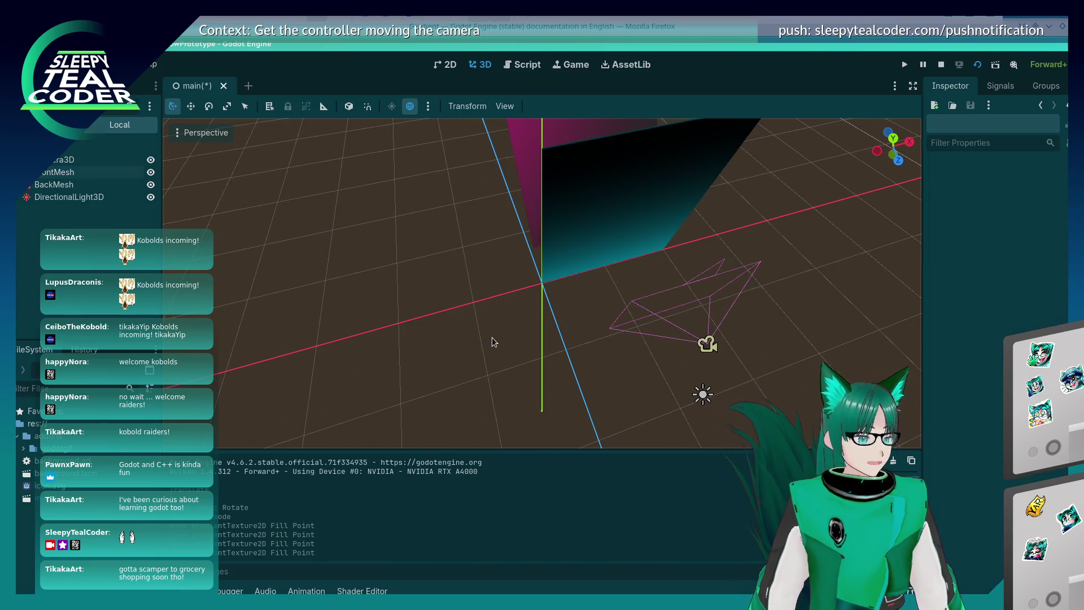
{"action": "left_click", "coordinate": [600, 235]}
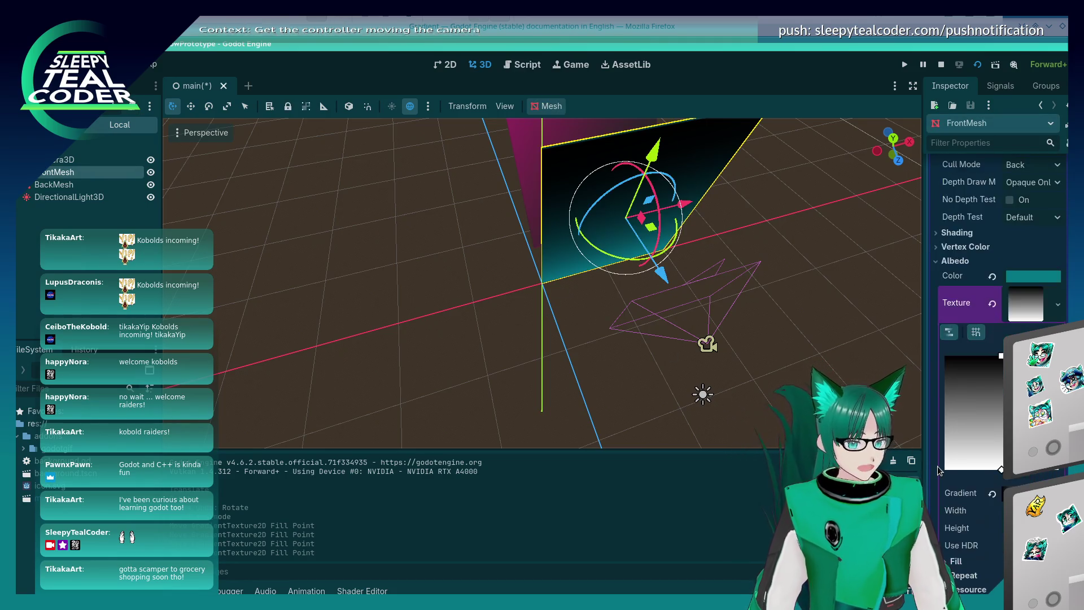
- Expand the gradient texture's Repeat, Resource and Fill sections
{"action": "scroll", "coordinate": [940, 464], "scroll_direction": "down", "scroll_amount": 1}
{"action": "scroll", "coordinate": [952, 461], "scroll_direction": "down", "scroll_amount": 2}
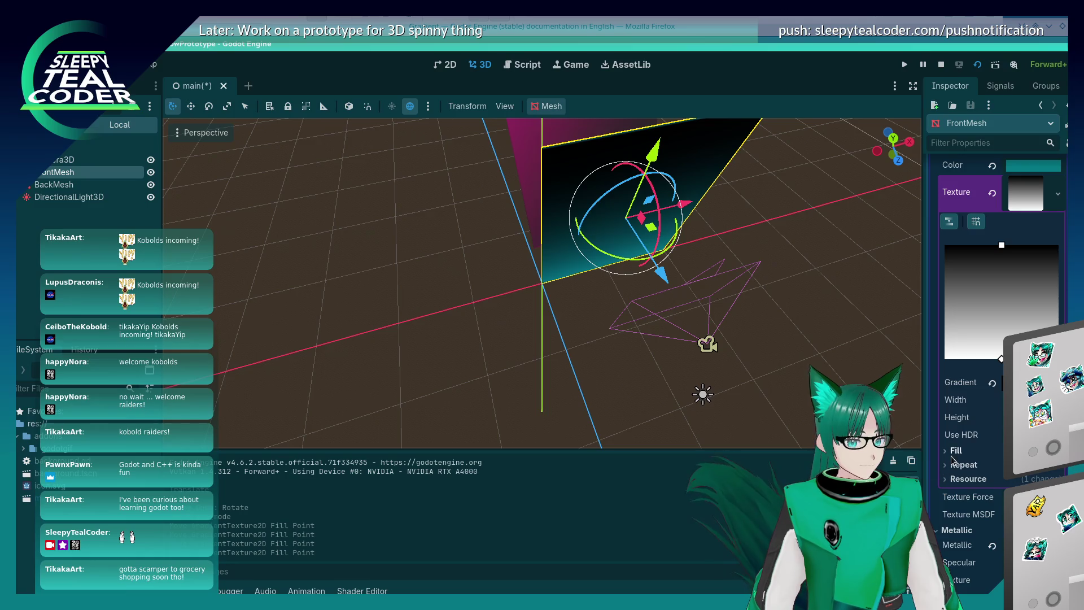
{"action": "left_click", "coordinate": [951, 464]}
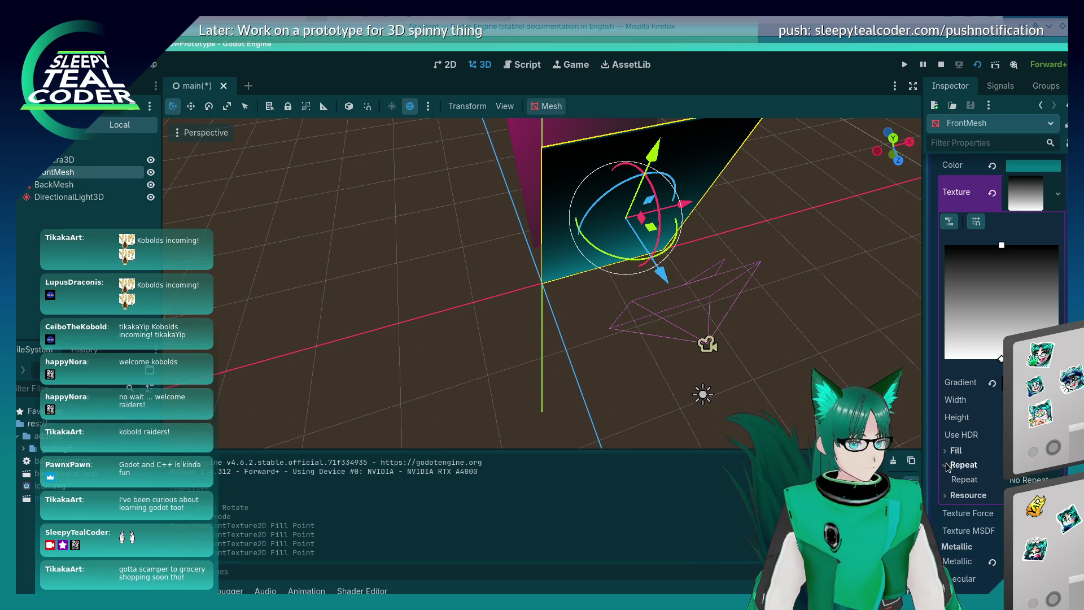
{"action": "left_click", "coordinate": [945, 495]}
{"action": "left_click", "coordinate": [947, 455]}
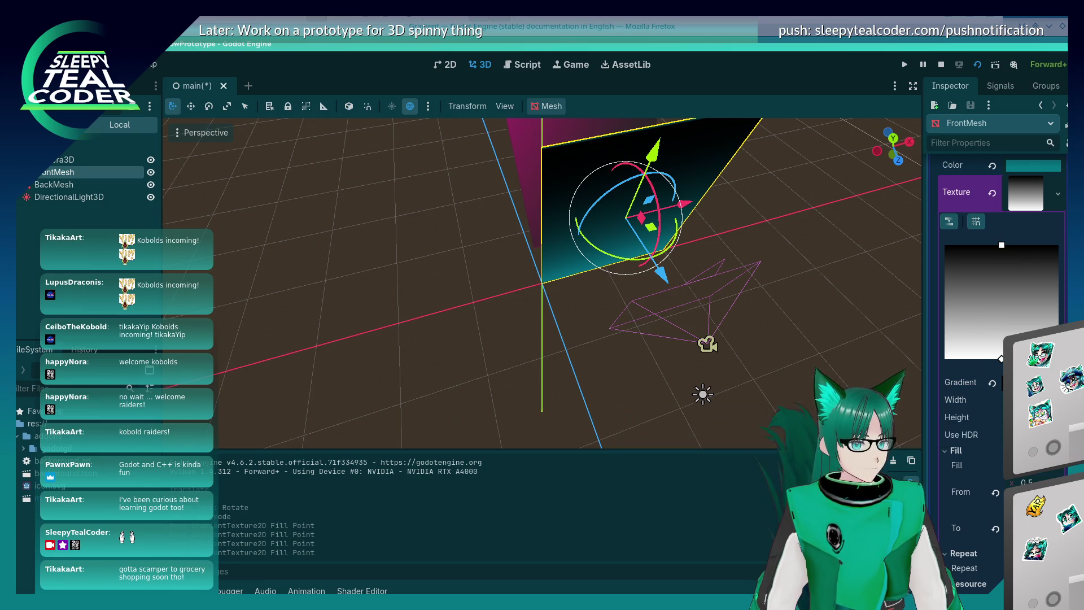
- Switch the gradient Fill to Radial and check FrontMesh's shading
{"action": "left_click", "coordinate": [1025, 491]}
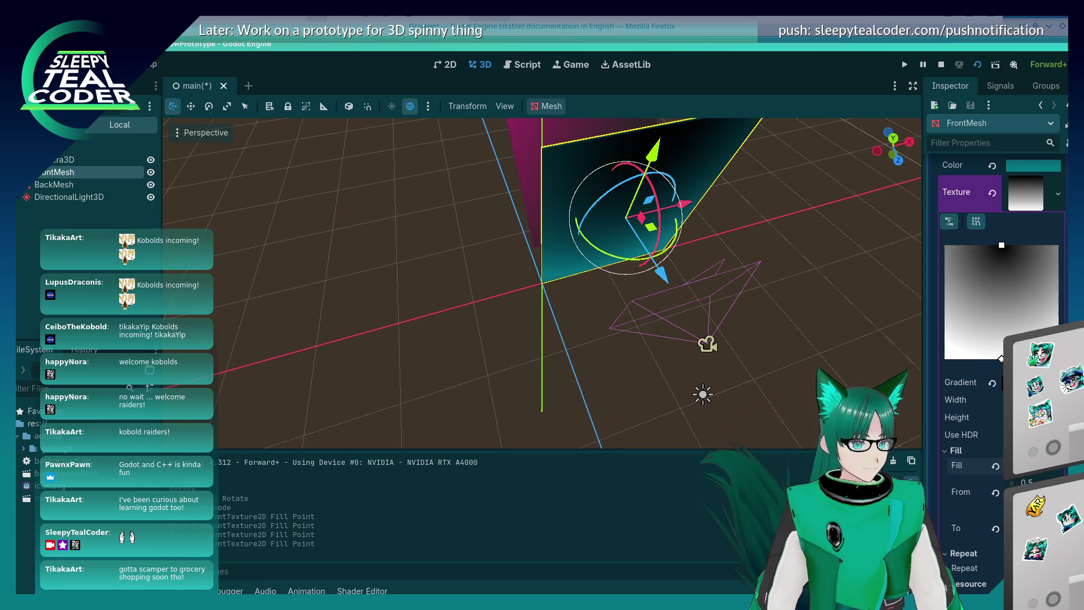
{"action": "left_click", "coordinate": [891, 327]}
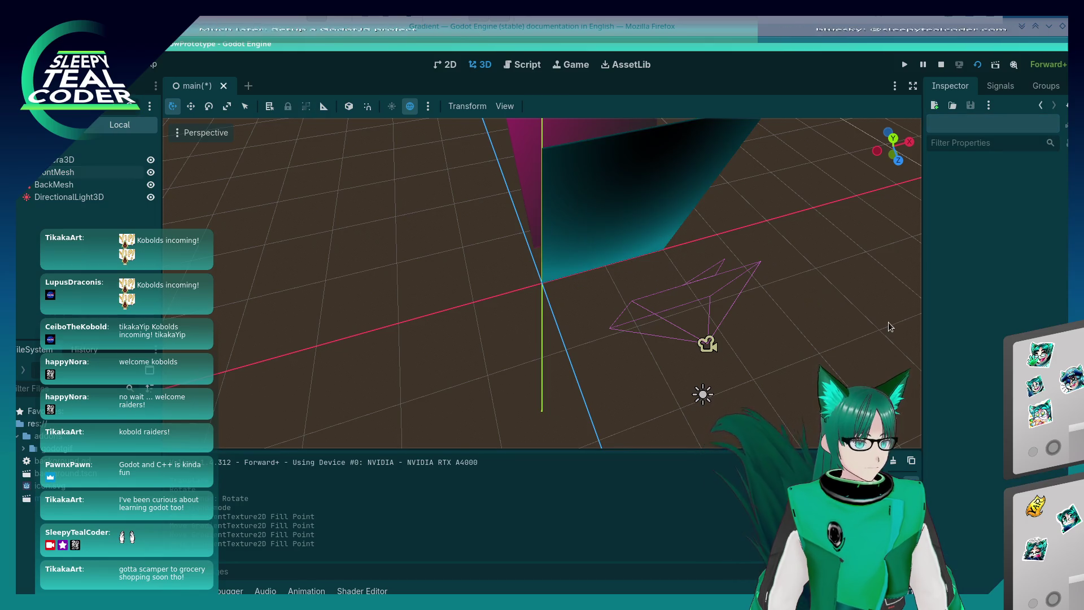
{"action": "left_click", "coordinate": [643, 168]}
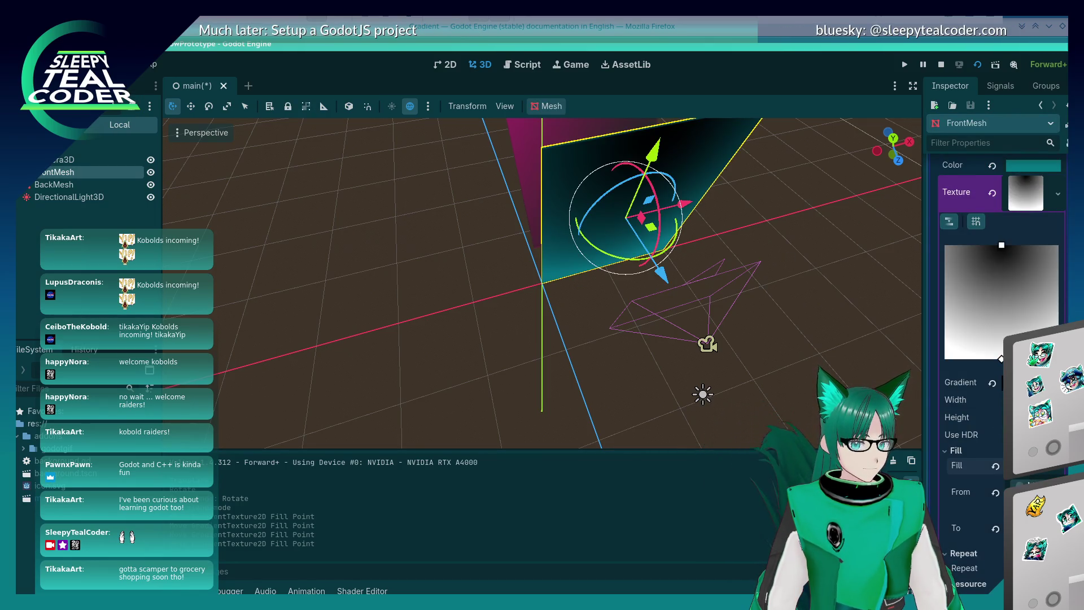
{"action": "key", "text": "ctrl+z"}
{"action": "left_click", "coordinate": [568, 336]}
- Orbit around the meshes, inspecting BackMesh and then FrontMesh from both sides
{"action": "mouse_move", "coordinate": [568, 332]}
{"action": "left_mouse_down"}
{"action": "mouse_move", "coordinate": [472, 286]}
{"action": "mouse_move", "coordinate": [474, 334]}
{"action": "mouse_move", "coordinate": [511, 353]}
{"action": "mouse_move", "coordinate": [636, 356]}
{"action": "mouse_move", "coordinate": [649, 276]}
{"action": "left_mouse_up"}
{"action": "left_click", "coordinate": [602, 230]}
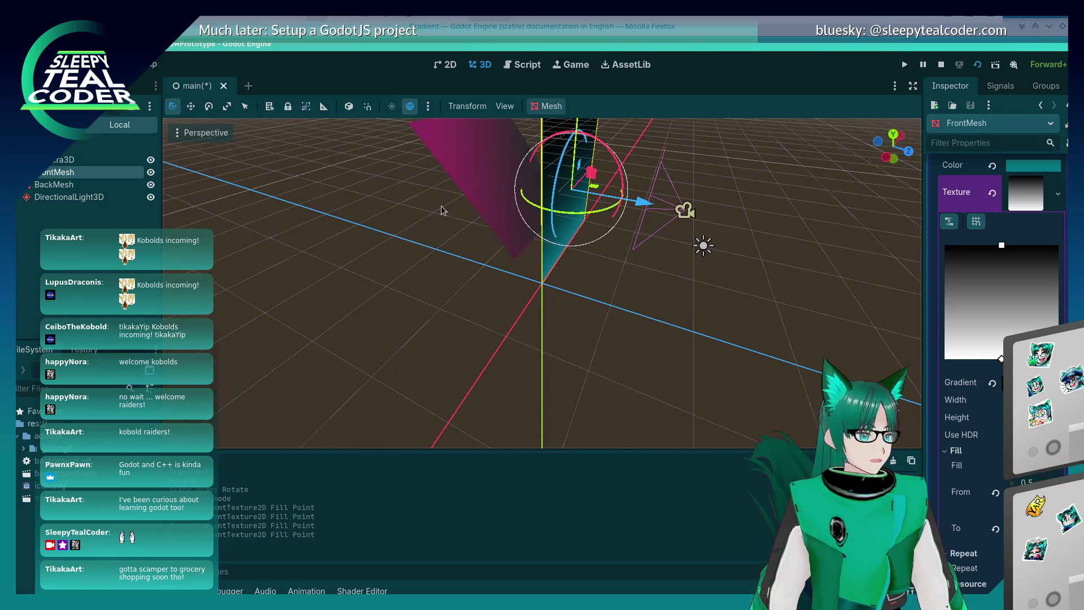
{"action": "mouse_move", "coordinate": [429, 180]}
{"action": "left_mouse_down"}
{"action": "mouse_move", "coordinate": [473, 306]}
{"action": "mouse_move", "coordinate": [520, 279]}
{"action": "mouse_move", "coordinate": [504, 202]}
{"action": "mouse_move", "coordinate": [644, 222]}
{"action": "mouse_move", "coordinate": [617, 213]}
{"action": "mouse_move", "coordinate": [586, 162]}
{"action": "left_mouse_up"}
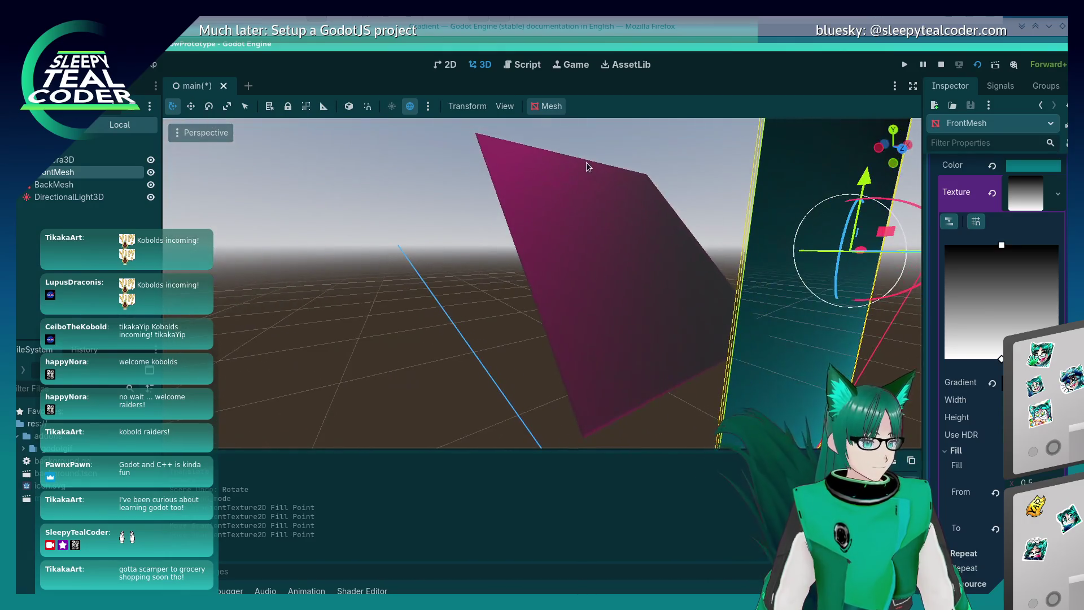
{"action": "left_click", "coordinate": [612, 405]}
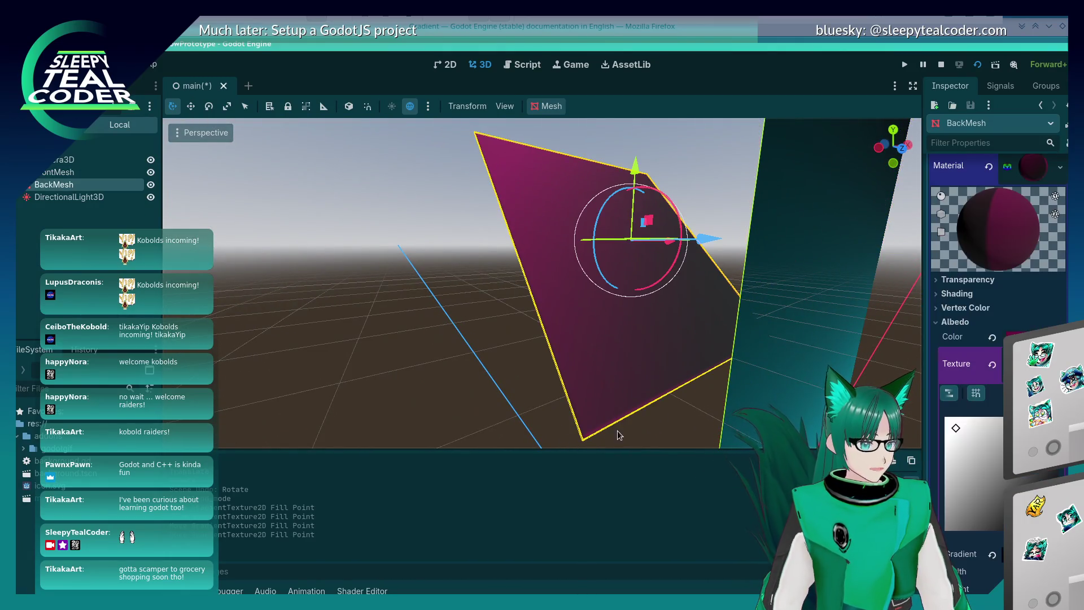
{"action": "left_click", "coordinate": [690, 413]}
{"action": "mouse_move", "coordinate": [658, 395]}
{"action": "left_mouse_down"}
{"action": "mouse_move", "coordinate": [727, 353]}
{"action": "mouse_move", "coordinate": [778, 404]}
{"action": "left_mouse_up"}
{"action": "left_click", "coordinate": [574, 243]}
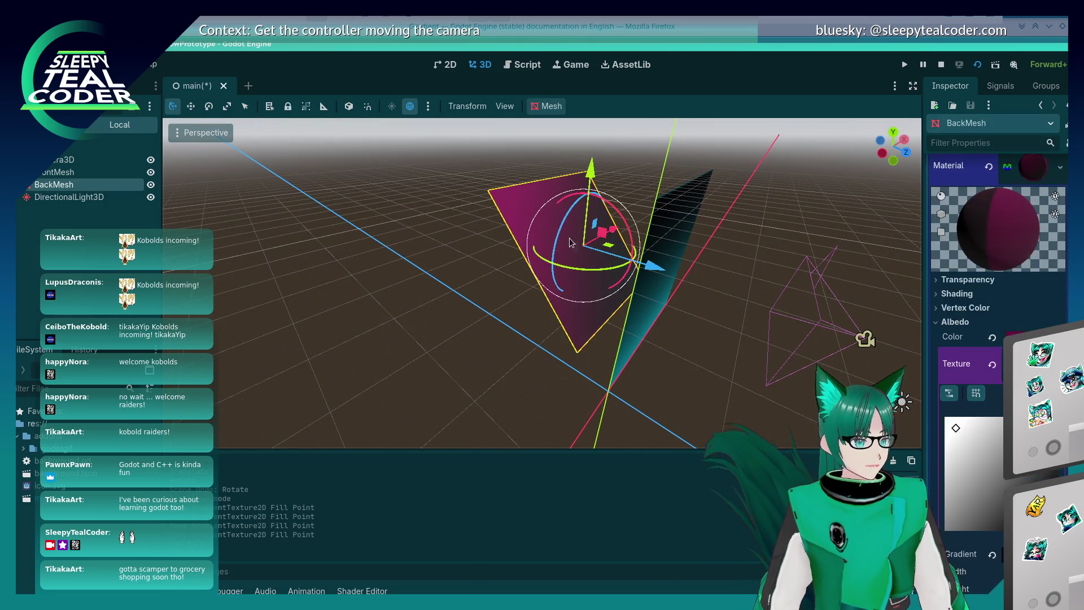
{"action": "left_click", "coordinate": [744, 353]}
{"action": "mouse_move", "coordinate": [706, 336]}
{"action": "left_mouse_down"}
{"action": "mouse_move", "coordinate": [584, 334]}
{"action": "mouse_move", "coordinate": [617, 303]}
{"action": "left_mouse_up"}
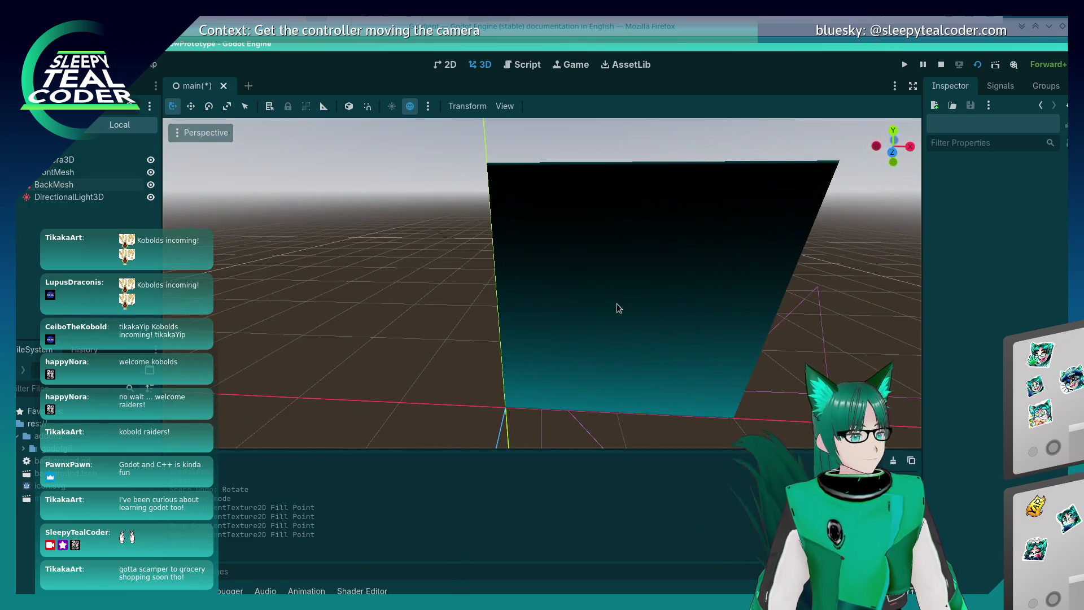
{"action": "left_click", "coordinate": [707, 285]}
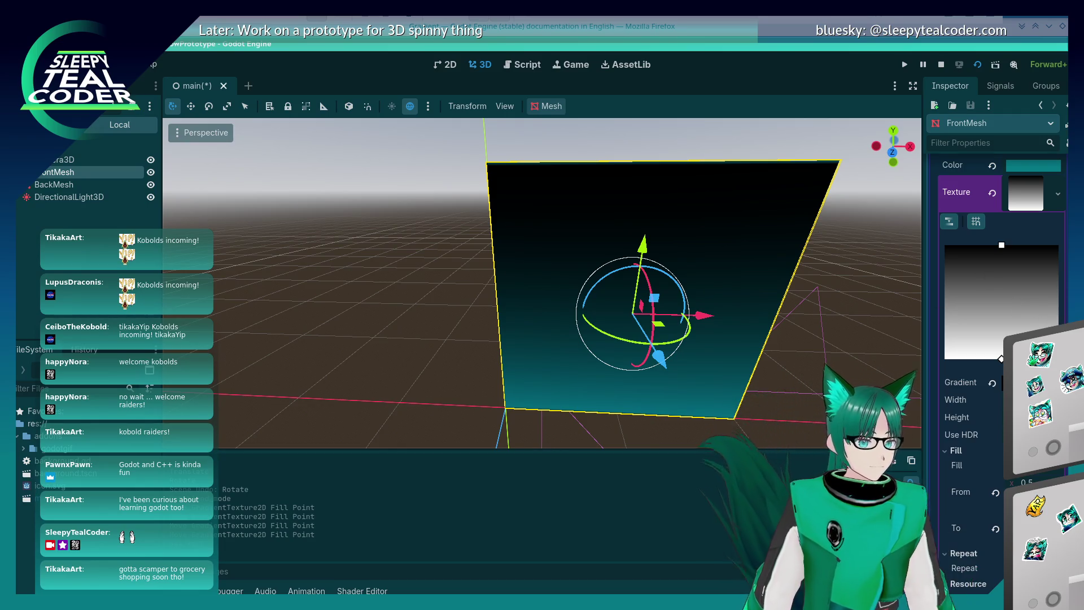
{"action": "scroll", "coordinate": [997, 338], "scroll_direction": "up", "scroll_amount": 8}
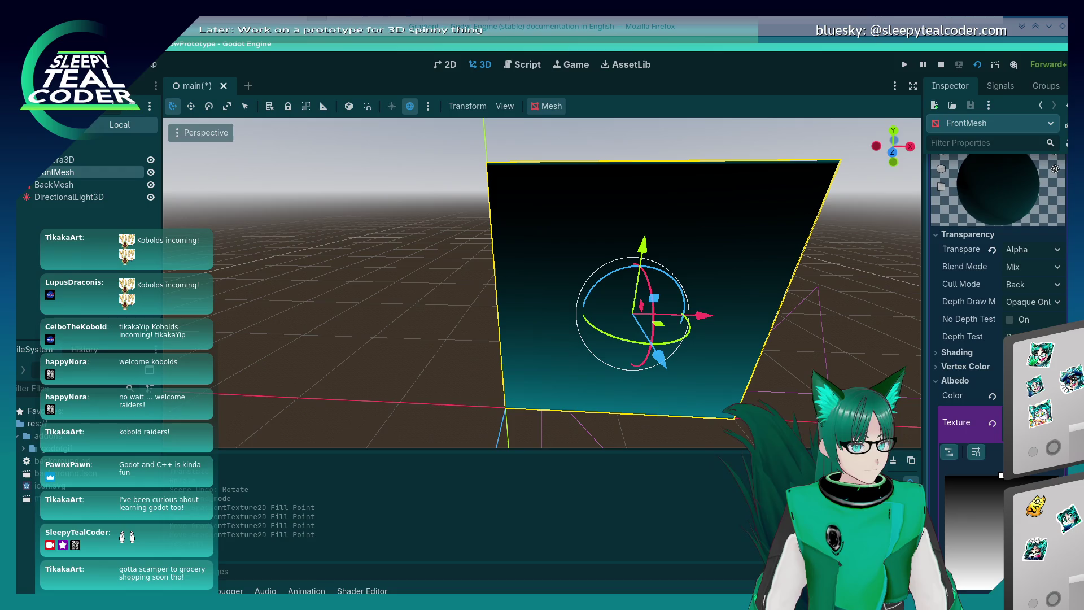
{"action": "left_click", "coordinate": [938, 366]}
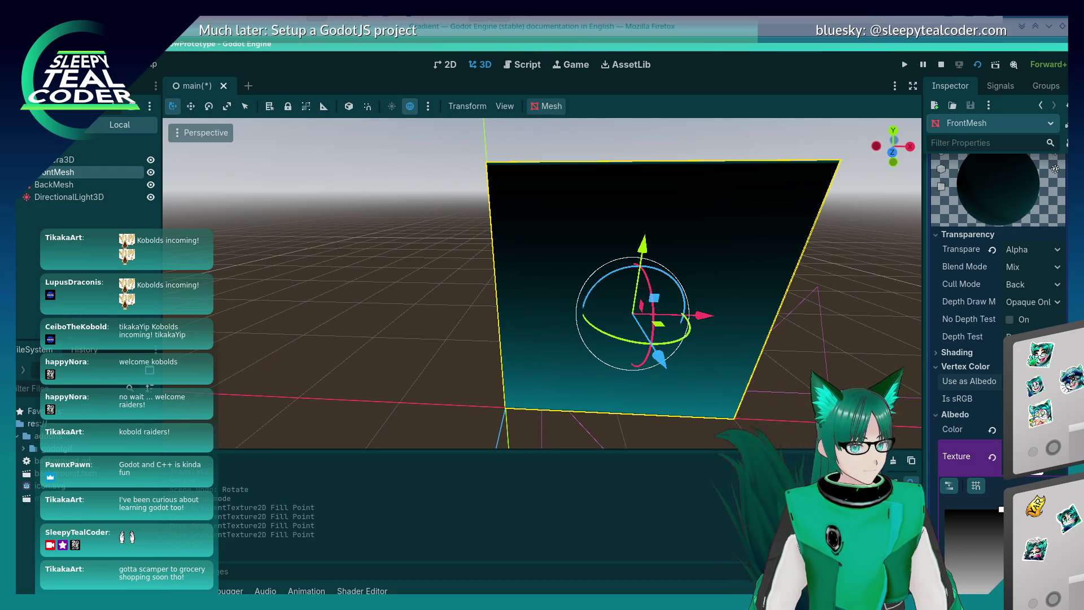
{"action": "left_click", "coordinate": [1009, 382]}
{"action": "left_click", "coordinate": [439, 278]}
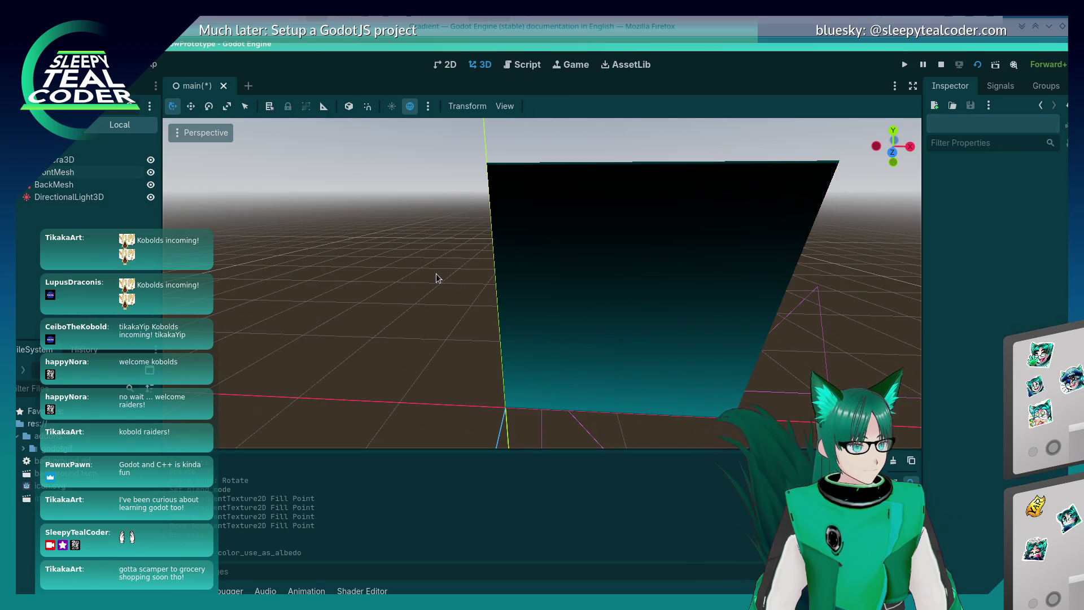
{"action": "mouse_move", "coordinate": [573, 281]}
{"action": "left_mouse_down"}
{"action": "mouse_move", "coordinate": [459, 331]}
{"action": "mouse_move", "coordinate": [452, 279]}
{"action": "left_mouse_up"}
{"action": "left_click", "coordinate": [480, 279]}
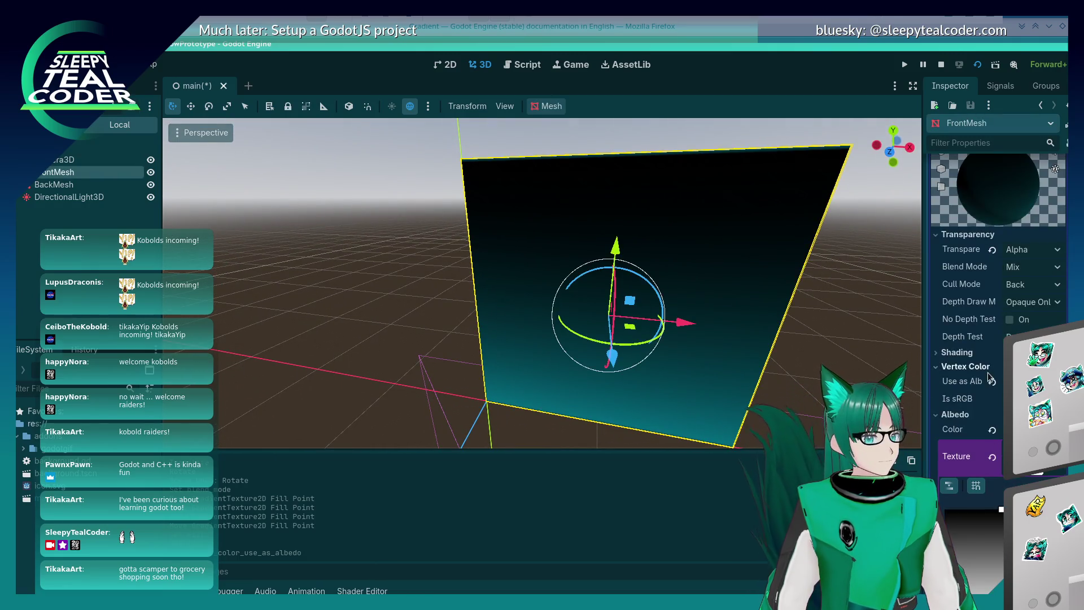
{"action": "left_click", "coordinate": [1009, 381]}
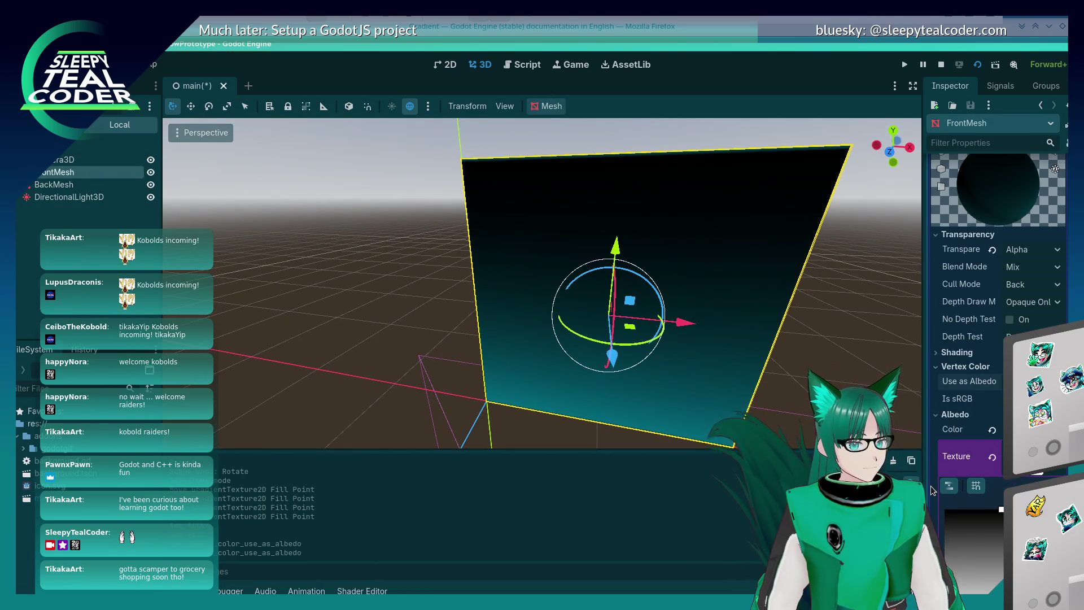
{"action": "scroll", "coordinate": [933, 492], "scroll_direction": "down", "scroll_amount": 3}
{"action": "scroll", "coordinate": [933, 491], "scroll_direction": "down", "scroll_amount": 12}
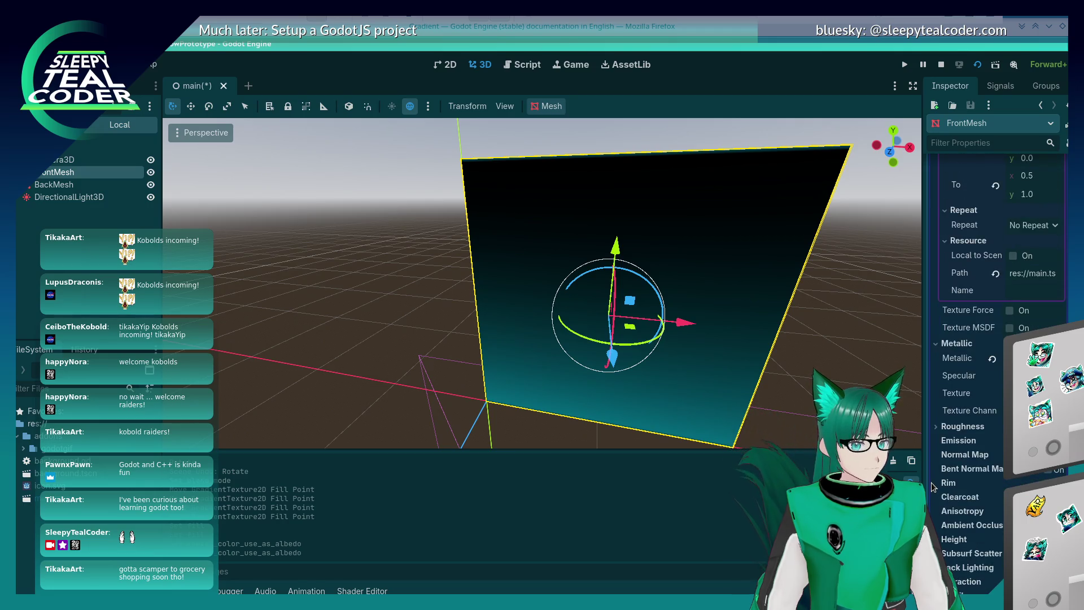
{"action": "scroll", "coordinate": [933, 485], "scroll_direction": "up", "scroll_amount": 10}
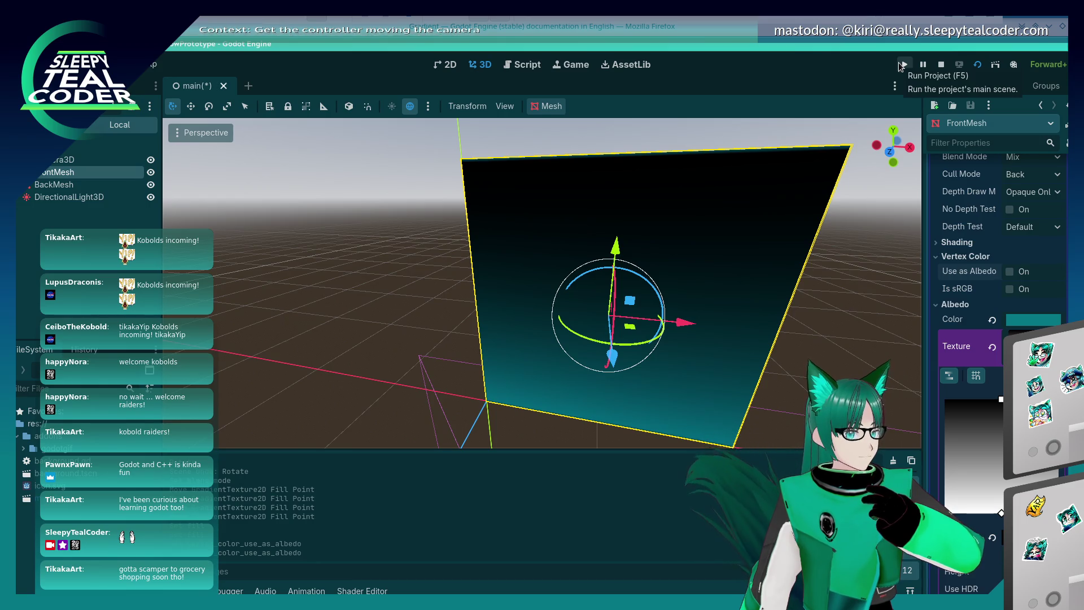
{"action": "left_click", "coordinate": [901, 67]}
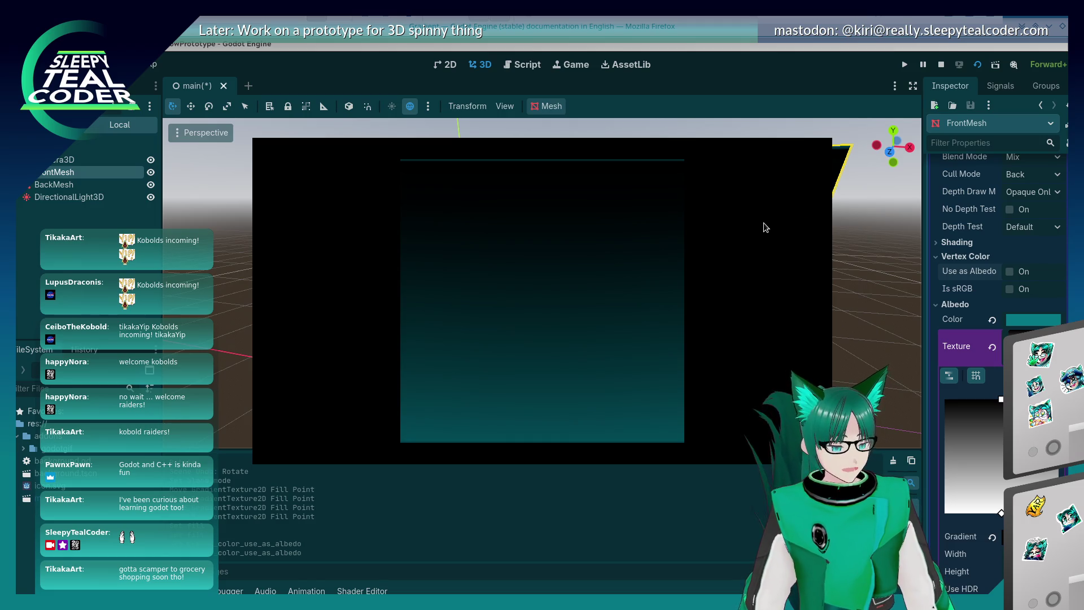
{"action": "key", "text": "F8"}
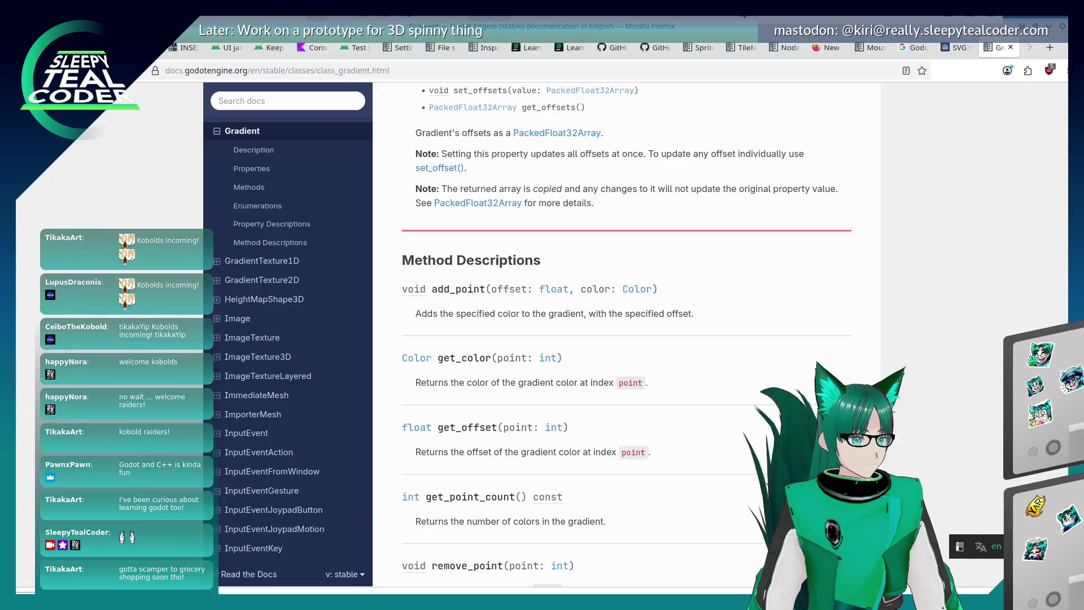
- Search the web for 'Godot, 3d mesh, gradient texture 2d, line at top'
{"action": "left_click", "coordinate": [740, 20]}
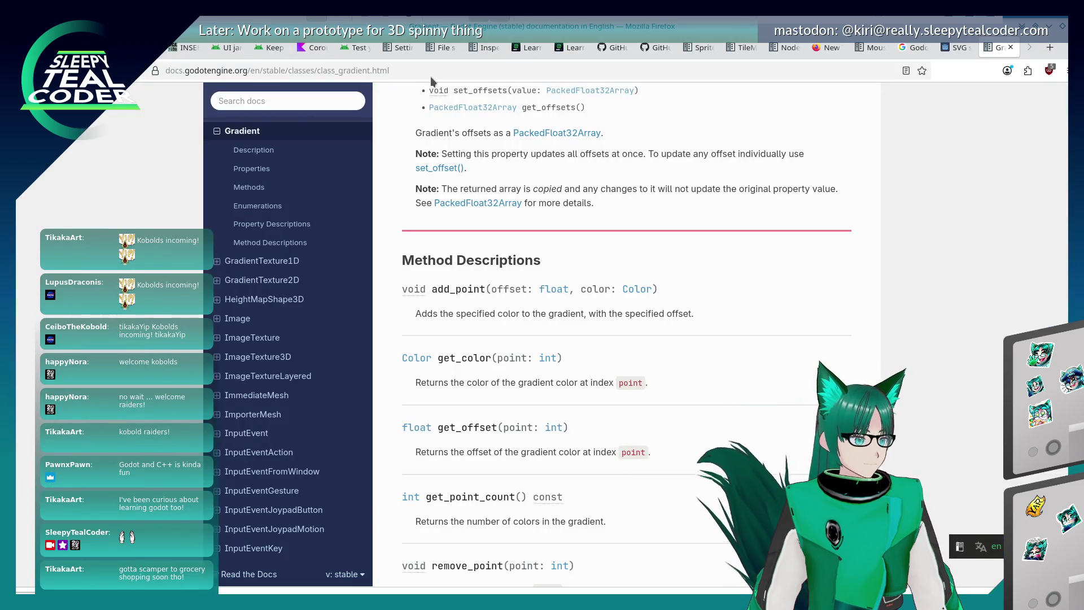
{"action": "left_click", "coordinate": [407, 71]}
{"action": "type", "text": "Godot, "}
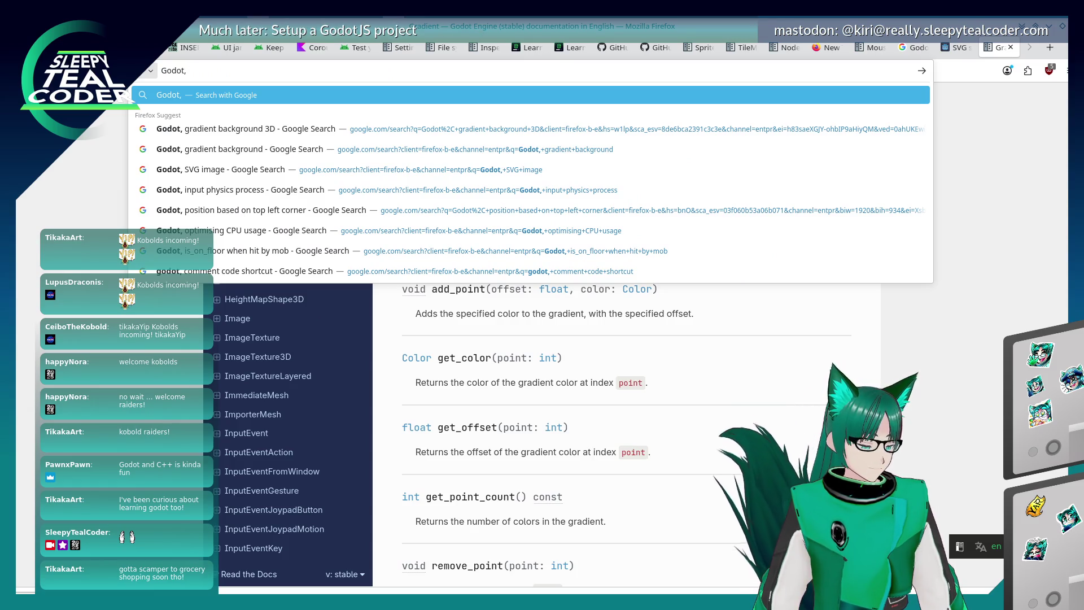
{"action": "type", "text": "3d mesh"}
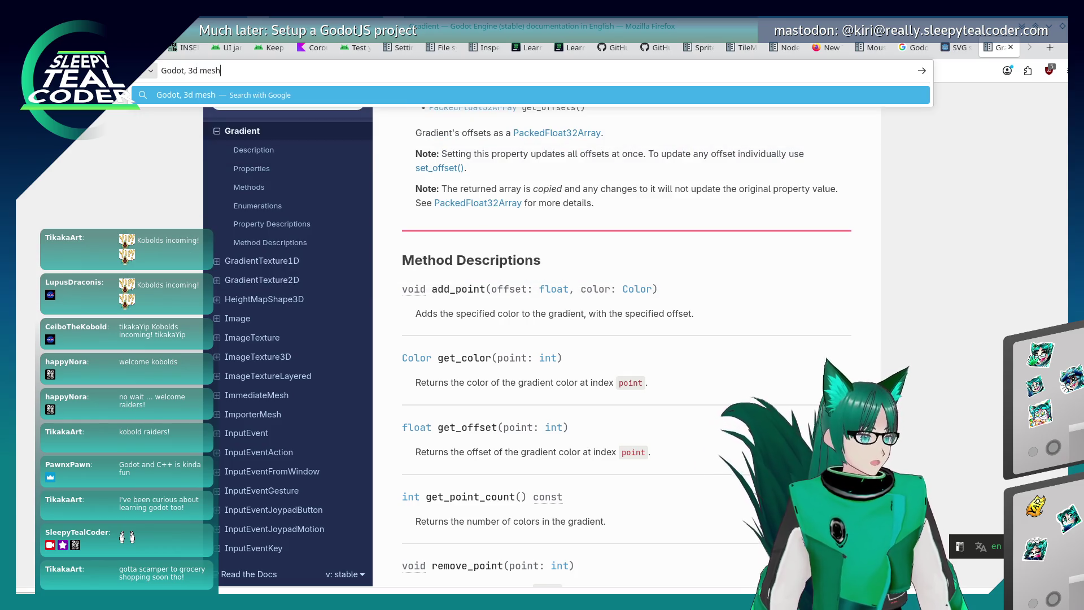
{"action": "type", "text": ", gradient "}
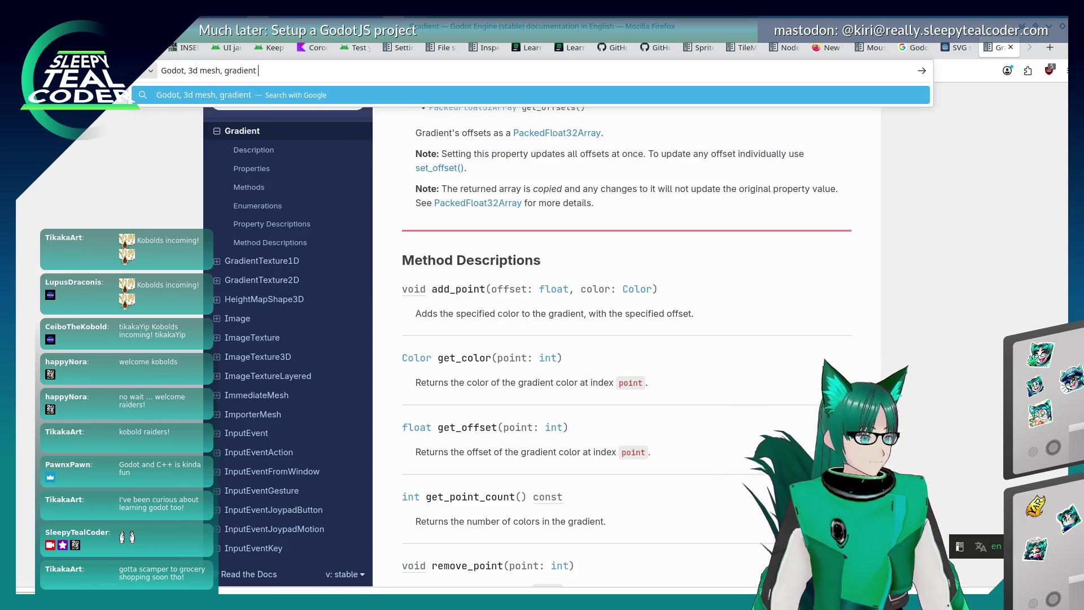
{"action": "type", "text": "texture 2d"}
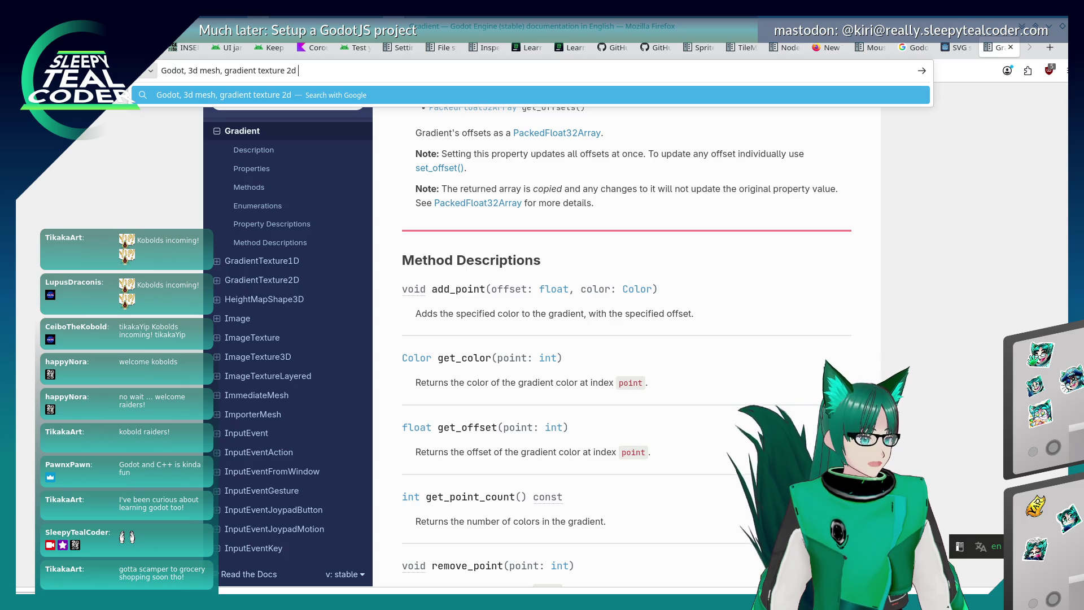
{"action": "type", "text": ", line at top"}
{"action": "key", "text": "Return"}
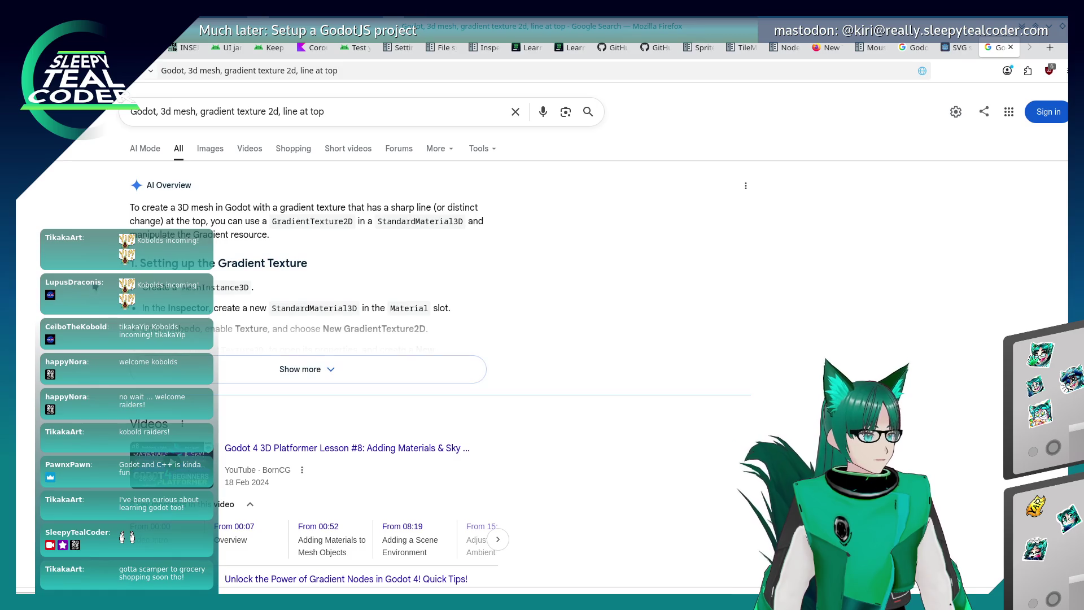
- Scroll through the search results, then switch back to Godot
{"action": "scroll", "coordinate": [94, 287], "scroll_direction": "down", "scroll_amount": 7}
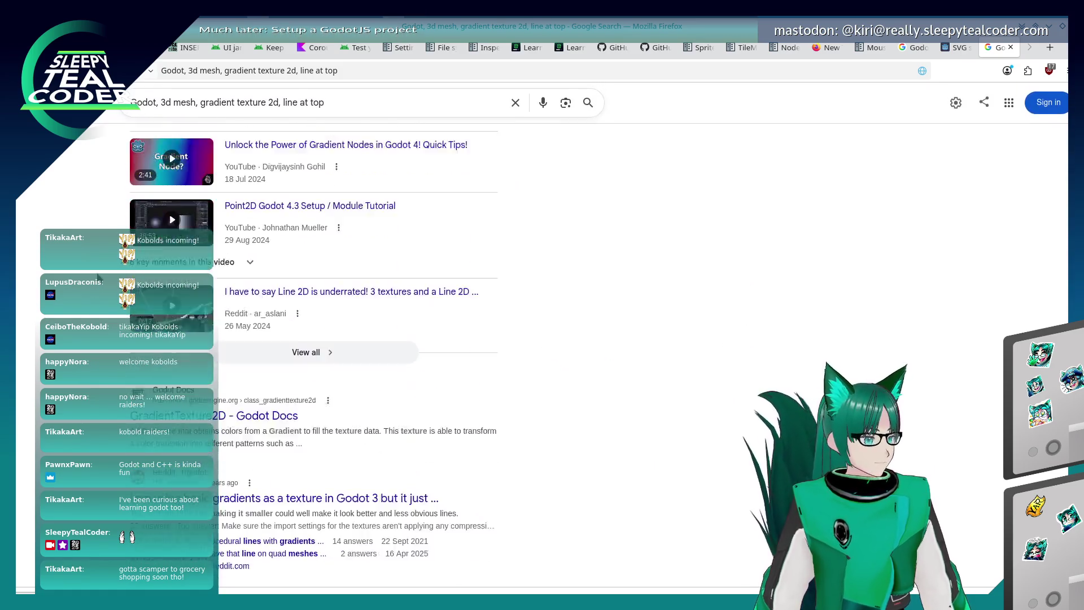
{"action": "scroll", "coordinate": [97, 278], "scroll_direction": "down", "scroll_amount": 4}
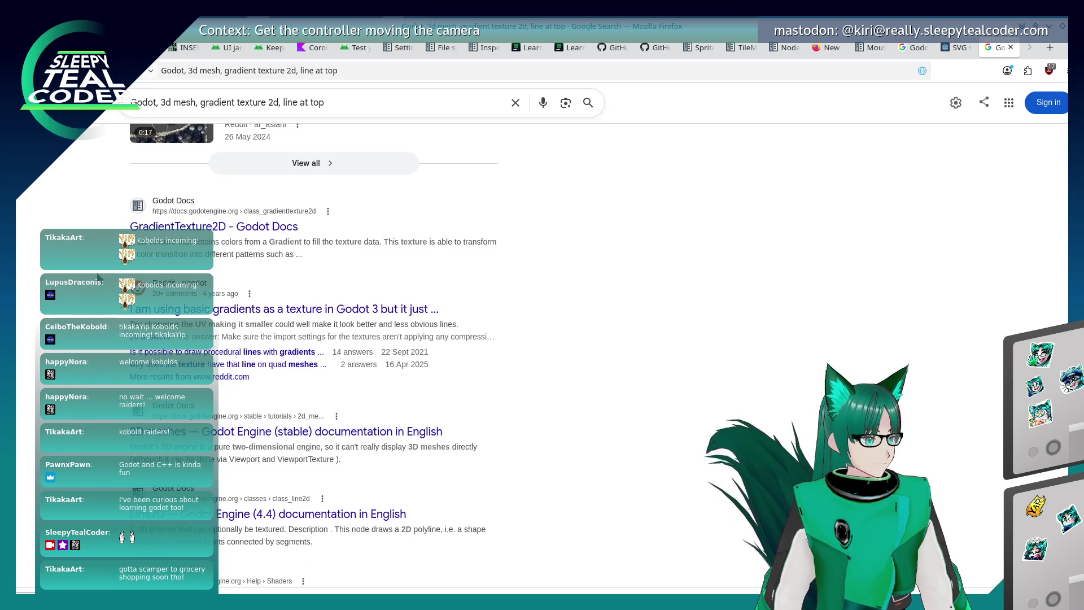
{"action": "scroll", "coordinate": [98, 278], "scroll_direction": "down", "scroll_amount": 8}
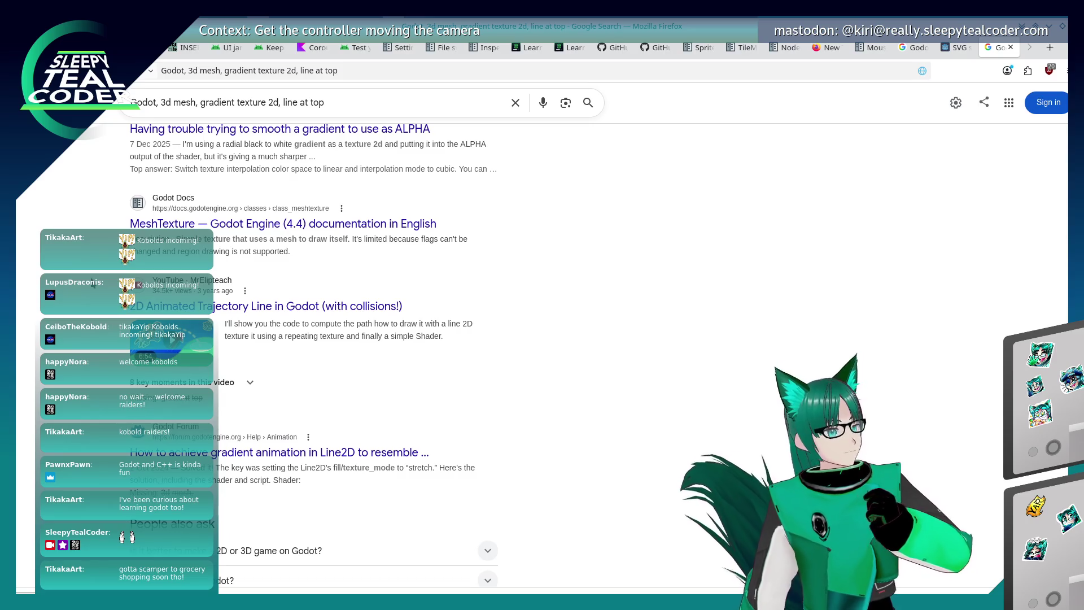
{"action": "scroll", "coordinate": [93, 284], "scroll_direction": "down", "scroll_amount": 3}
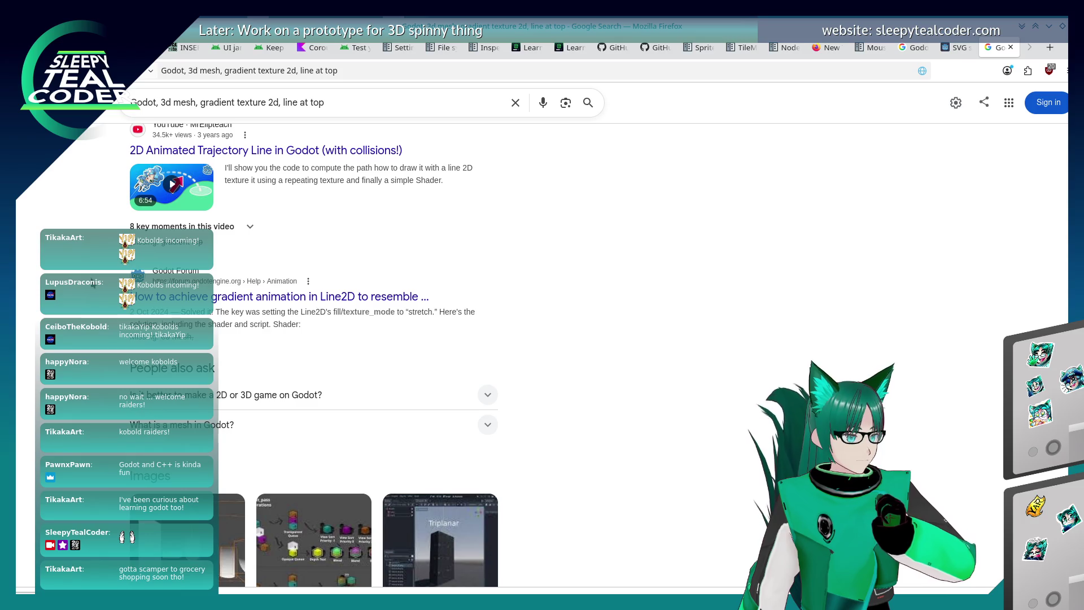
{"action": "scroll", "coordinate": [93, 285], "scroll_direction": "up", "scroll_amount": 7}
{"action": "key", "text": "alt+Tab"}
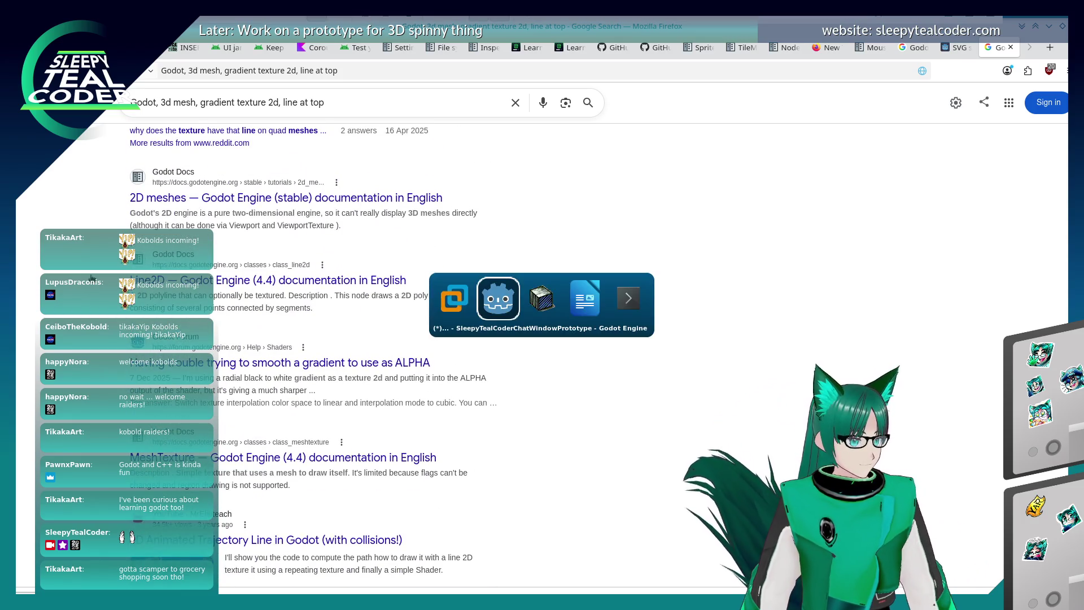
- Save and run the game to view the gradient plane, close it, and select Camera3D
{"action": "mouse_move", "coordinate": [415, 316]}
{"action": "left_mouse_down"}
{"action": "mouse_move", "coordinate": [446, 299]}
{"action": "mouse_move", "coordinate": [435, 299]}
{"action": "left_mouse_up"}
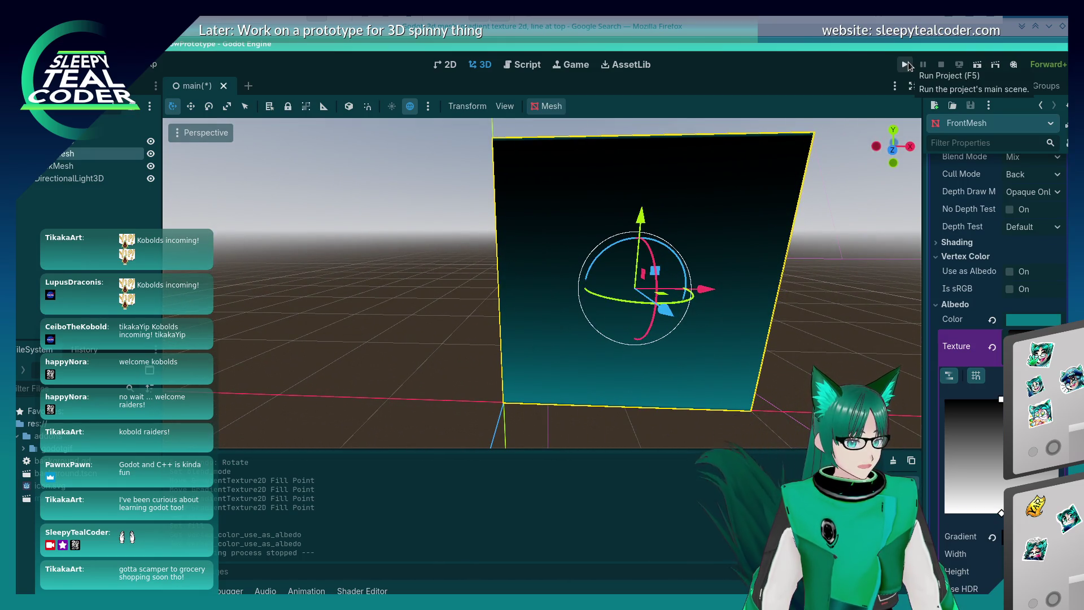
{"action": "left_click", "coordinate": [976, 65]}
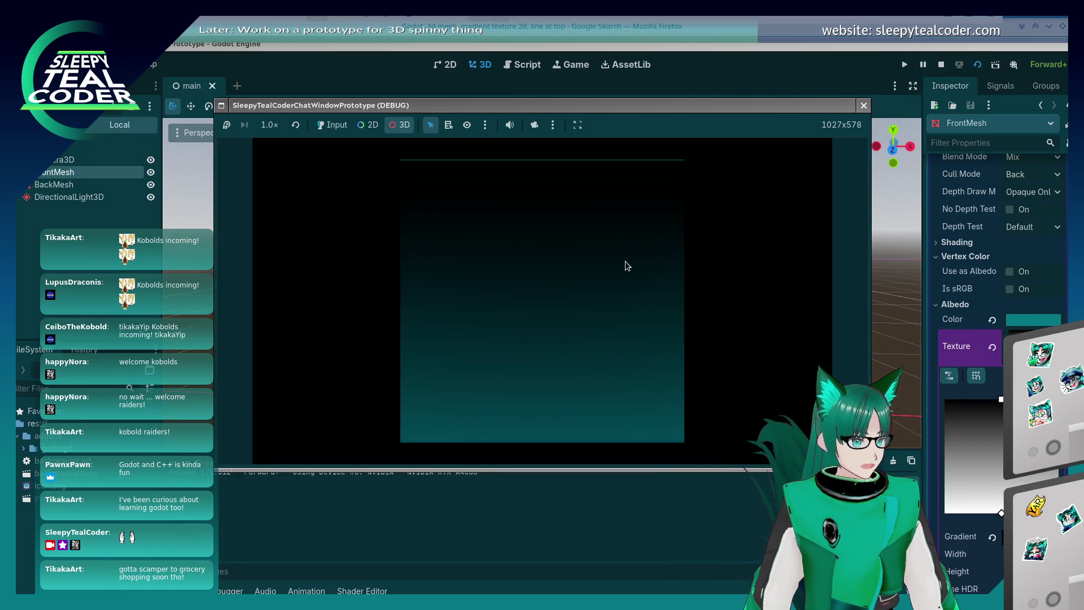
{"action": "left_click", "coordinate": [864, 105]}
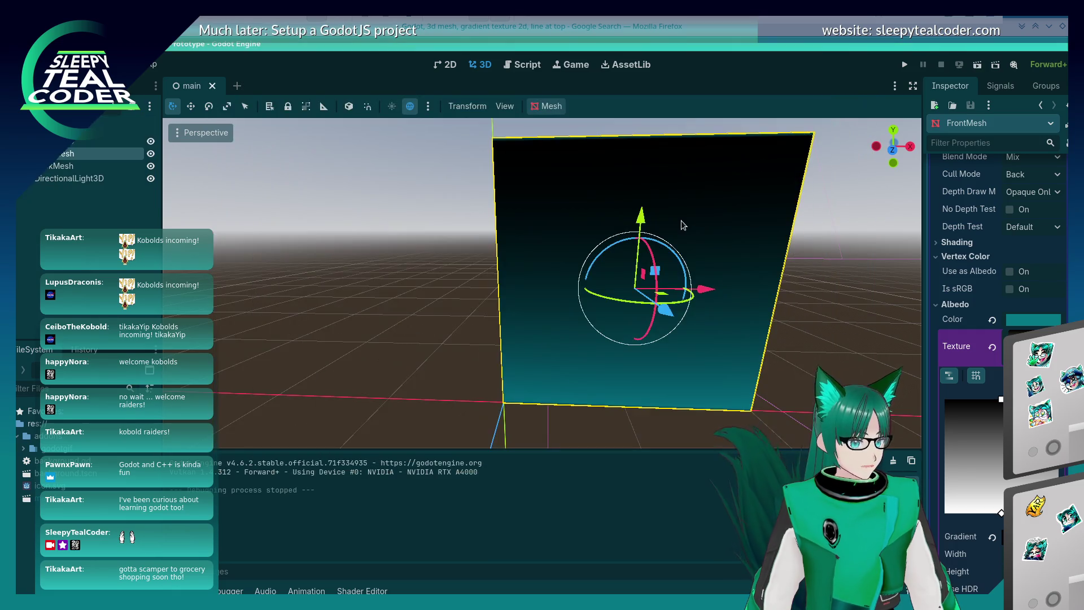
{"action": "left_click", "coordinate": [597, 264]}
{"action": "left_click", "coordinate": [101, 140]}
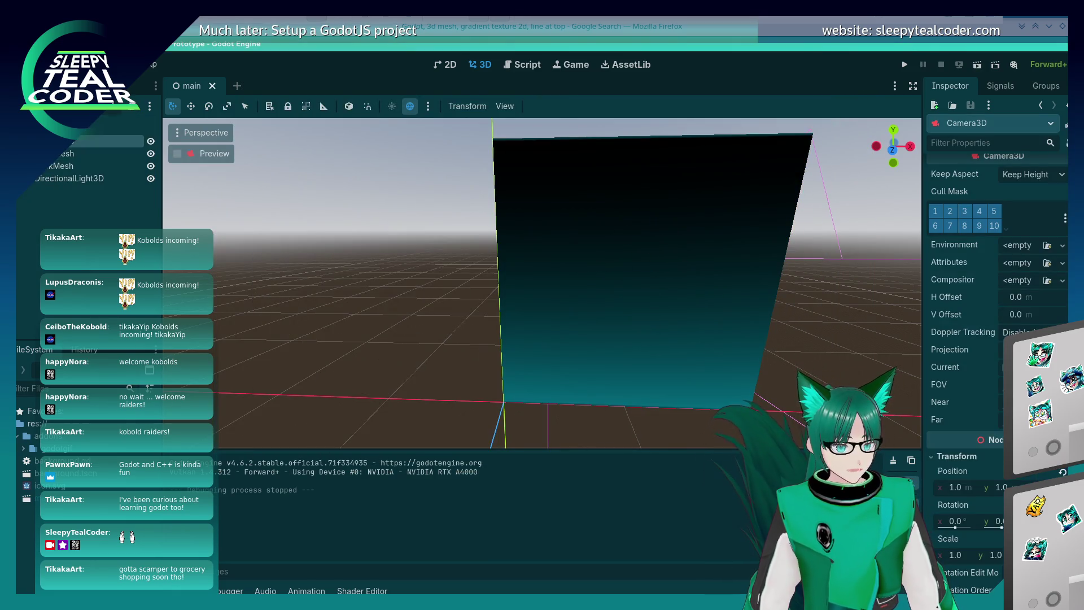
- Set FrontMesh's material blend mode to Add, keeping Alpha transparency, then save and run the game
{"action": "left_click", "coordinate": [543, 266]}
{"action": "left_click", "coordinate": [962, 144]}
{"action": "type", "text": "trans"}
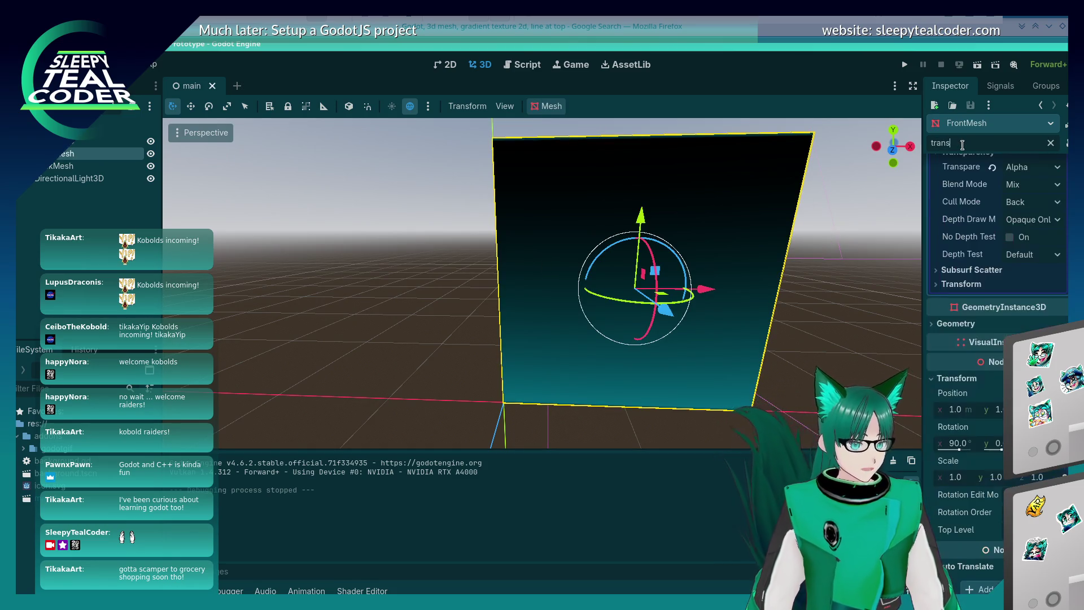
{"action": "scroll", "coordinate": [954, 277], "scroll_direction": "up", "scroll_amount": 2}
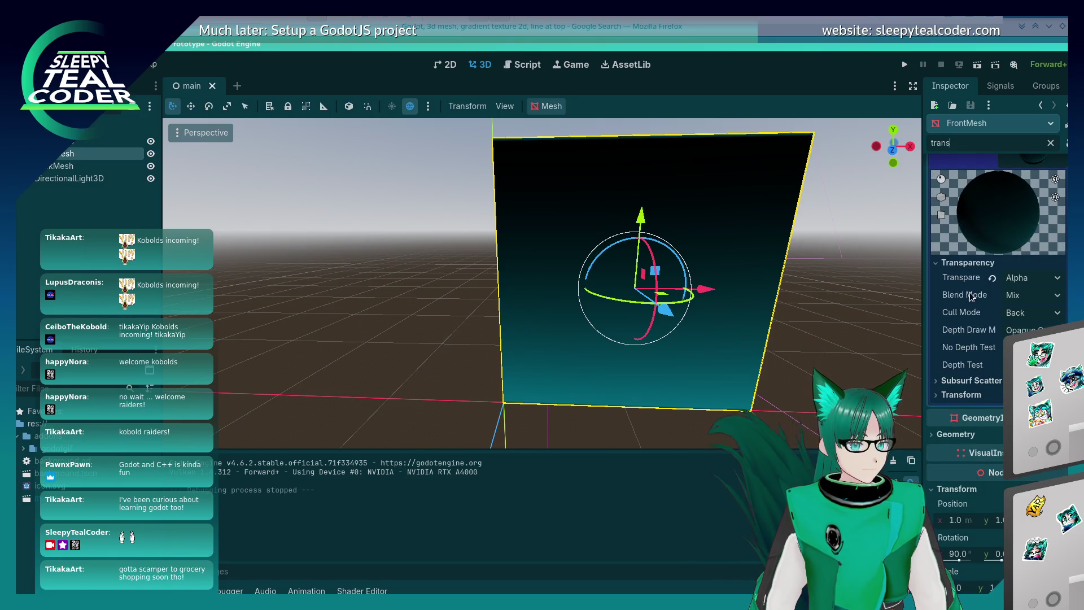
{"action": "left_click", "coordinate": [1042, 278]}
{"action": "left_click", "coordinate": [1011, 301]}
{"action": "left_click", "coordinate": [1033, 295]}
{"action": "left_click", "coordinate": [1001, 328]}
{"action": "left_click", "coordinate": [842, 324]}
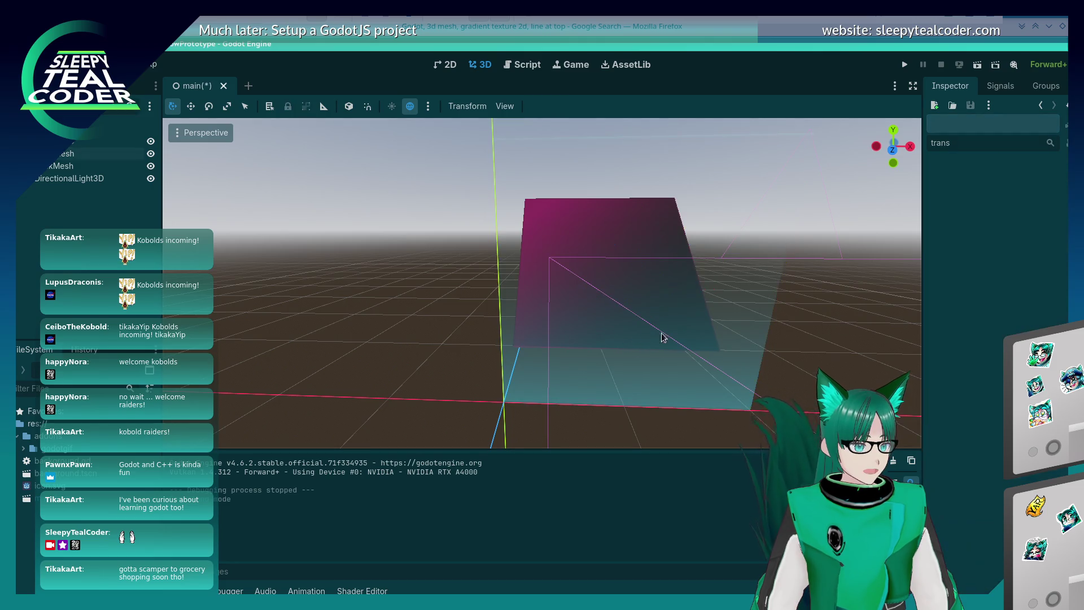
{"action": "left_click", "coordinate": [905, 64]}
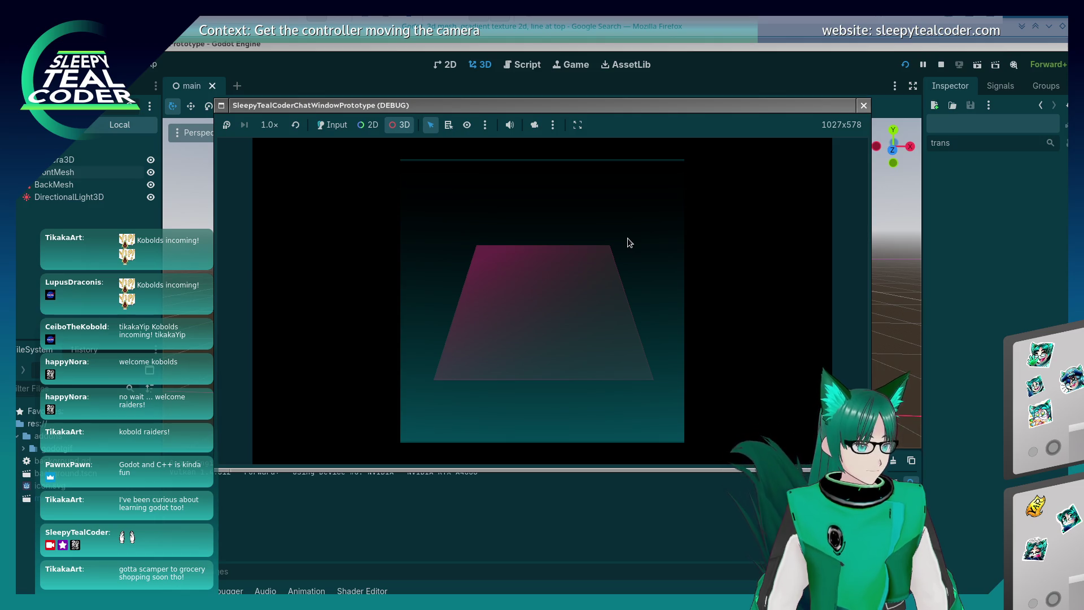
- Switch windows back to the Godot editor
{"action": "key", "text": "alt+Tab"}
{"action": "key", "text": "alt+Tab"}
{"action": "key", "text": "Tab"}
{"action": "key", "text": "Tab"}
{"action": "key", "text": "Tab"}
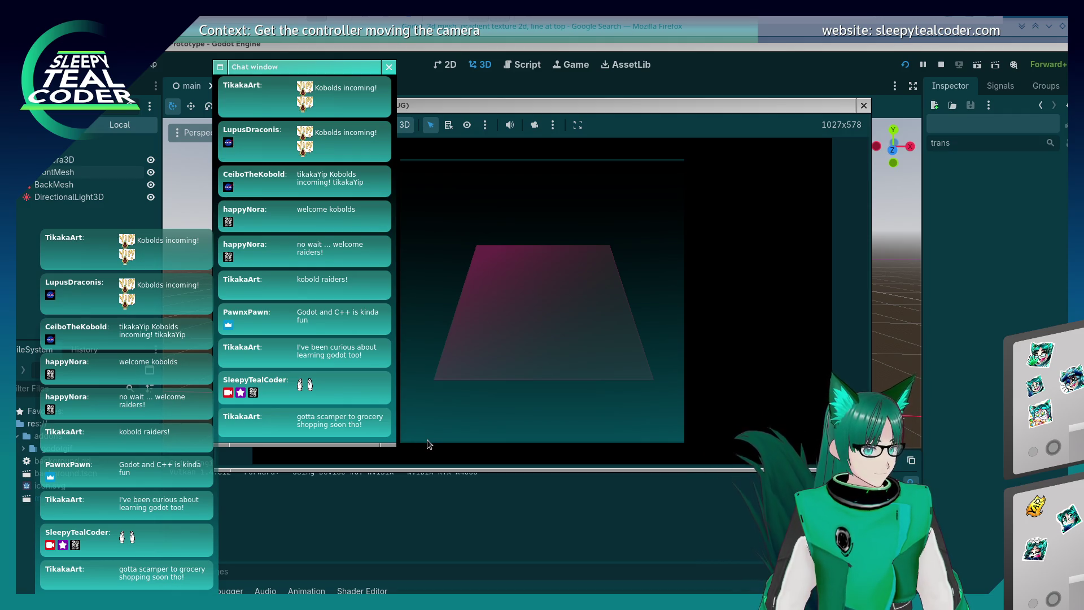
{"action": "left_click", "coordinate": [703, 63]}
- Drag BackMesh about 4.3 units left along X, then show the 2D workspace
{"action": "mouse_move", "coordinate": [502, 242]}
{"action": "left_mouse_down"}
{"action": "mouse_move", "coordinate": [450, 274]}
{"action": "mouse_move", "coordinate": [568, 251]}
{"action": "mouse_move", "coordinate": [509, 307]}
{"action": "mouse_move", "coordinate": [542, 294]}
{"action": "left_mouse_up"}
{"action": "left_click", "coordinate": [567, 246]}
{"action": "left_click_drag", "start_coordinate": [677, 260], "coordinate": [364, 294]}
{"action": "left_click", "coordinate": [472, 335]}
{"action": "left_click_drag", "start_coordinate": [472, 334], "coordinate": [318, 152]}
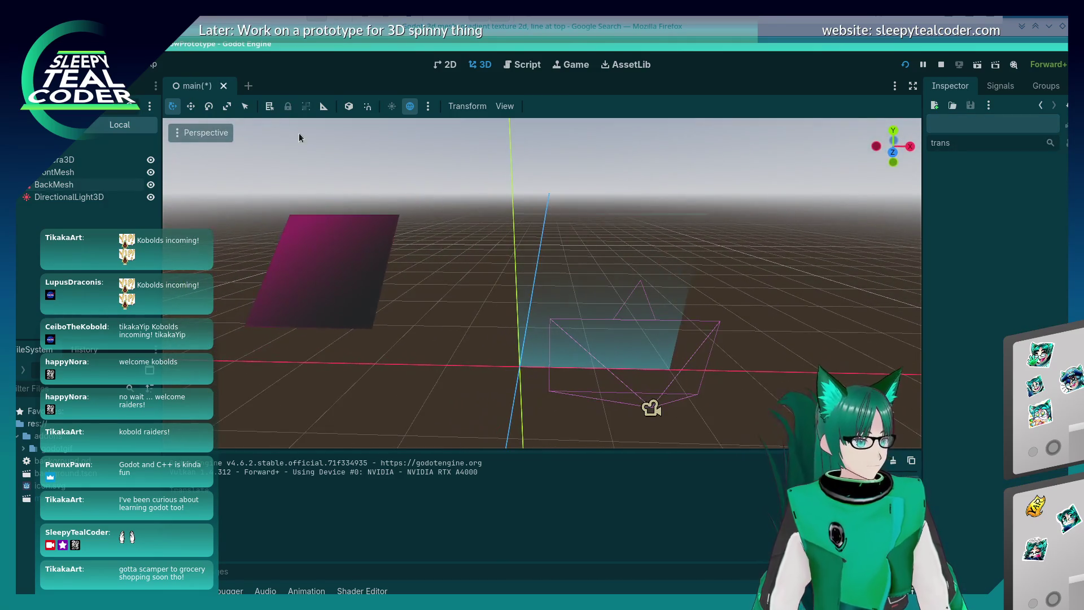
{"action": "left_click", "coordinate": [441, 63]}
{"action": "scroll", "coordinate": [595, 270], "scroll_direction": "down", "scroll_amount": 5}
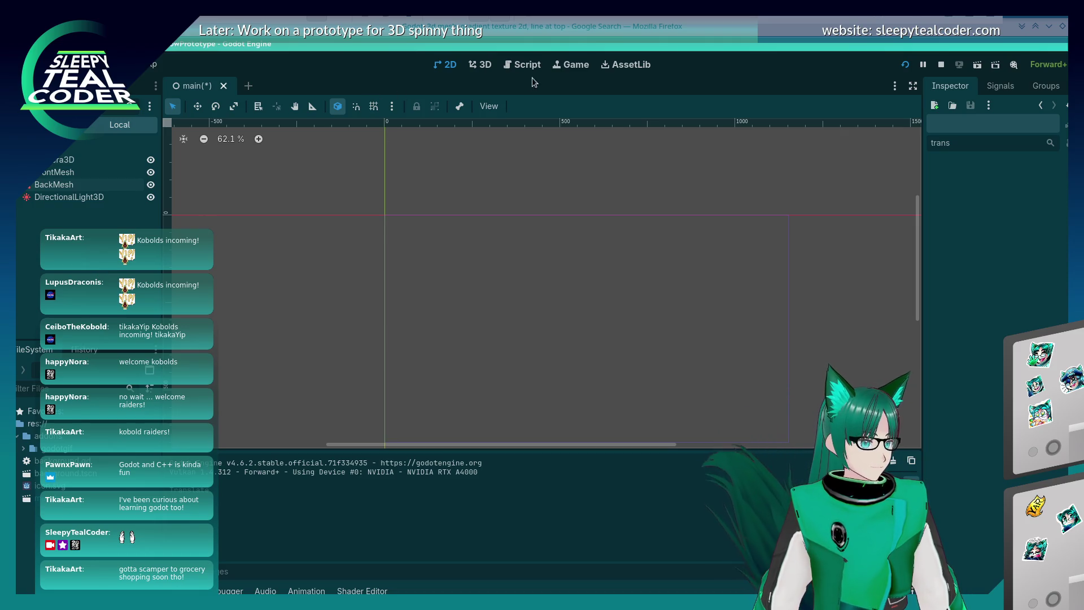
- Back in the 3D workspace, copy the FrontMesh node from the scene tree
{"action": "left_click", "coordinate": [483, 66]}
{"action": "left_click", "coordinate": [608, 275]}
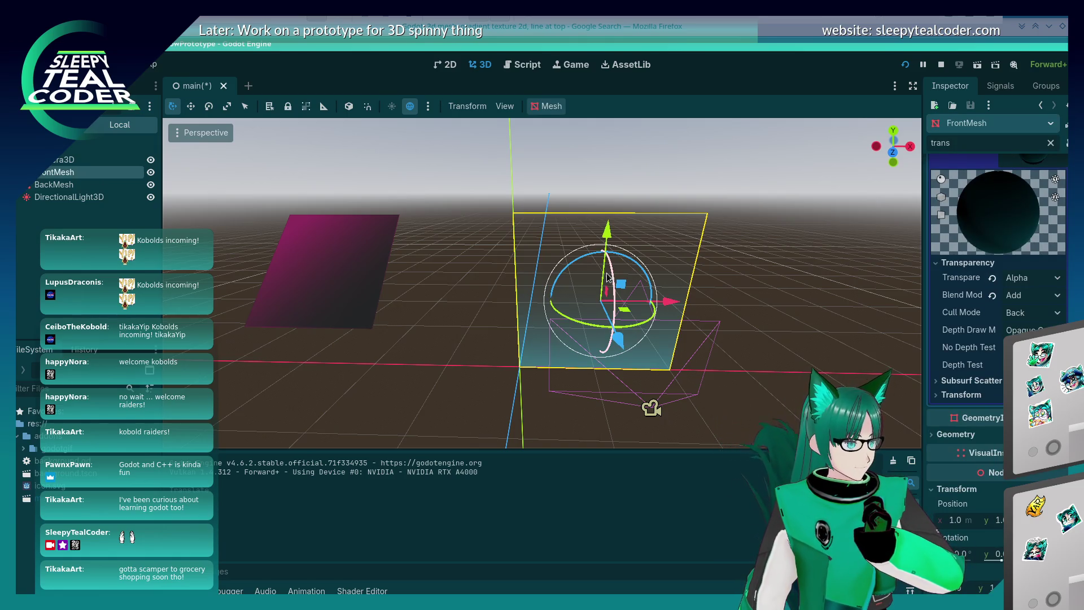
{"action": "left_click", "coordinate": [65, 186]}
{"action": "left_click", "coordinate": [68, 175]}
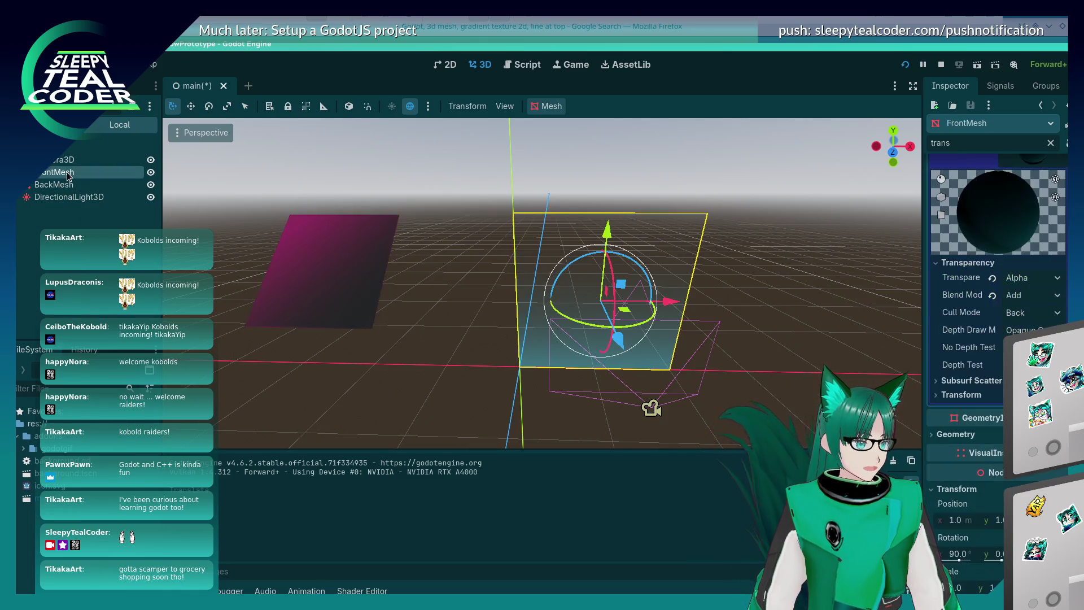
{"action": "right_click", "coordinate": [68, 175]}
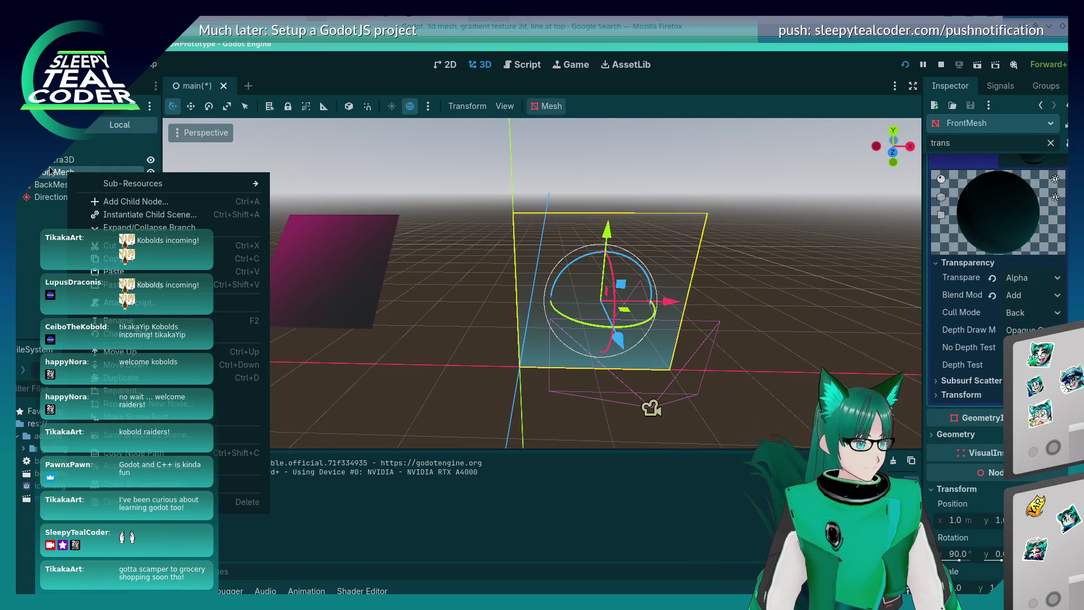
{"action": "left_click", "coordinate": [113, 258]}
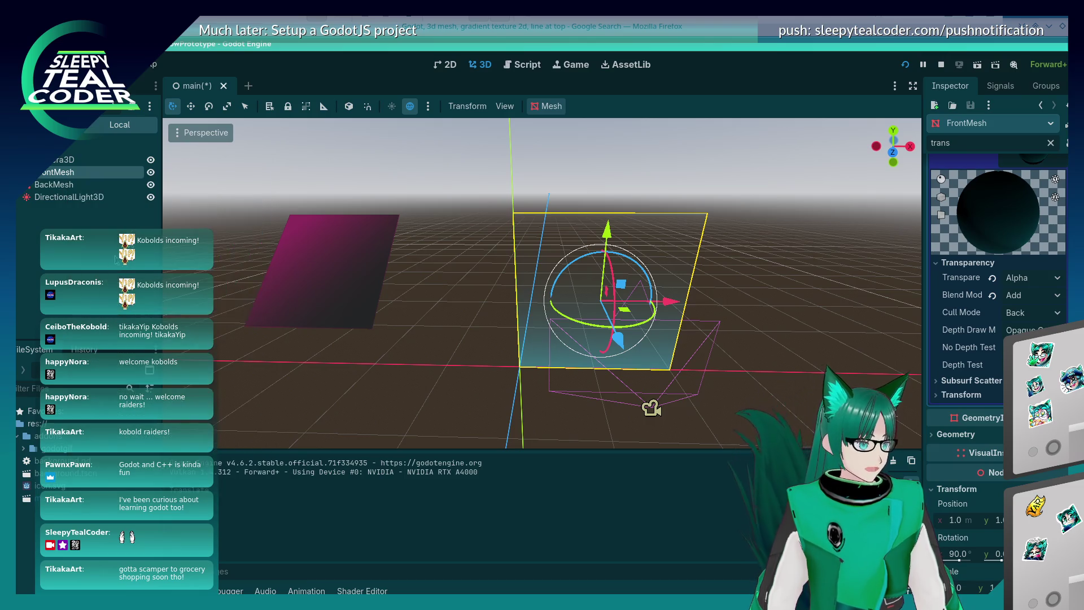
- Hide FrontMesh and BackMesh in the editor, leave Camera3D visible, and open background.tscn
{"action": "left_click", "coordinate": [151, 160]}
{"action": "left_click", "coordinate": [153, 160]}
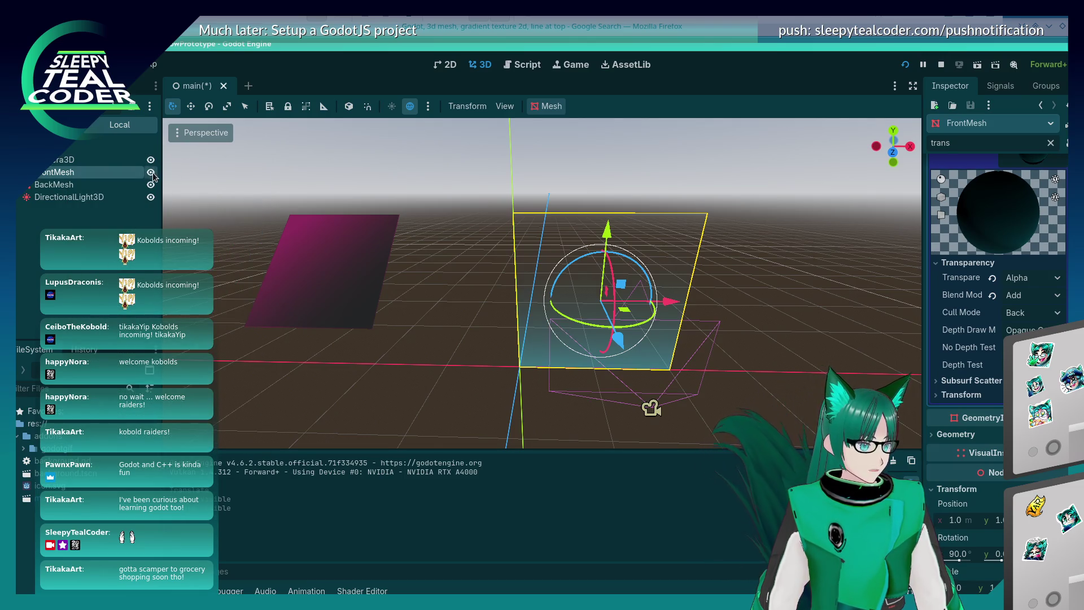
{"action": "left_click", "coordinate": [151, 173]}
{"action": "left_click", "coordinate": [151, 185]}
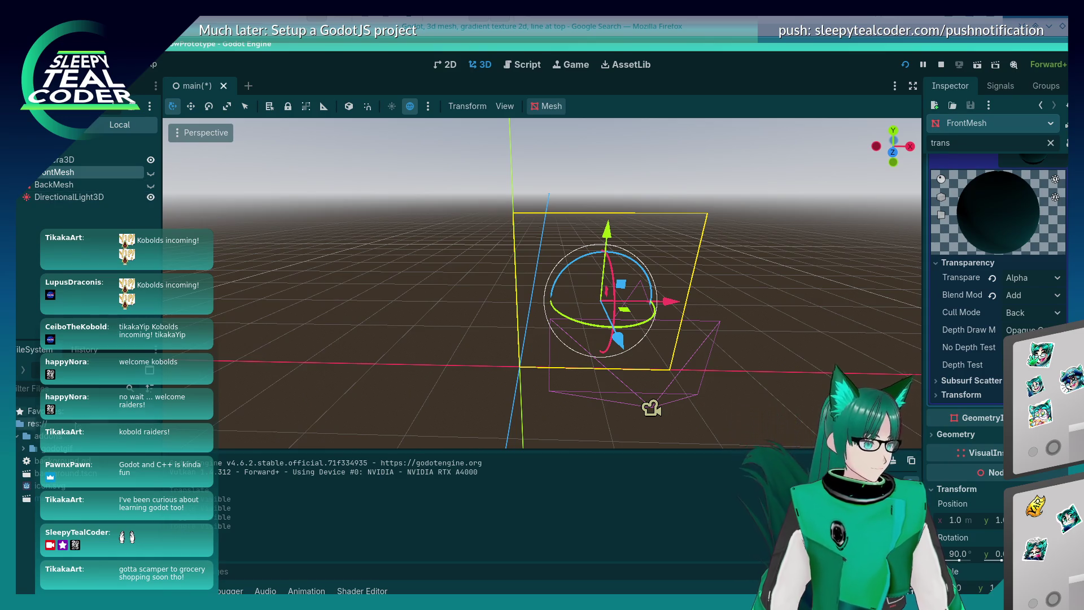
{"action": "left_click", "coordinate": [74, 474]}
{"action": "double_click", "coordinate": [76, 476]}
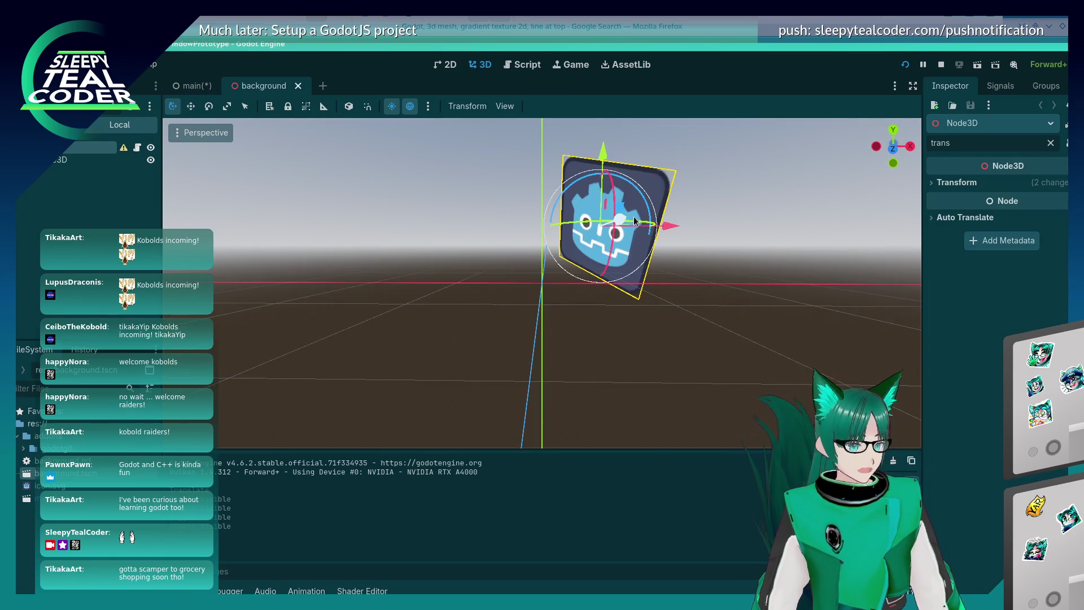
- Replace background.tscn's root with the pasted FrontMesh copy and save the scene
{"action": "key", "text": "Delete"}
{"action": "left_click", "coordinate": [572, 330]}
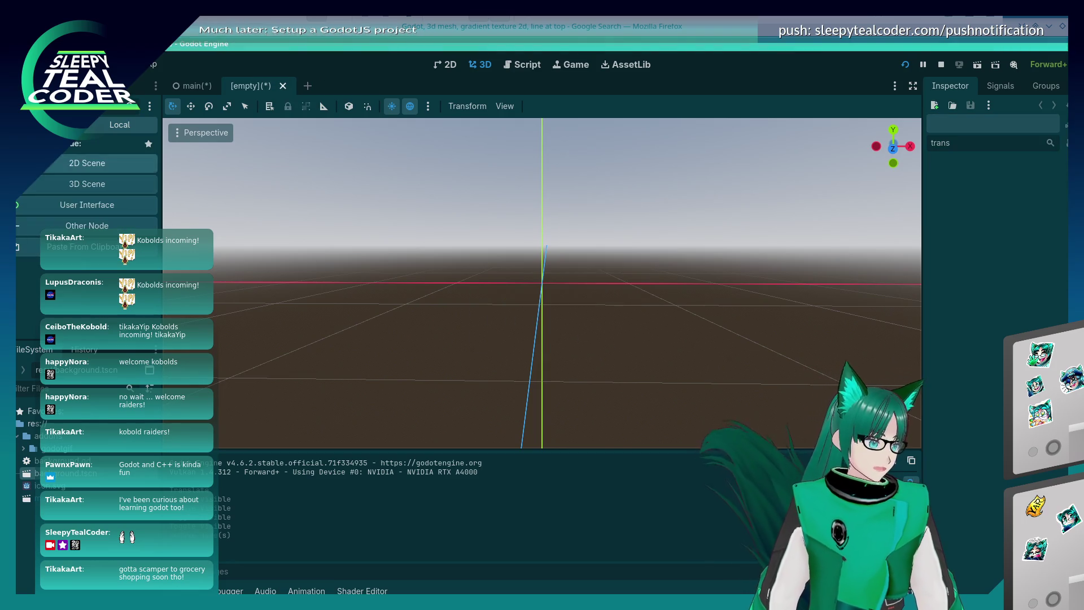
{"action": "left_click", "coordinate": [95, 246]}
{"action": "mouse_move", "coordinate": [624, 257]}
{"action": "left_mouse_down"}
{"action": "mouse_move", "coordinate": [578, 347]}
{"action": "mouse_move", "coordinate": [490, 289]}
{"action": "mouse_move", "coordinate": [516, 300]}
{"action": "left_mouse_up"}
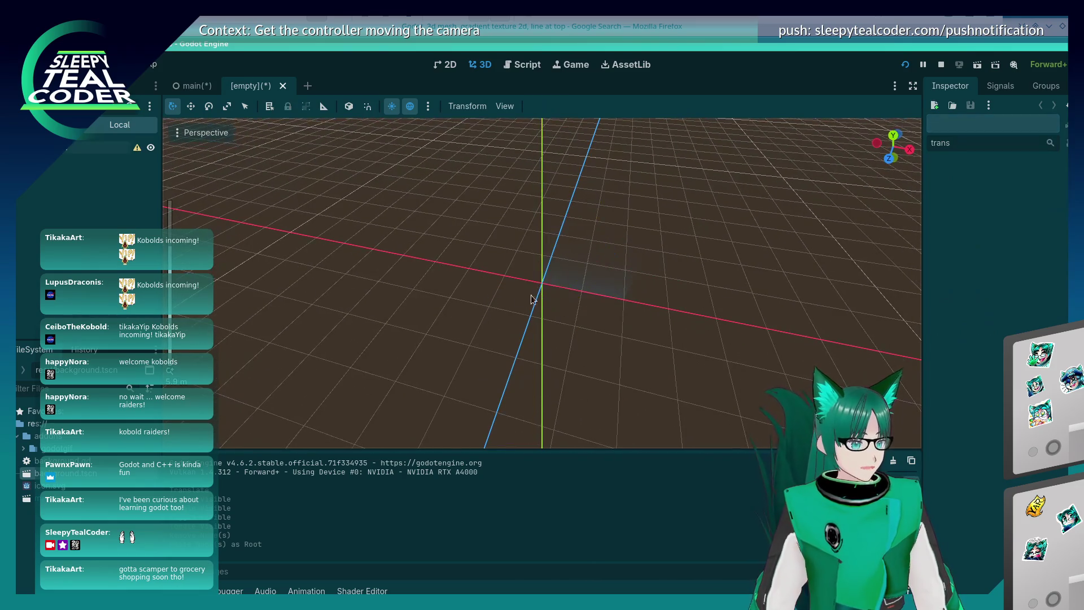
{"action": "left_click", "coordinate": [480, 286]}
{"action": "key", "text": "ctrl+s"}
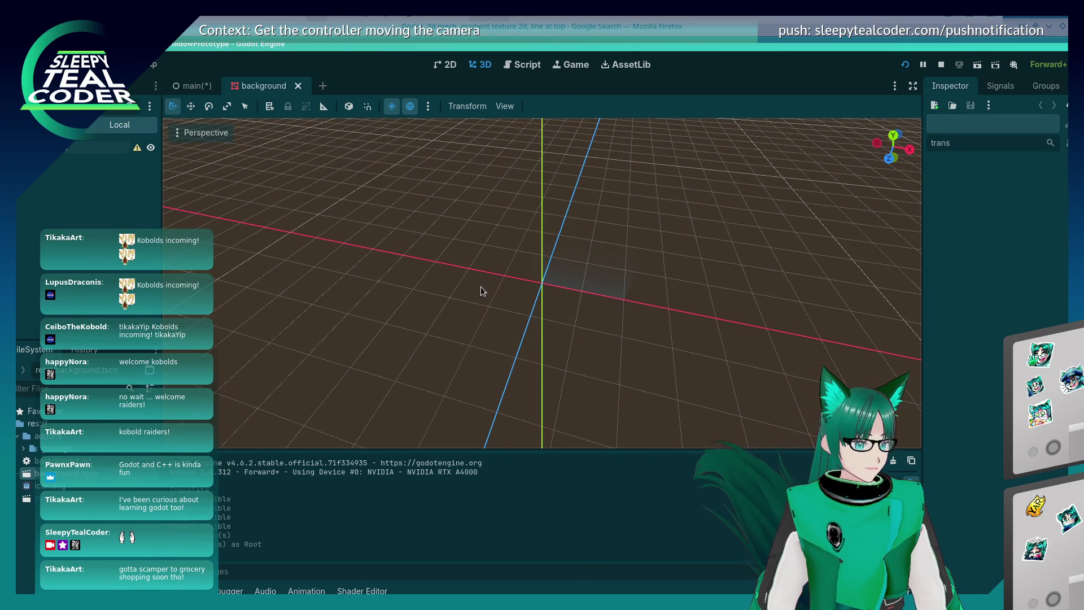
- Switch to the main scene and back, then check the mesh root's transform warning
{"action": "left_click", "coordinate": [201, 87]}
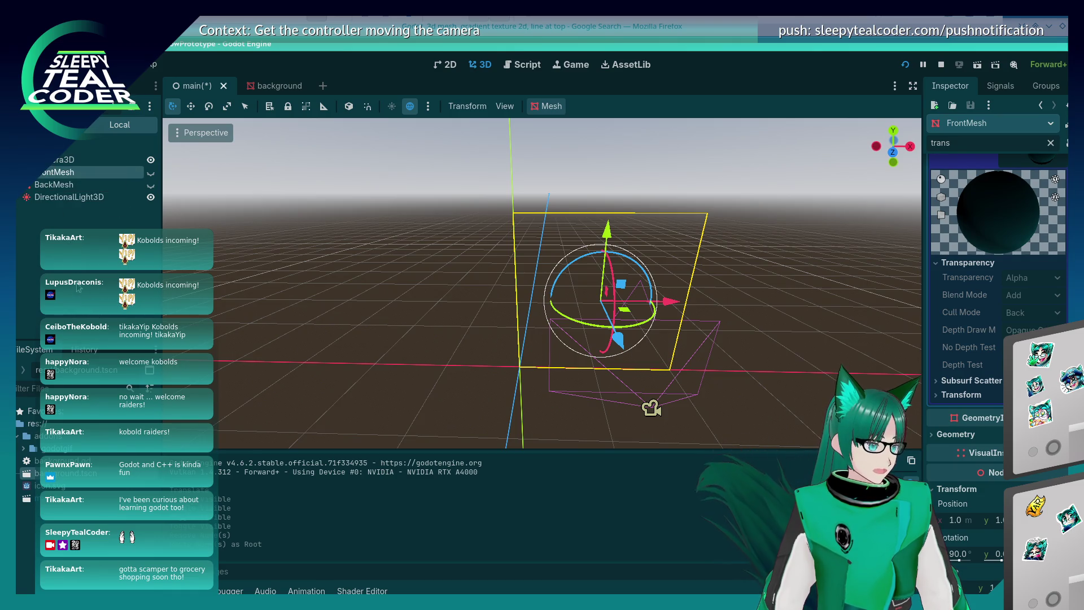
{"action": "key", "text": "ctrl+a"}
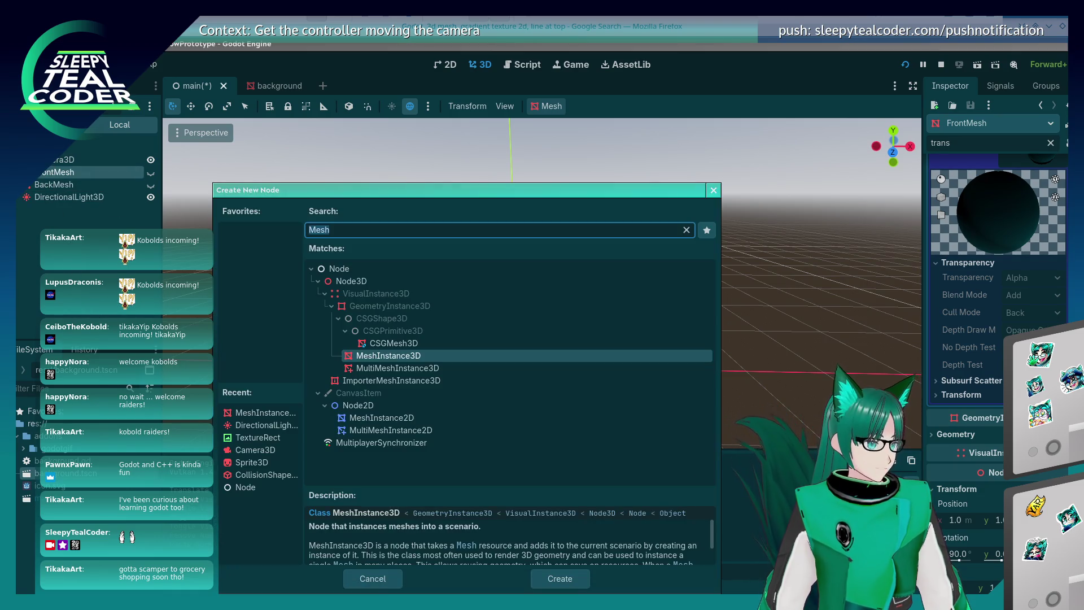
{"action": "key", "text": "Escape"}
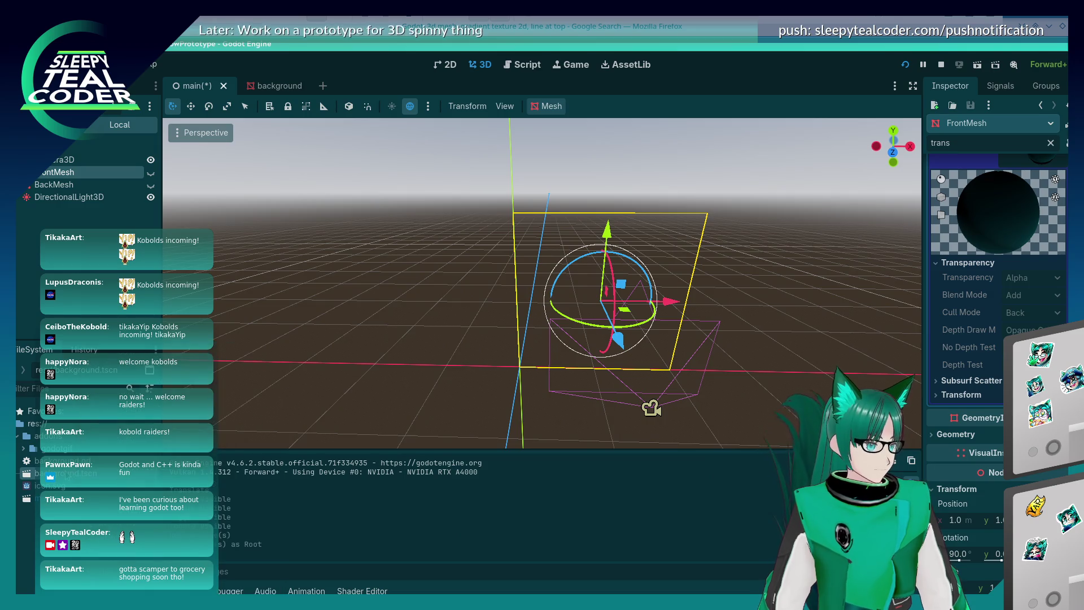
{"action": "key", "text": "ctrl+Tab"}
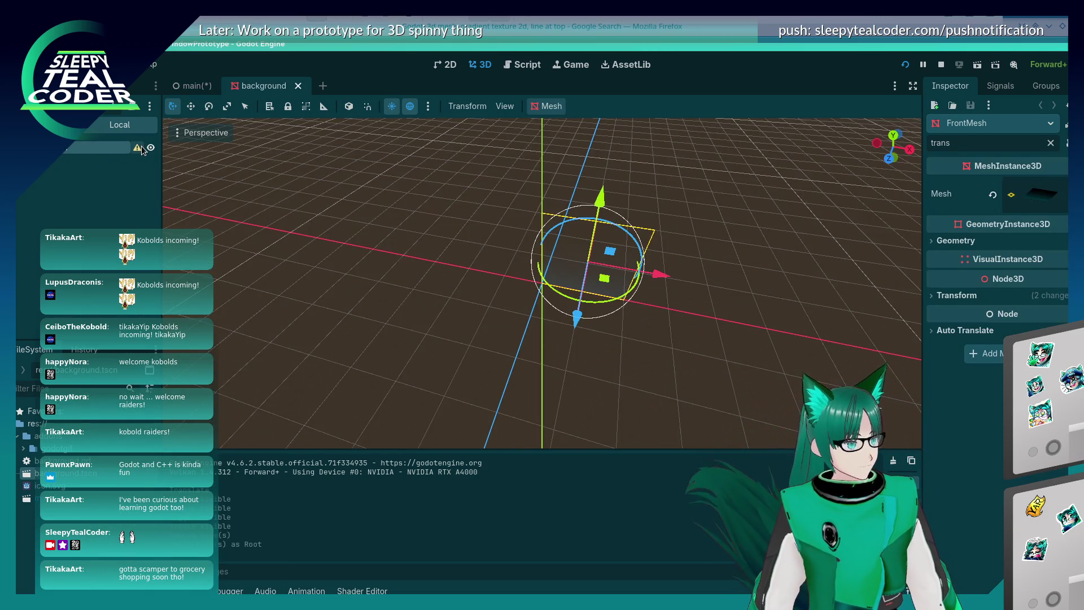
{"action": "mouse_move", "coordinate": [140, 149]}
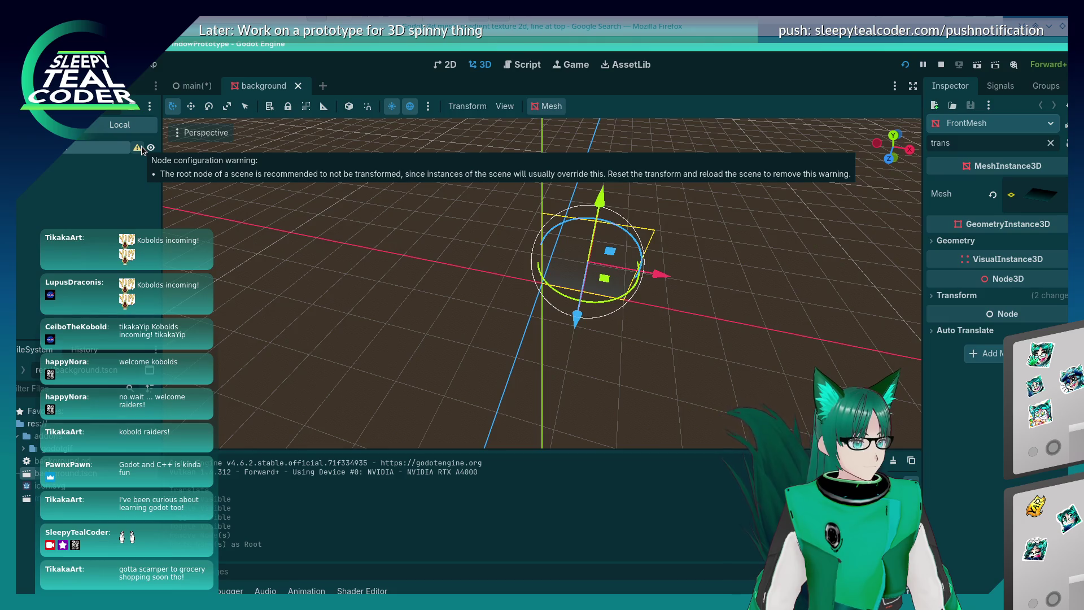
{"action": "left_click", "coordinate": [73, 192]}
{"action": "right_click", "coordinate": [67, 196]}
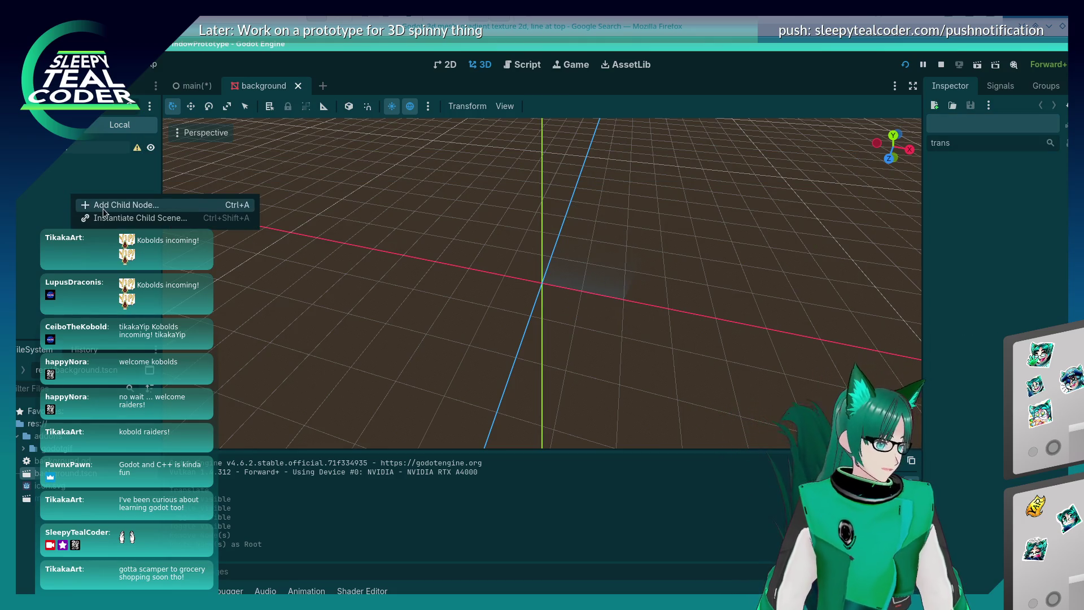
- Add a Node3D, make it the scene root, rename it Background, and save
{"action": "left_click", "coordinate": [96, 207]}
{"action": "left_click", "coordinate": [329, 297]}
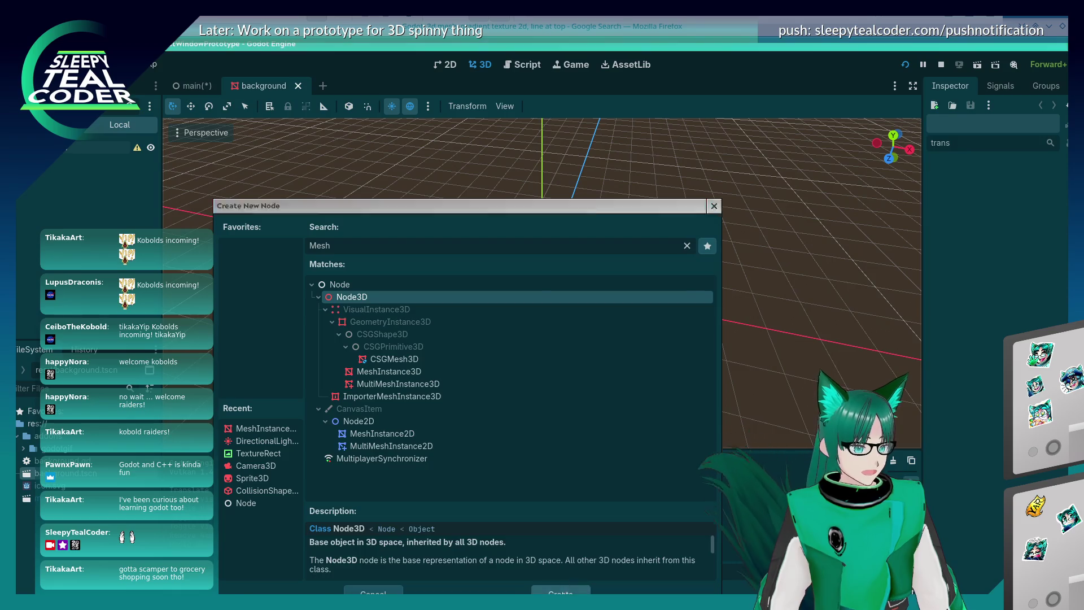
{"action": "left_click", "coordinate": [565, 592]}
{"action": "right_click", "coordinate": [61, 161]}
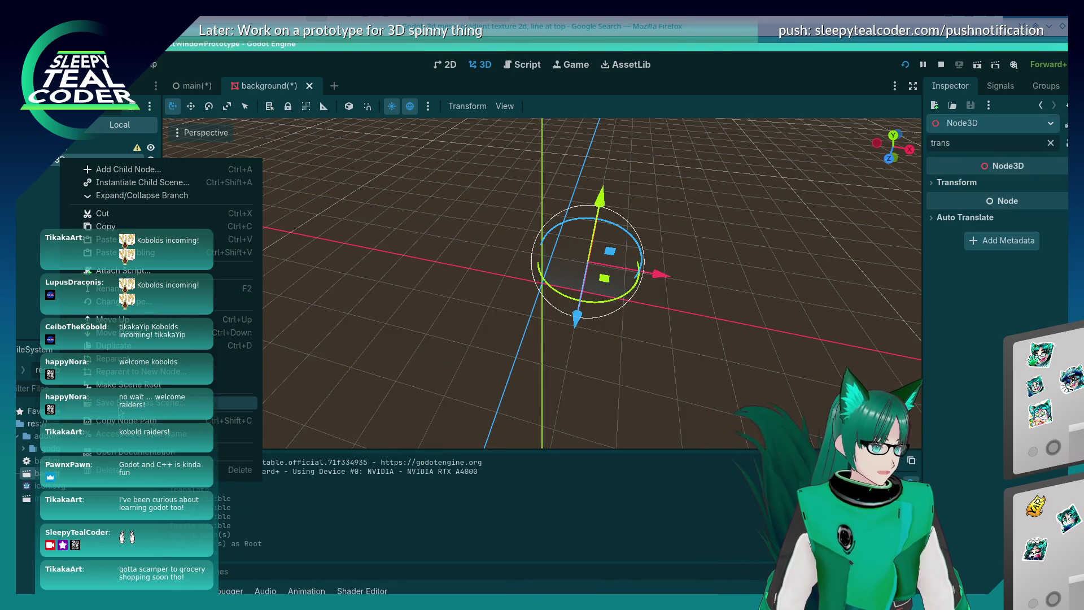
{"action": "key", "text": "Delete"}
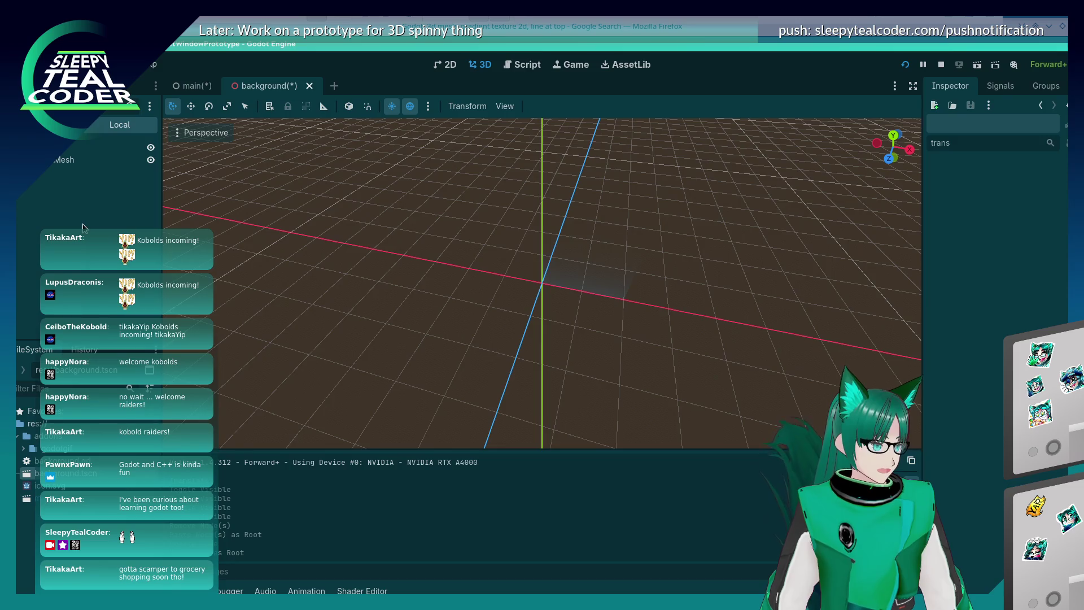
{"action": "left_click", "coordinate": [72, 148]}
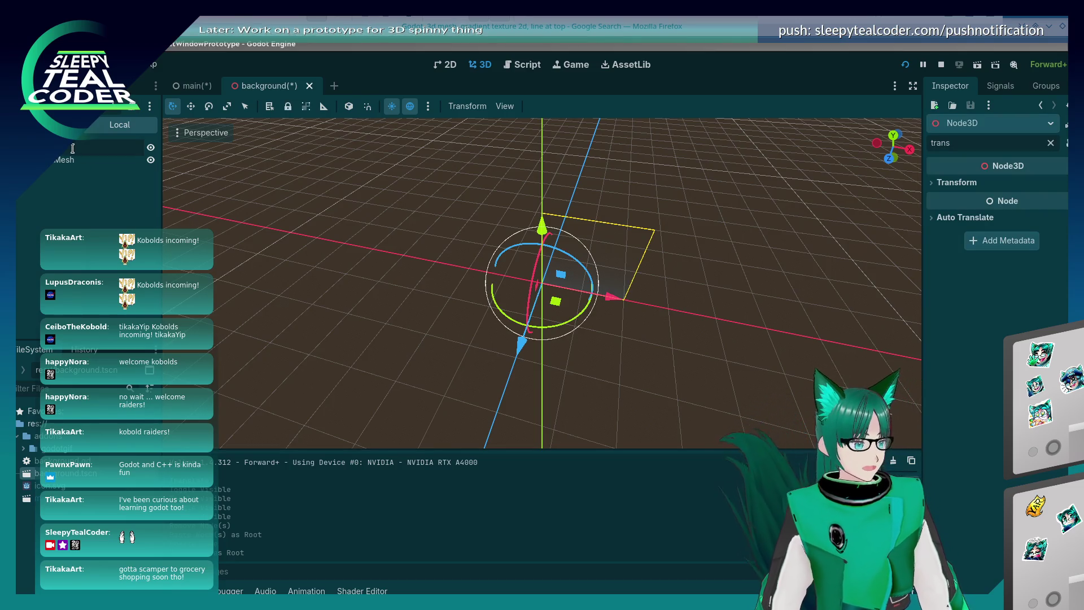
{"action": "type", "text": "Background"}
{"action": "key", "text": "Return"}
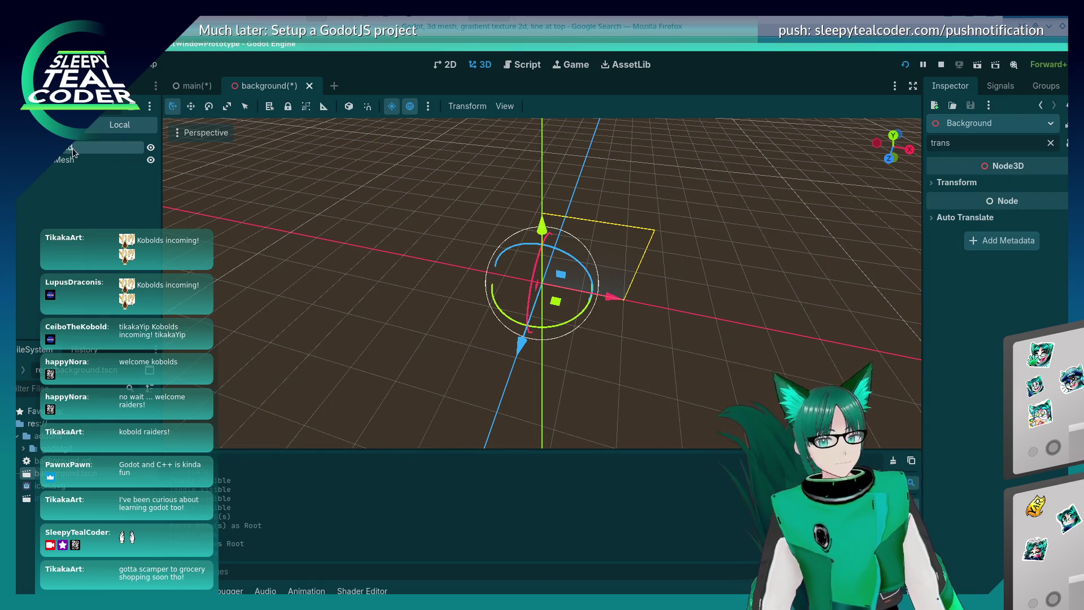
{"action": "left_click", "coordinate": [221, 261]}
{"action": "key", "text": "ctrl+s"}
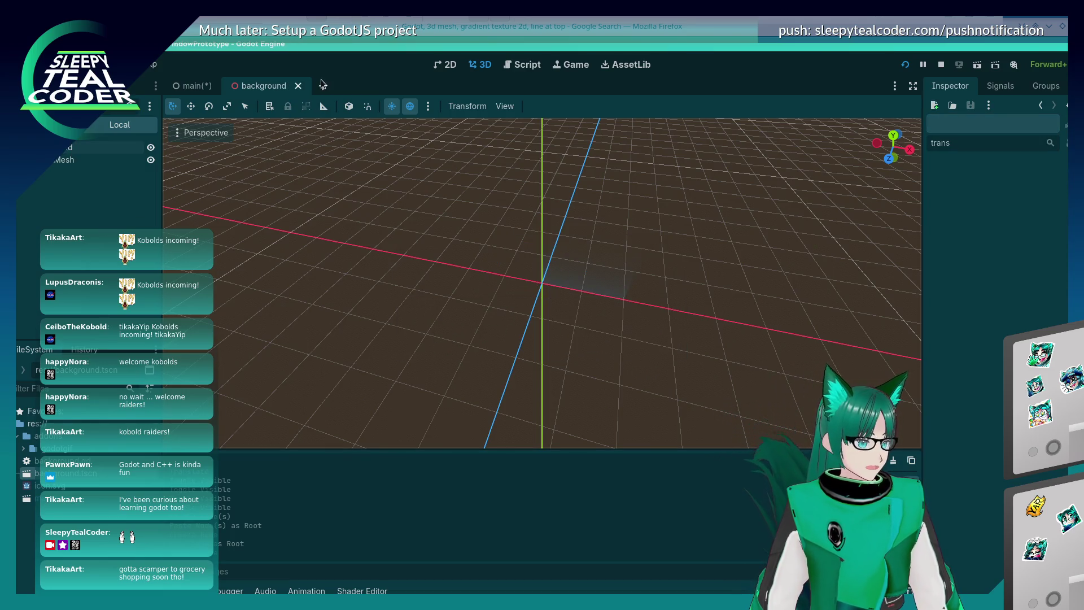
- Switch to main and back, toggling between the Import and Scene docks to review the tree
{"action": "left_click", "coordinate": [195, 85]}
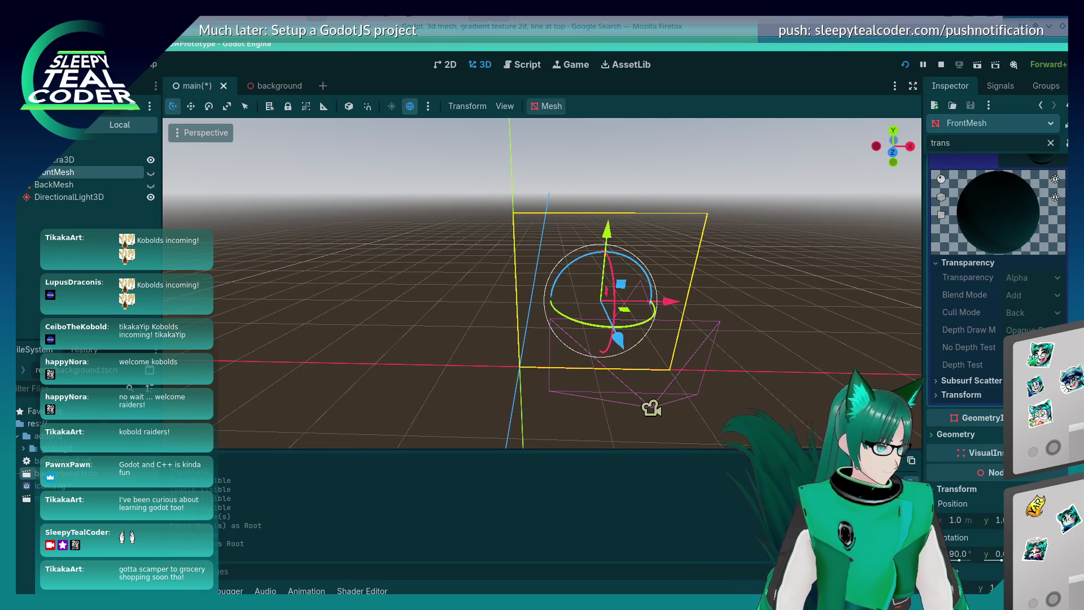
{"action": "key", "text": "ctrl+Tab"}
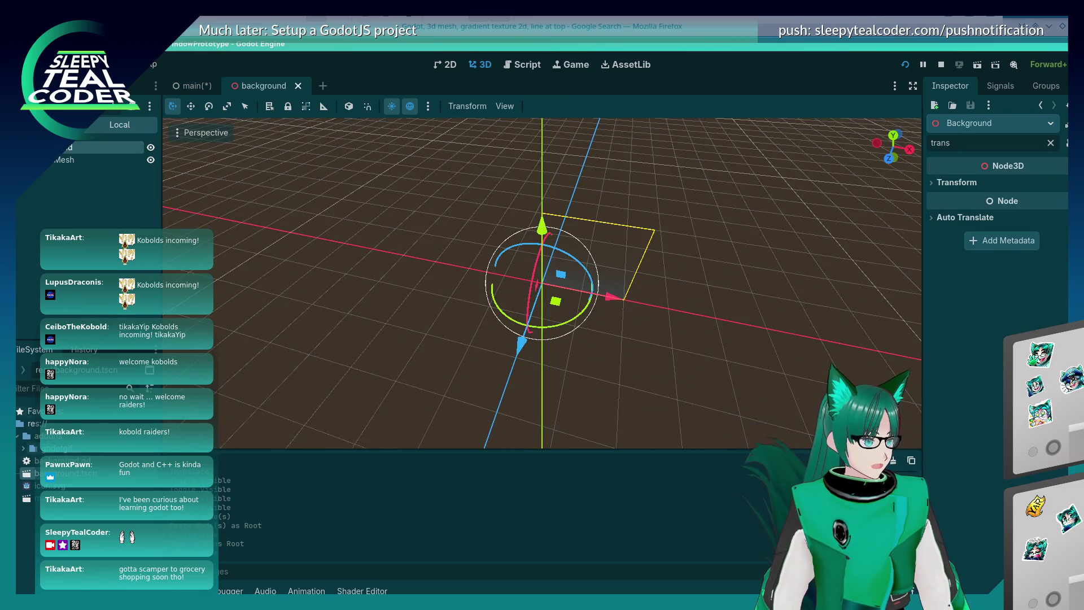
{"action": "left_click", "coordinate": [84, 85]}
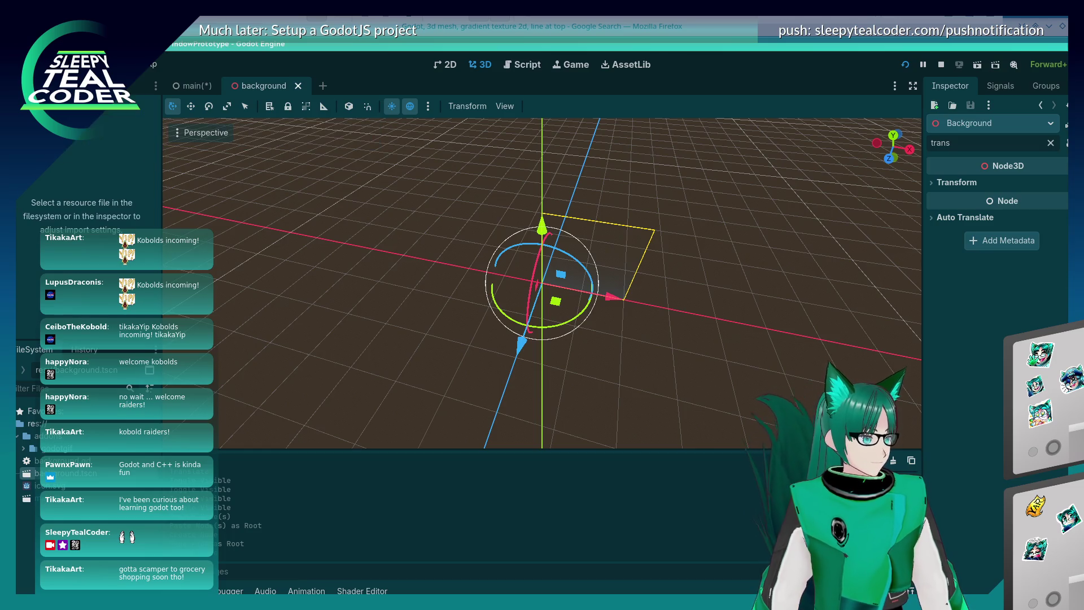
{"action": "left_click", "coordinate": [48, 86]}
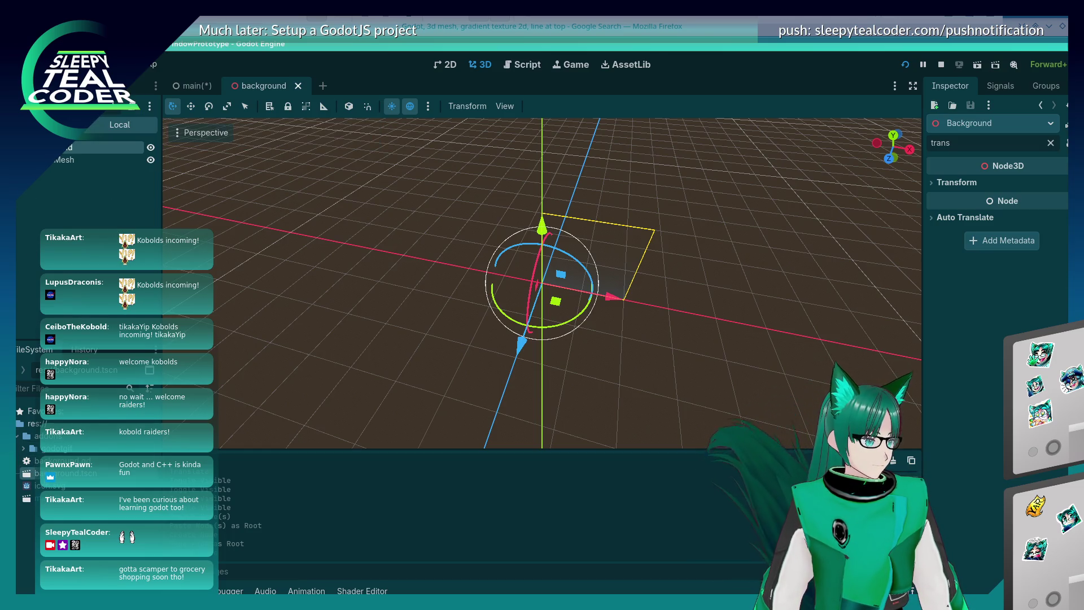
{"action": "mouse_move", "coordinate": [57, 185]}
{"action": "left_mouse_down"}
{"action": "mouse_move", "coordinate": [565, 203]}
{"action": "mouse_move", "coordinate": [85, 186]}
{"action": "mouse_move", "coordinate": [86, 133]}
{"action": "left_mouse_up"}
{"action": "left_click", "coordinate": [85, 85]}
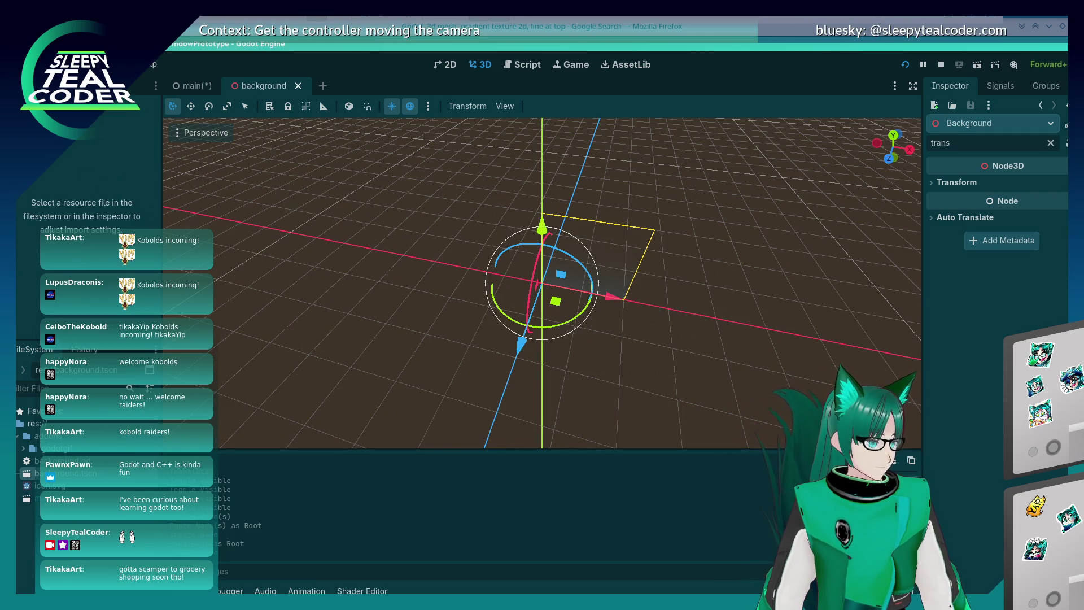
{"action": "left_click", "coordinate": [48, 86]}
{"action": "left_click", "coordinate": [44, 242]}
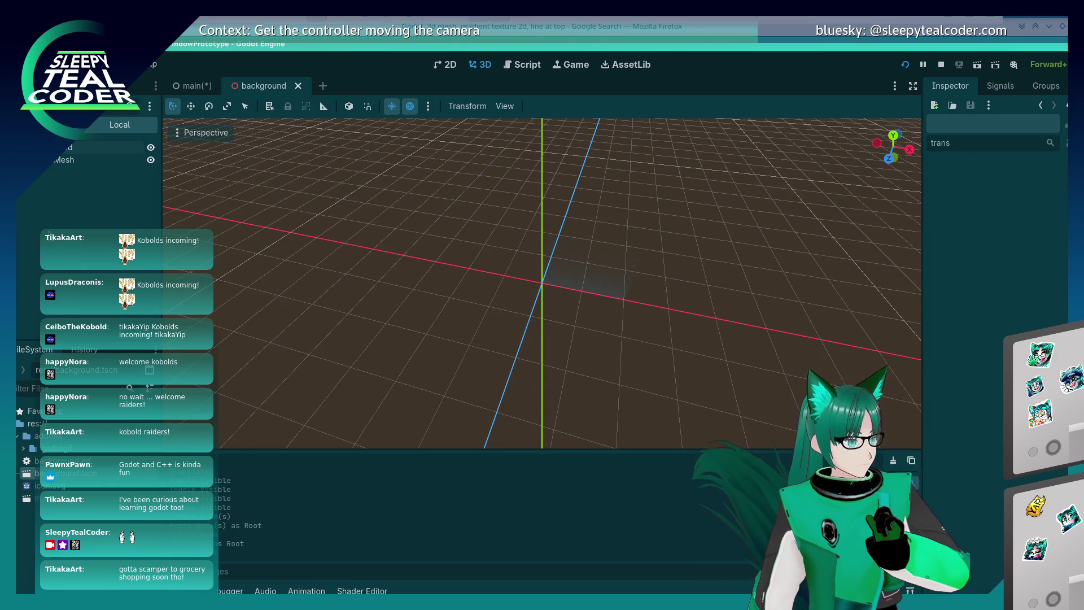
- Open main.tscn and drag in a background.tscn instance, placing it above DirectionalLight3D
{"action": "double_click", "coordinate": [28, 498]}
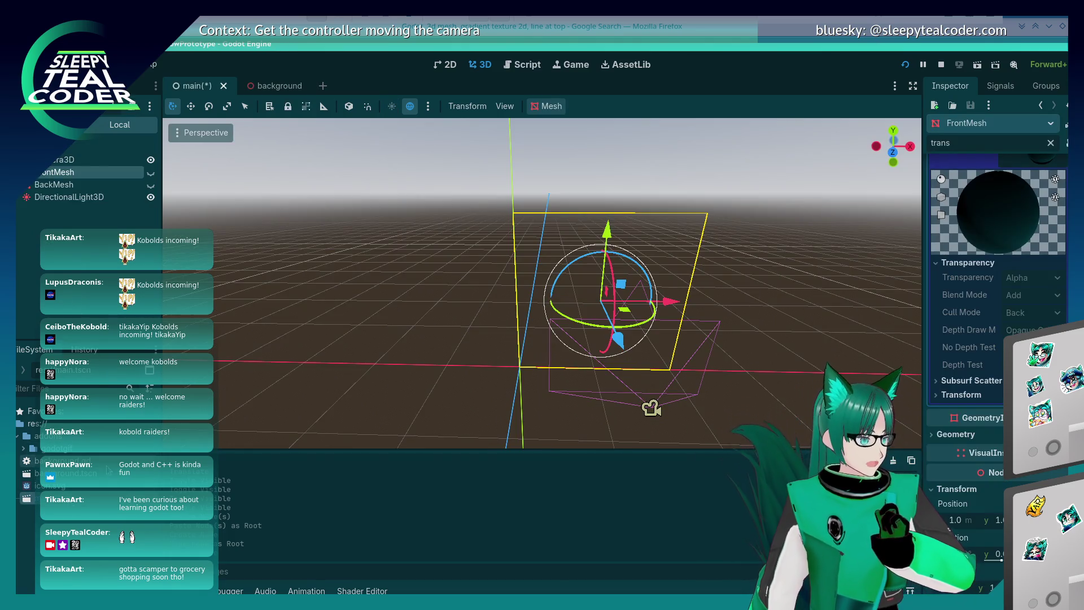
{"action": "mouse_move", "coordinate": [28, 473]}
{"action": "left_mouse_down"}
{"action": "mouse_move", "coordinate": [83, 426]}
{"action": "mouse_move", "coordinate": [66, 205]}
{"action": "mouse_move", "coordinate": [87, 148]}
{"action": "left_mouse_up"}
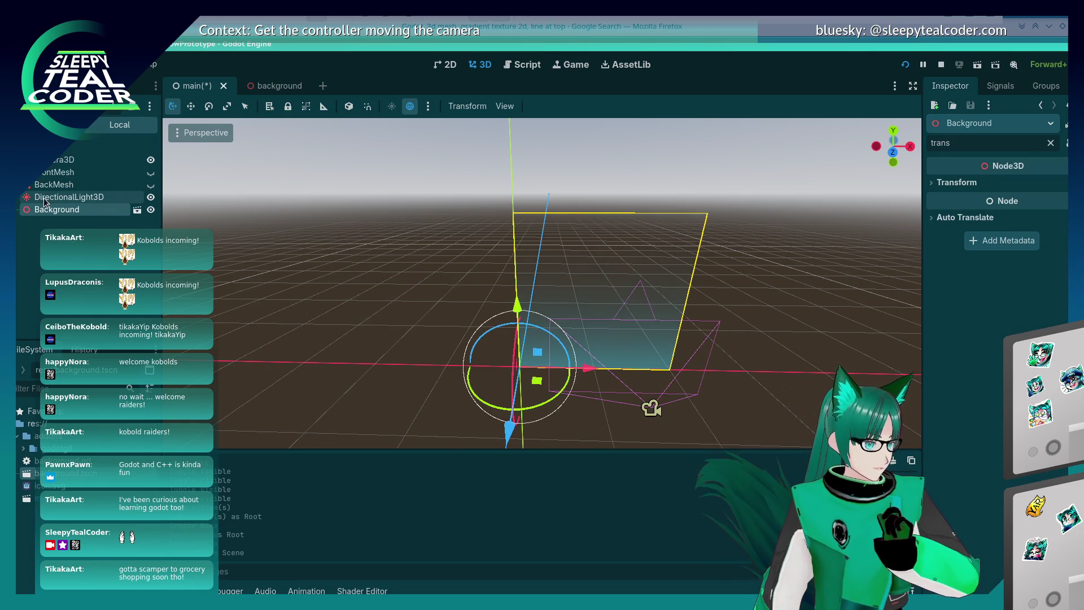
{"action": "left_click_drag", "start_coordinate": [73, 211], "coordinate": [91, 194]}
{"action": "left_click", "coordinate": [391, 305]}
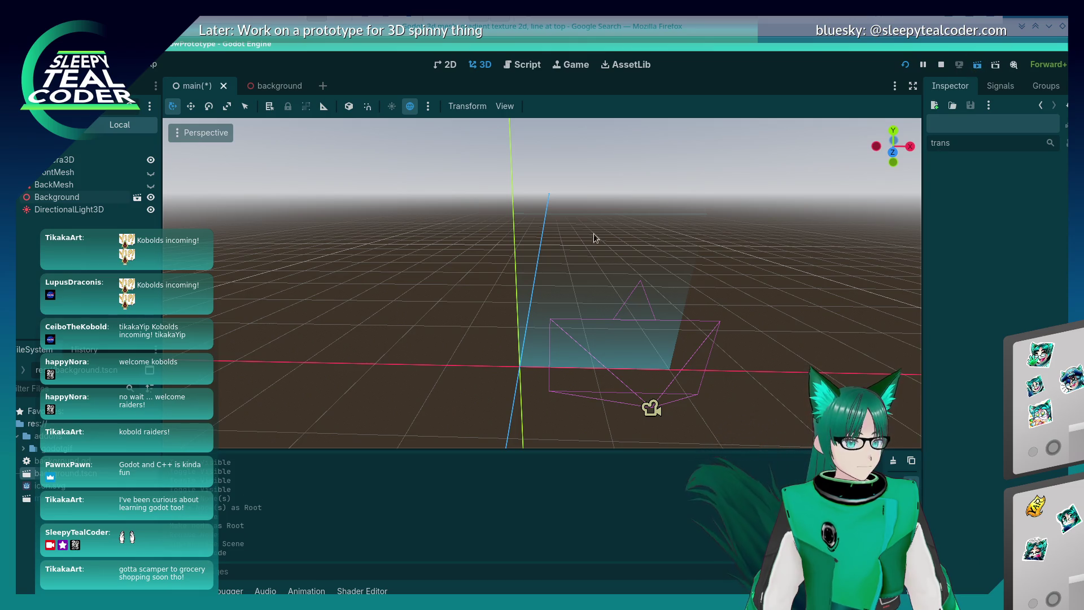
- Run the project with F5, then close the game window
{"action": "key", "text": "F5"}
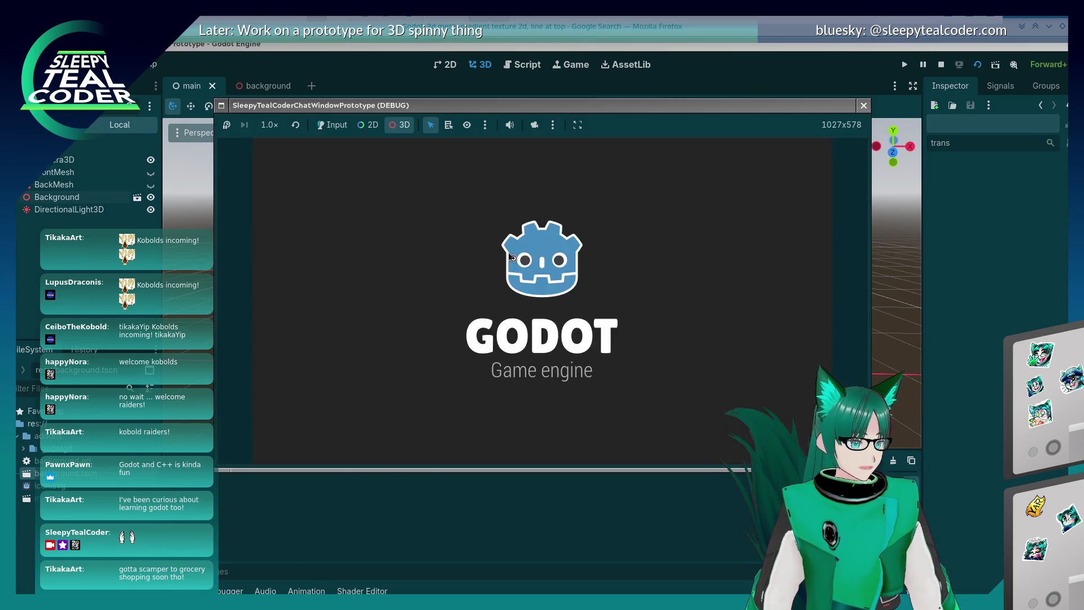
{"action": "left_click", "coordinate": [864, 106]}
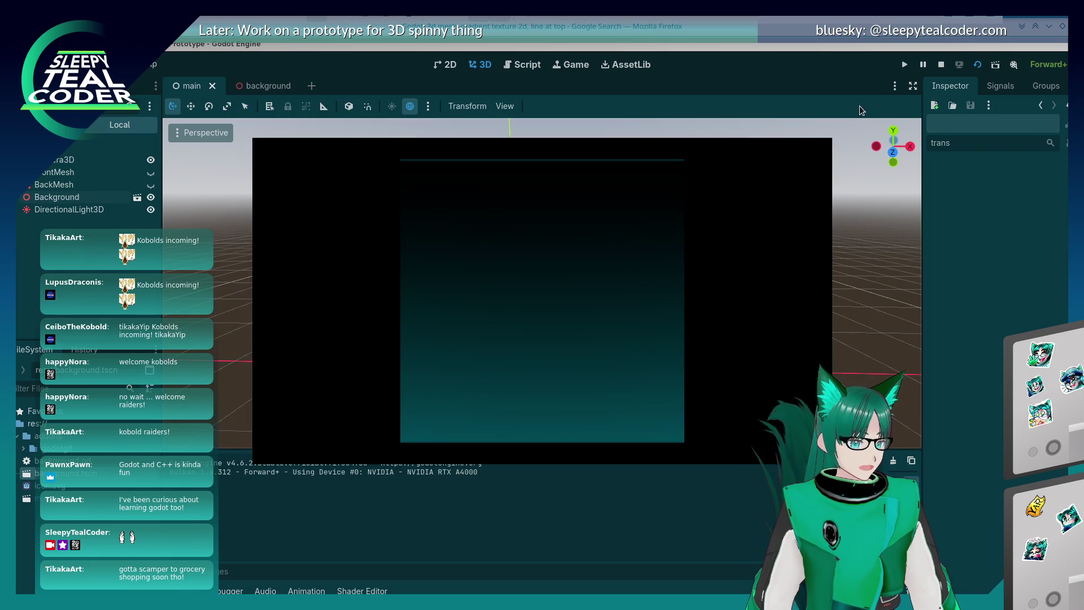
{"action": "scroll", "coordinate": [375, 302], "scroll_direction": "down", "scroll_amount": 3}
- Move Camera3D along X to about 1.865, run again, then switch to the 2D workspace
{"action": "left_click", "coordinate": [601, 332]}
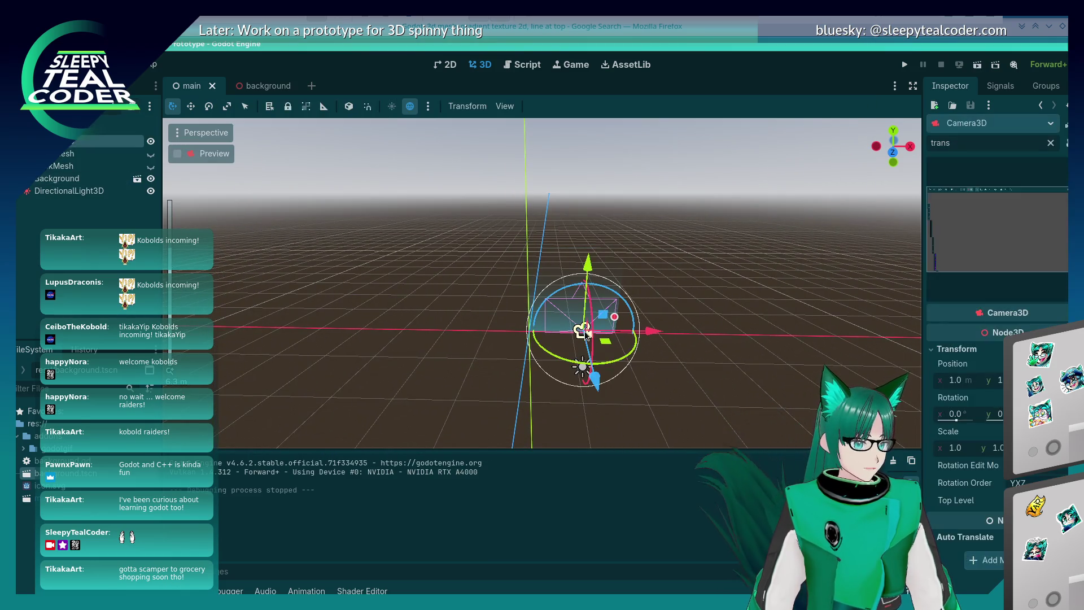
{"action": "left_click_drag", "start_coordinate": [650, 331], "coordinate": [715, 325]}
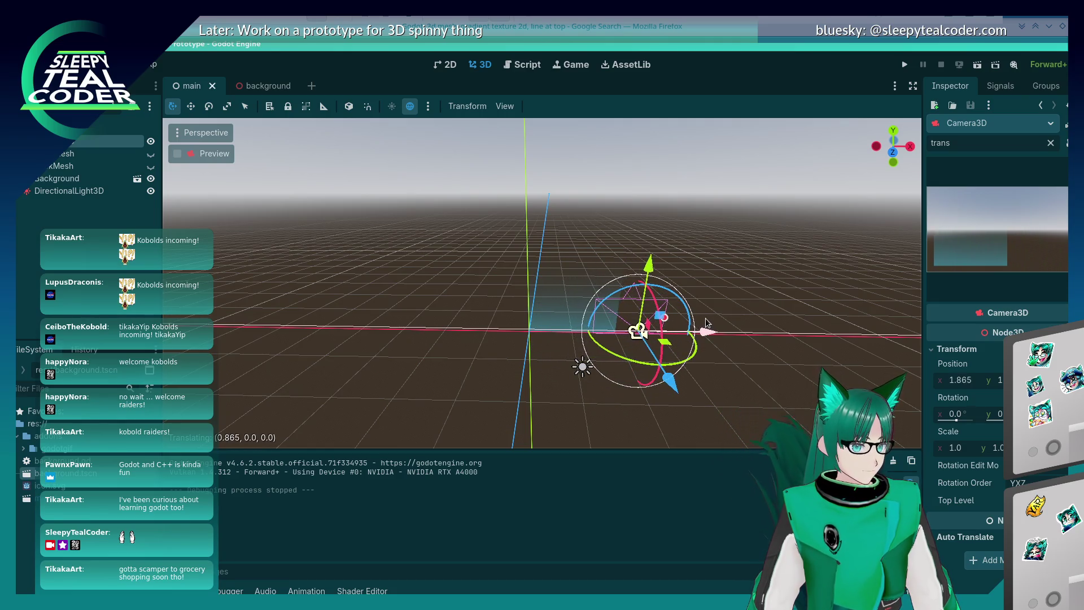
{"action": "left_click", "coordinate": [466, 391]}
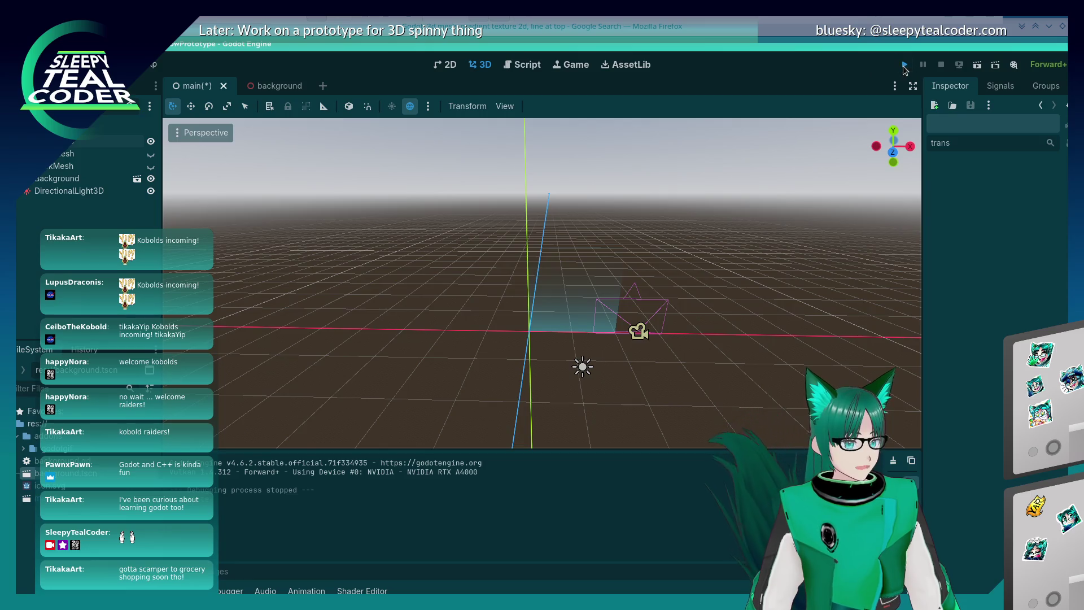
{"action": "left_click", "coordinate": [904, 66]}
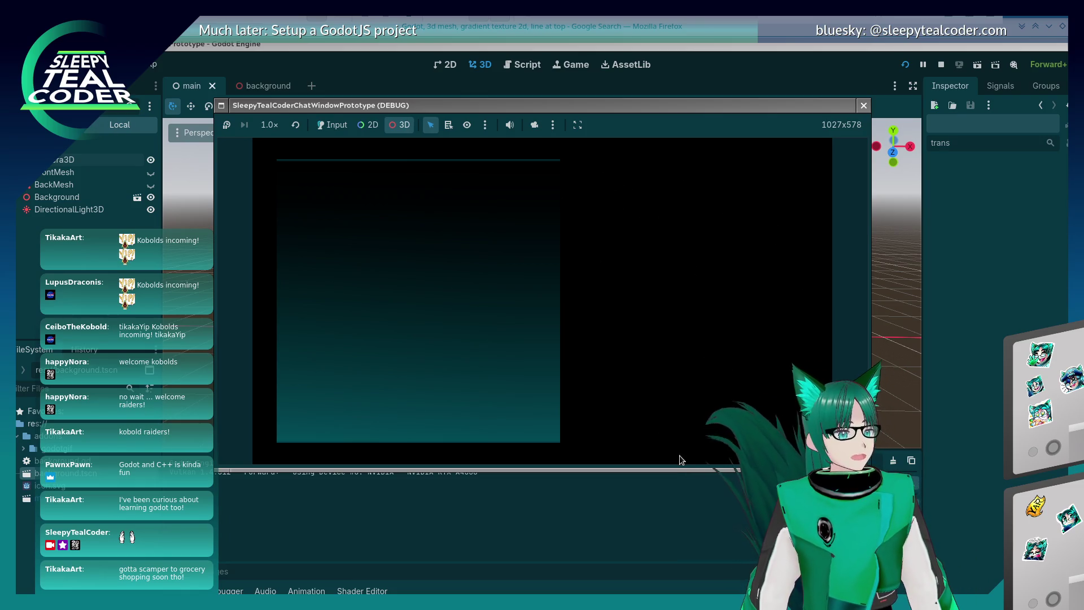
{"action": "left_click", "coordinate": [863, 105]}
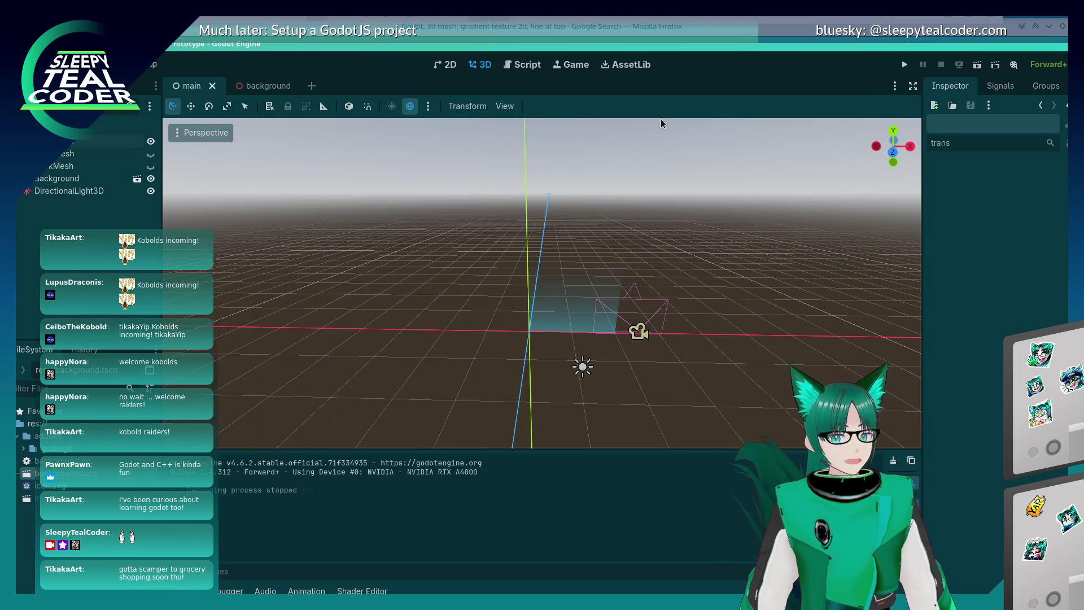
{"action": "key", "text": "ctrl+F1"}
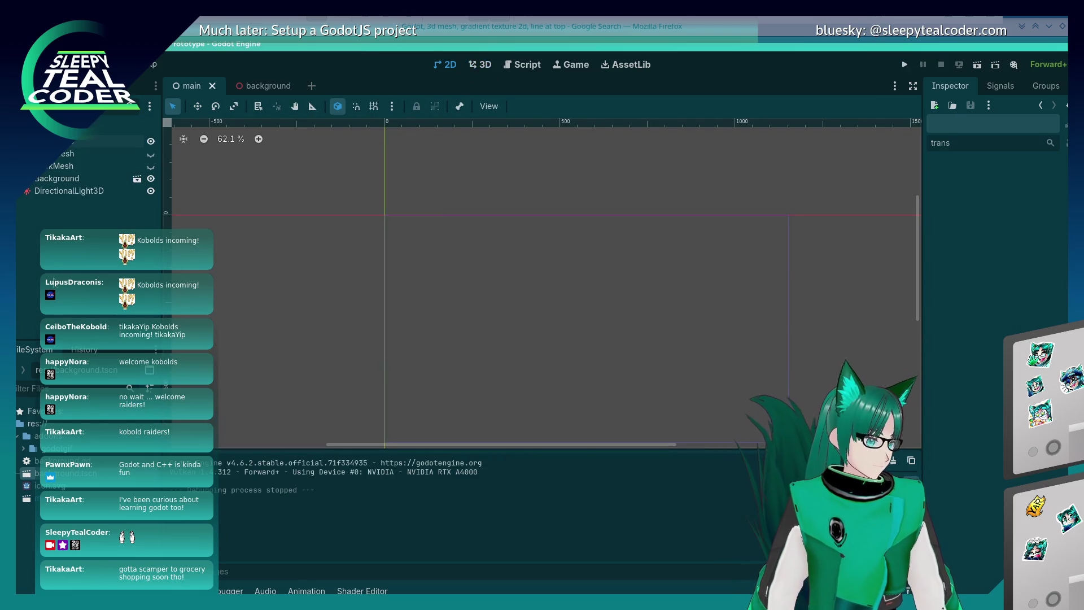
{"action": "right_click", "coordinate": [34, 472]}
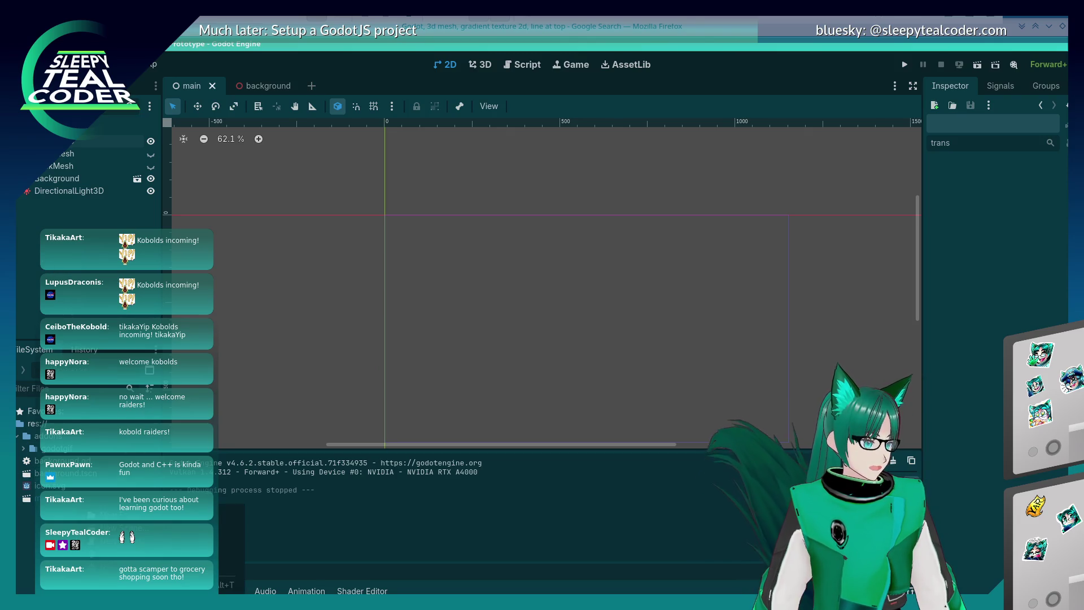
- Create a new empty scene with a User Interface Control as its root
{"action": "left_click", "coordinate": [169, 528]}
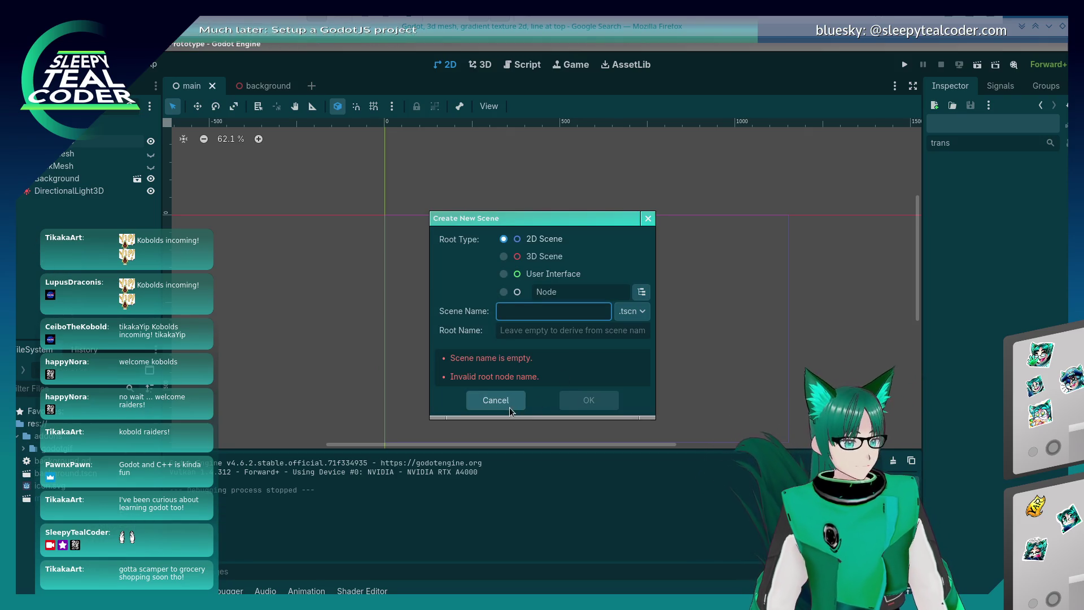
{"action": "left_click", "coordinate": [491, 400]}
{"action": "left_click", "coordinate": [27, 64]}
{"action": "left_click", "coordinate": [45, 85]}
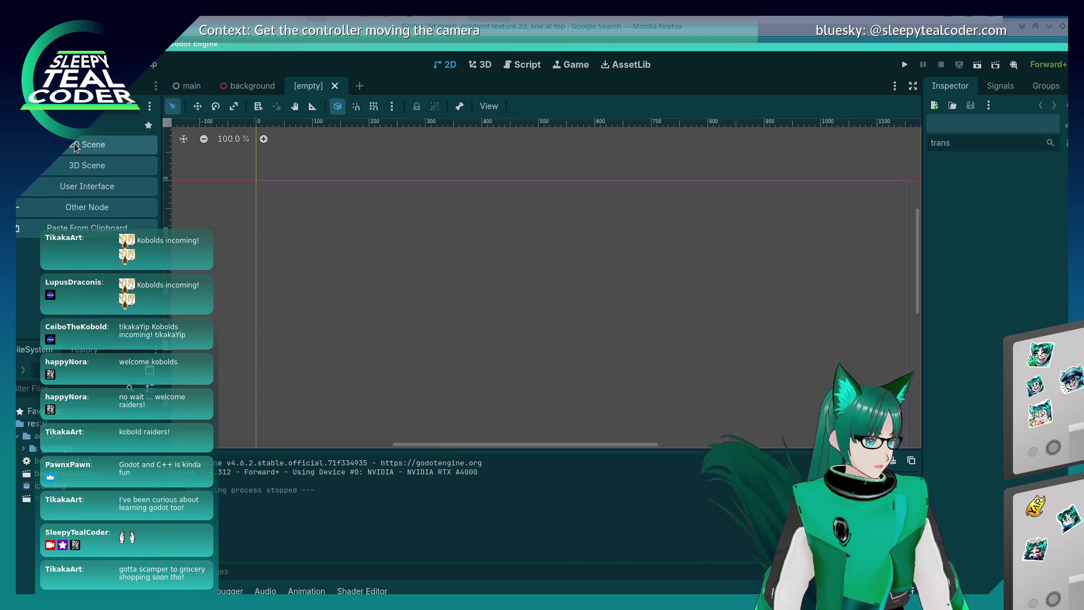
{"action": "left_click", "coordinate": [83, 188]}
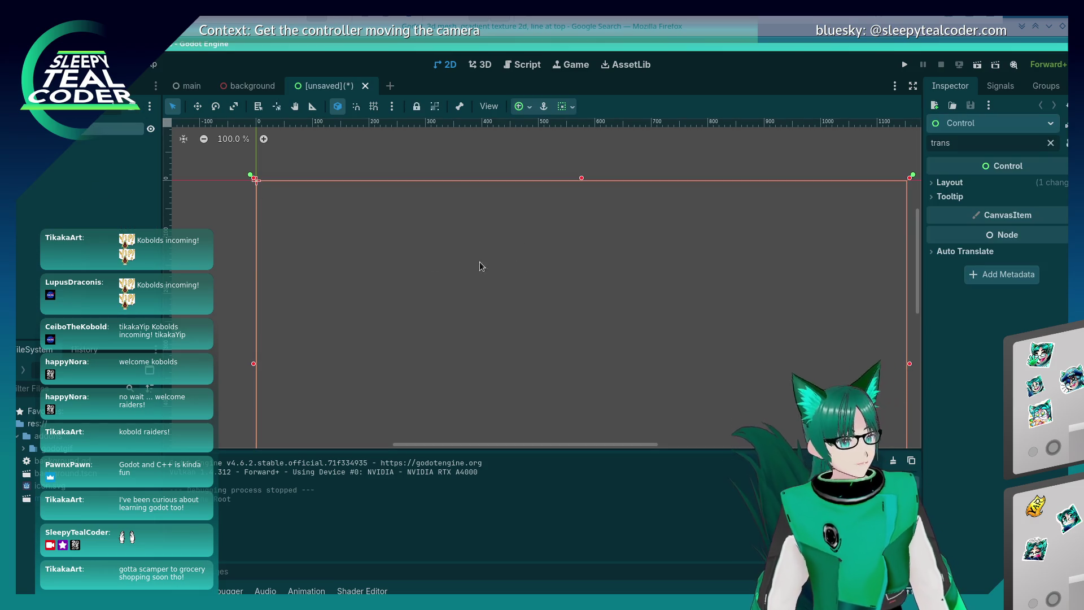
- Rename the Control root to UI and start adding a child node under it
{"action": "scroll", "coordinate": [248, 268], "scroll_direction": "down", "scroll_amount": 3}
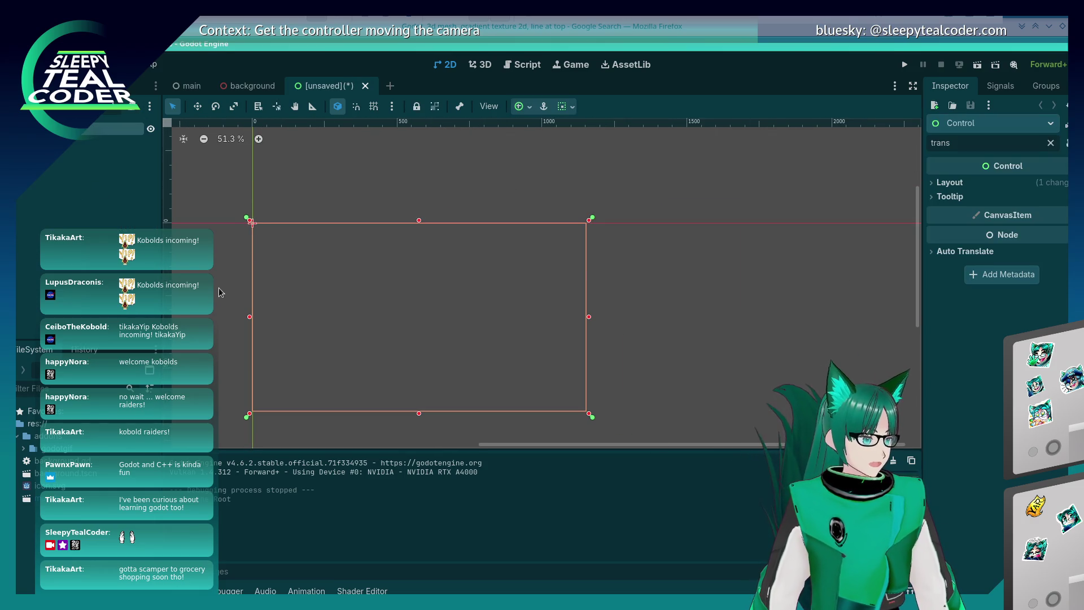
{"action": "left_click", "coordinate": [69, 146]}
{"action": "left_click", "coordinate": [67, 126]}
{"action": "right_click", "coordinate": [68, 126]}
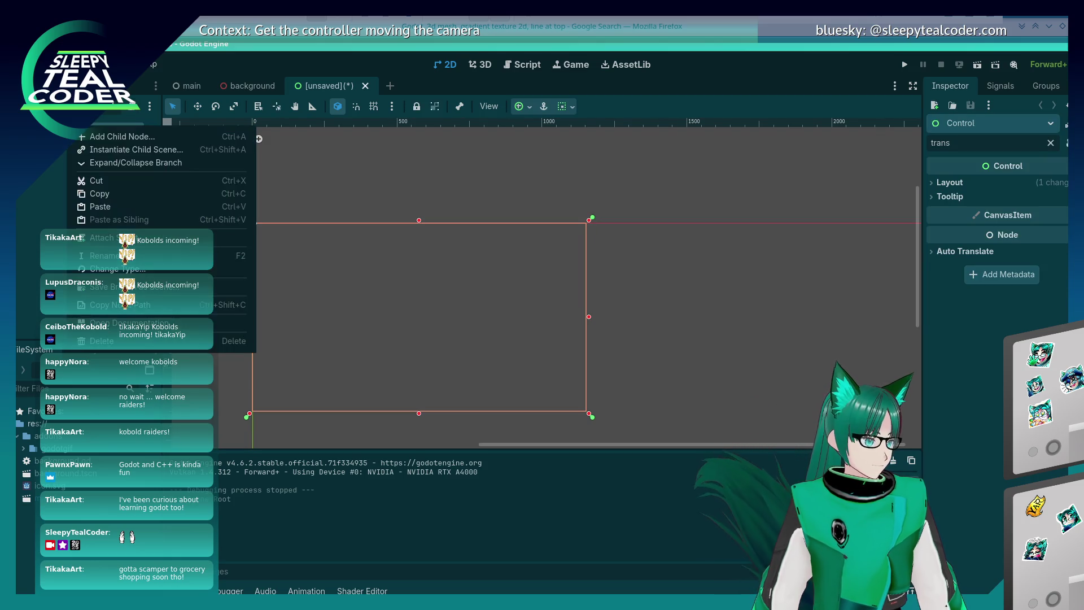
{"action": "key", "text": "Escape"}
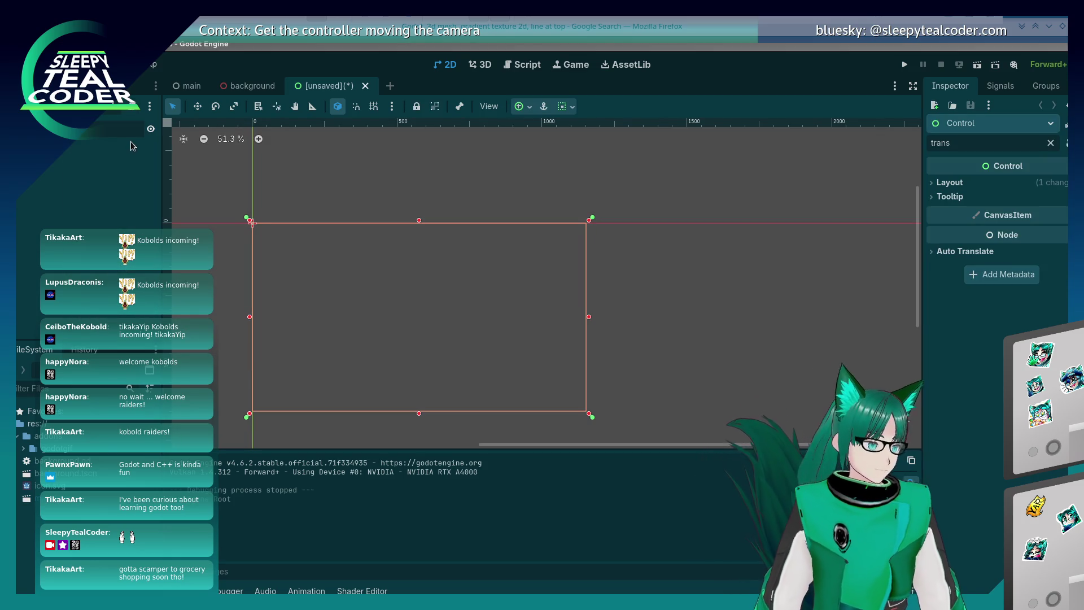
{"action": "key", "text": "Return"}
{"action": "right_click", "coordinate": [62, 136]}
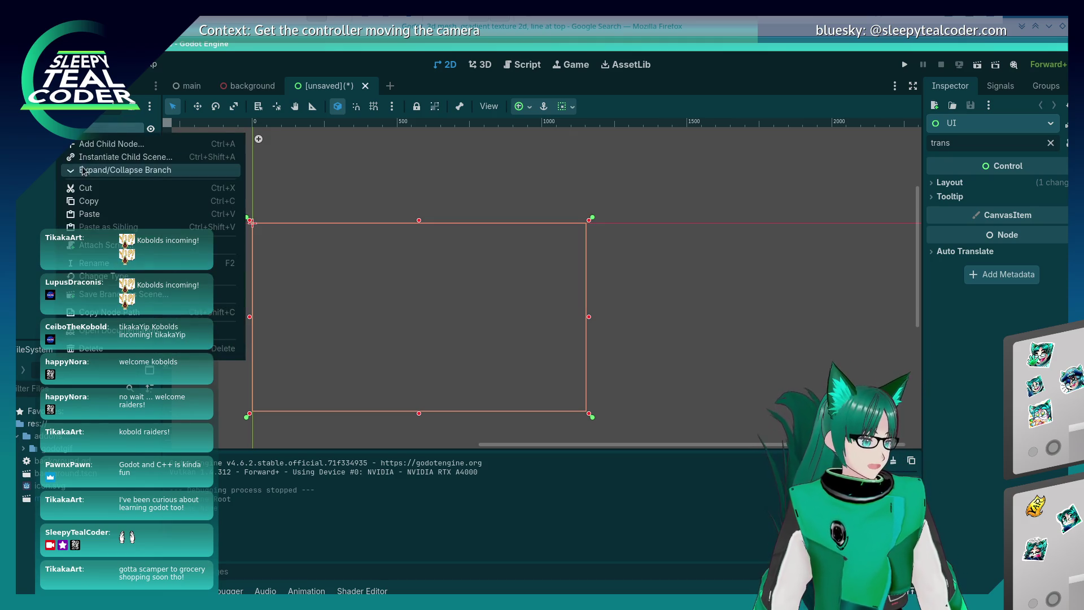
{"action": "left_click", "coordinate": [92, 152]}
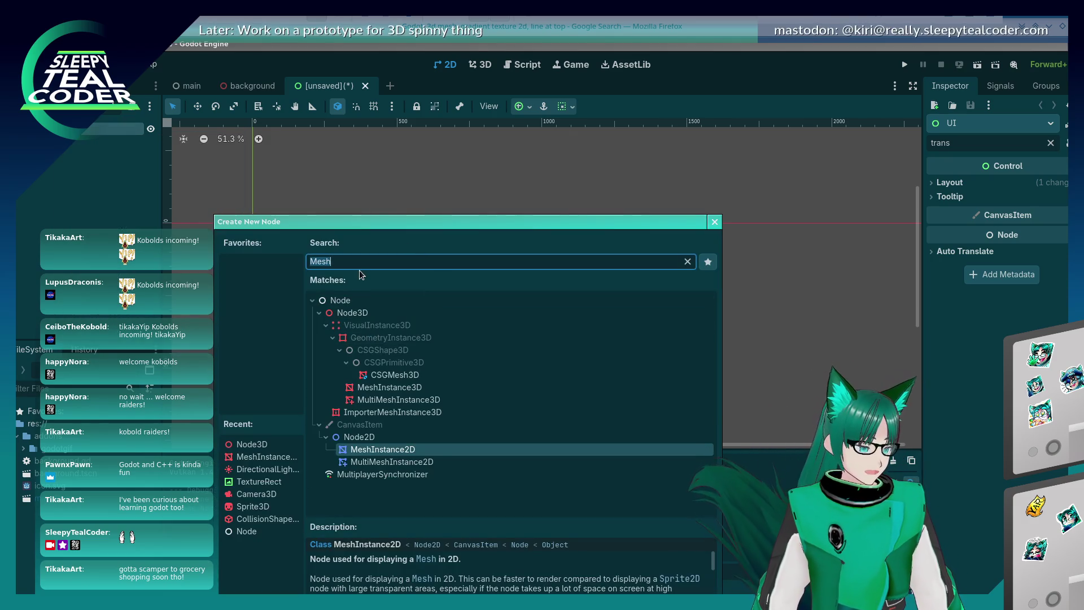
- Clear the node search, browse the Control types, and close the picker without adding a node
{"action": "key", "text": "BackSpace"}
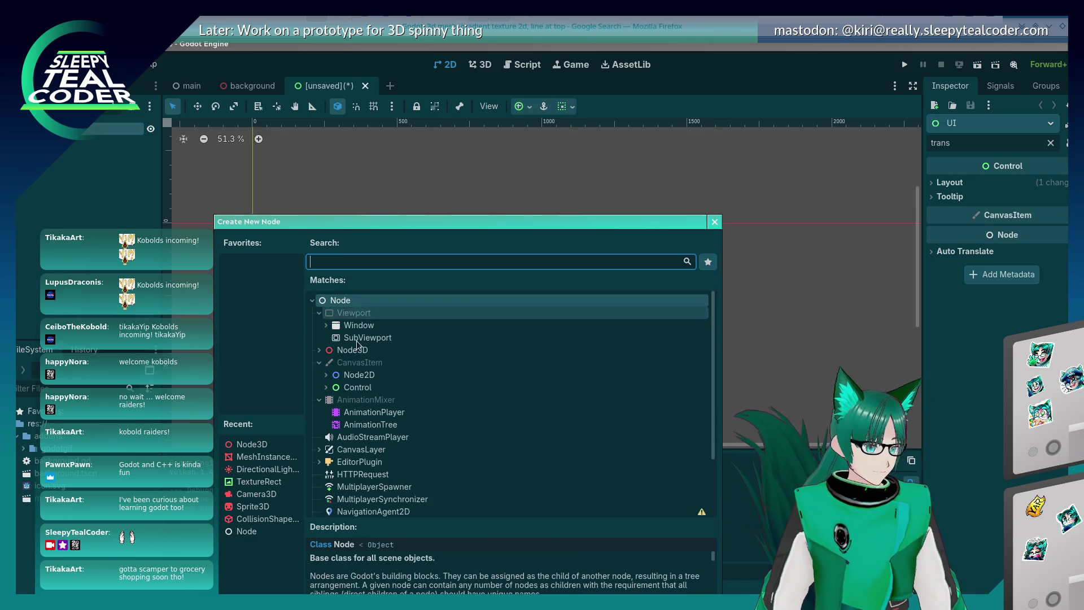
{"action": "left_click", "coordinate": [326, 387]}
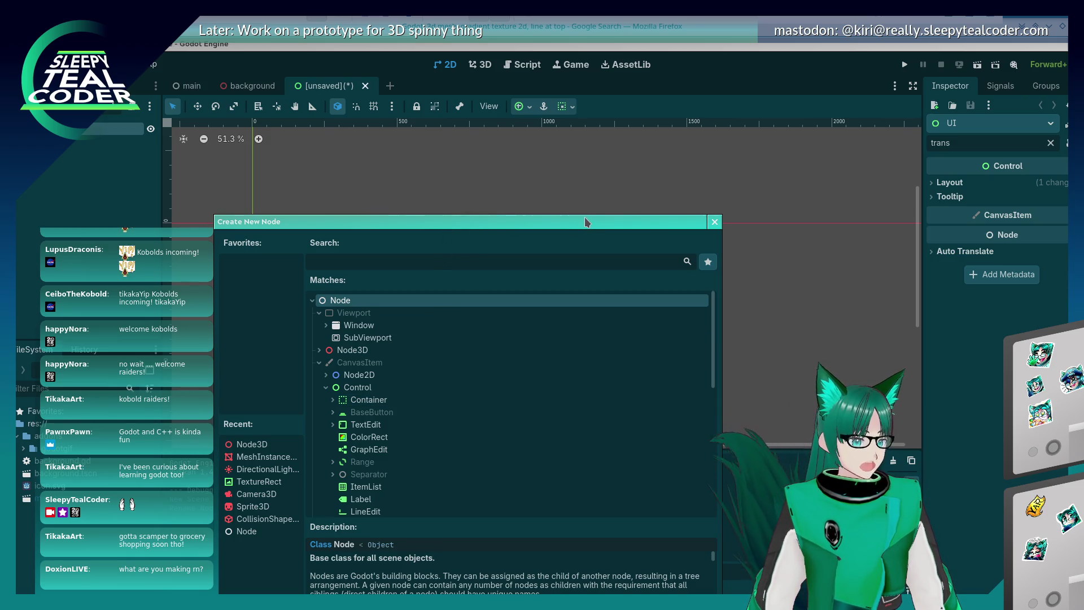
{"action": "left_click", "coordinate": [715, 222]}
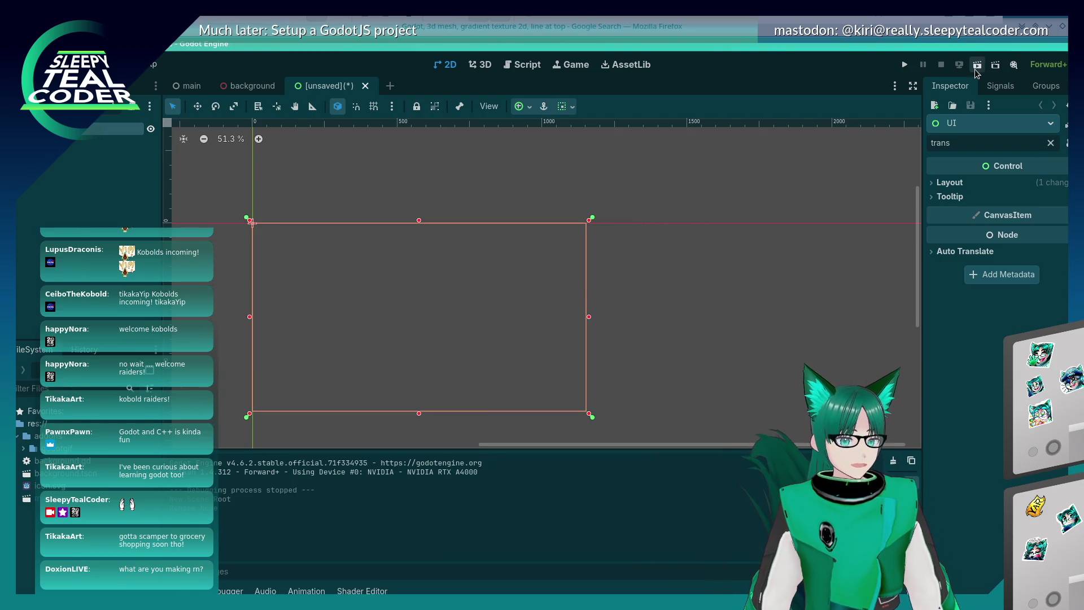
- Run the current scene with F6, saving it as ui.tscn, then close the game window
{"action": "key", "text": "F6"}
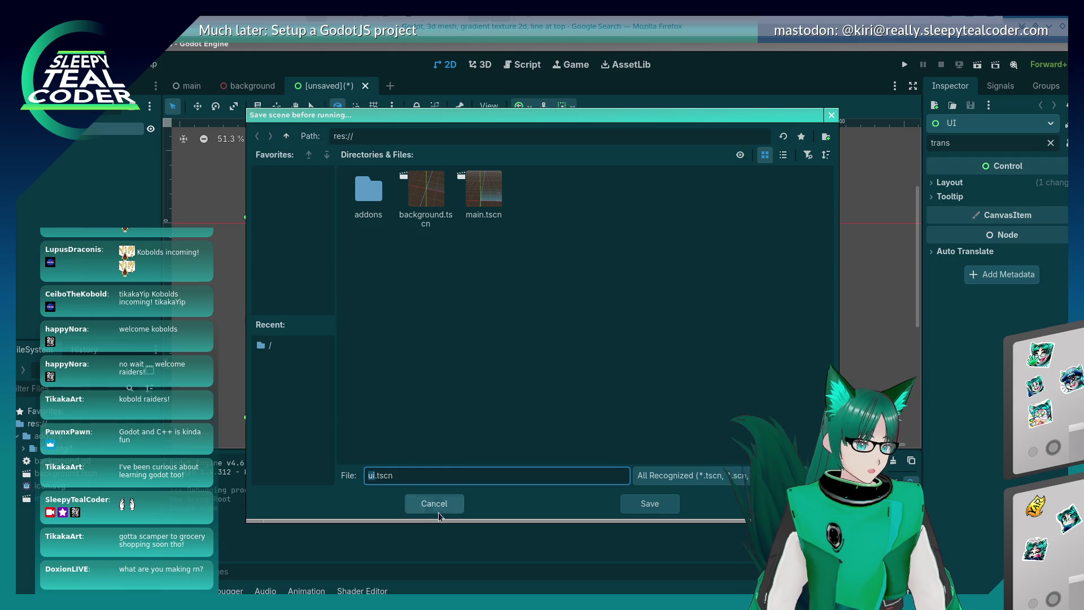
{"action": "left_click", "coordinate": [649, 504]}
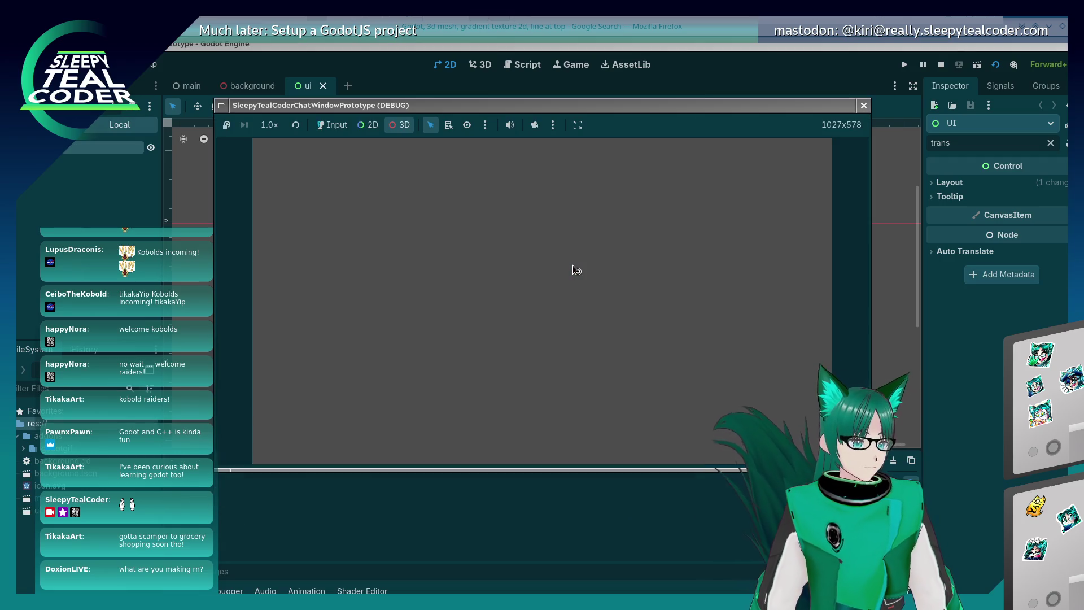
{"action": "left_click", "coordinate": [863, 105]}
- Return to the main scene and run it
{"action": "key", "text": "ctrl+Tab"}
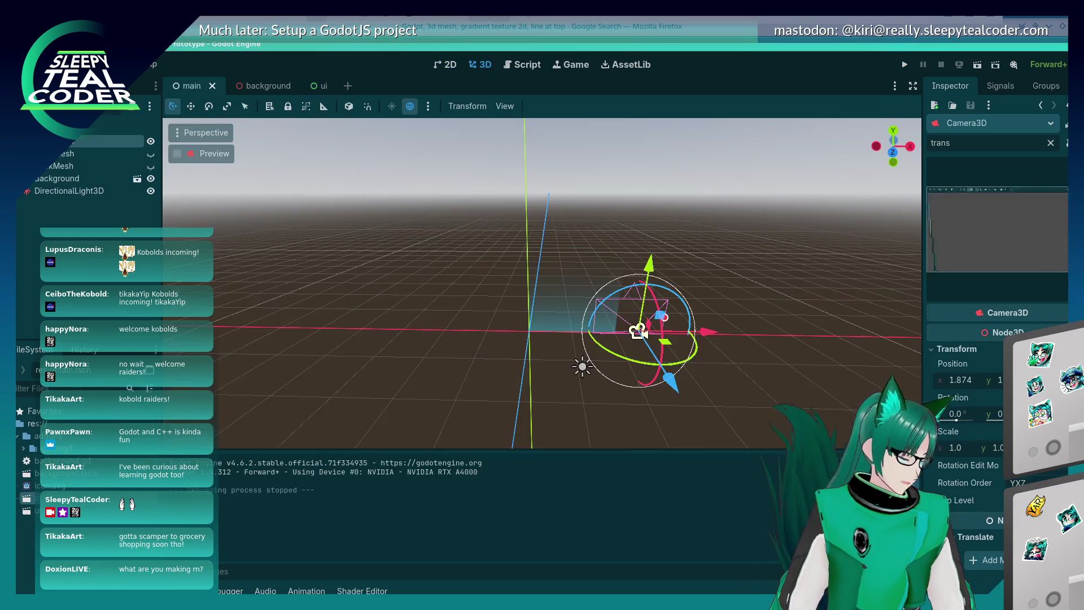
{"action": "left_click", "coordinate": [972, 67]}
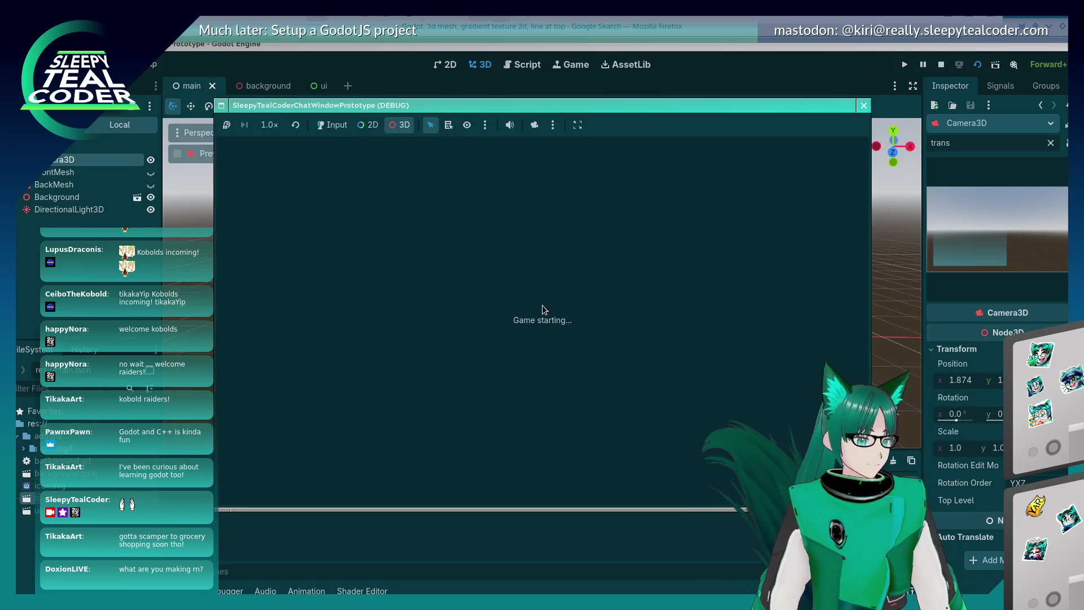
{"action": "key", "text": "alt+Tab"}
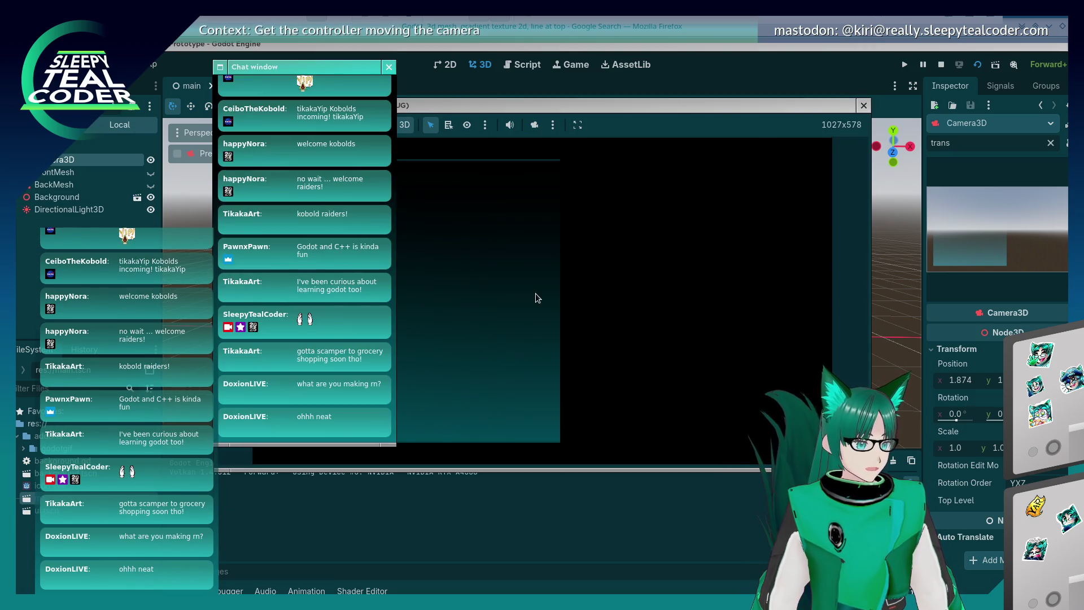
- Move the Chat window aside, close it, and stop the running game with F8
{"action": "mouse_move", "coordinate": [338, 77]}
{"action": "left_mouse_down"}
{"action": "mouse_move", "coordinate": [711, 68]}
{"action": "mouse_move", "coordinate": [700, 68]}
{"action": "left_mouse_up"}
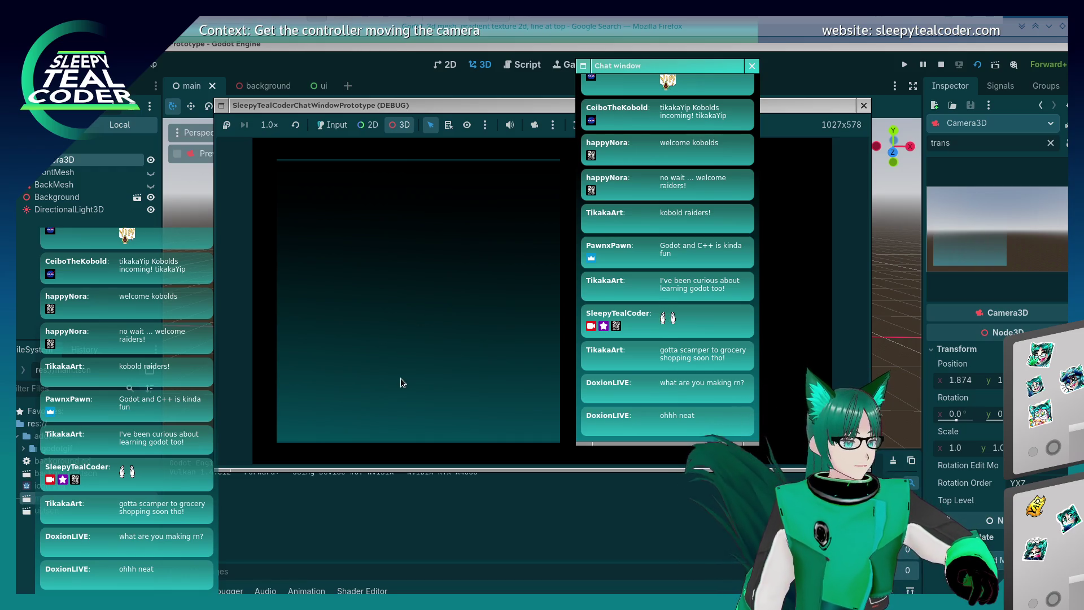
{"action": "mouse_move", "coordinate": [626, 66]}
{"action": "left_mouse_down"}
{"action": "mouse_move", "coordinate": [148, 132]}
{"action": "mouse_move", "coordinate": [70, 83]}
{"action": "left_mouse_up"}
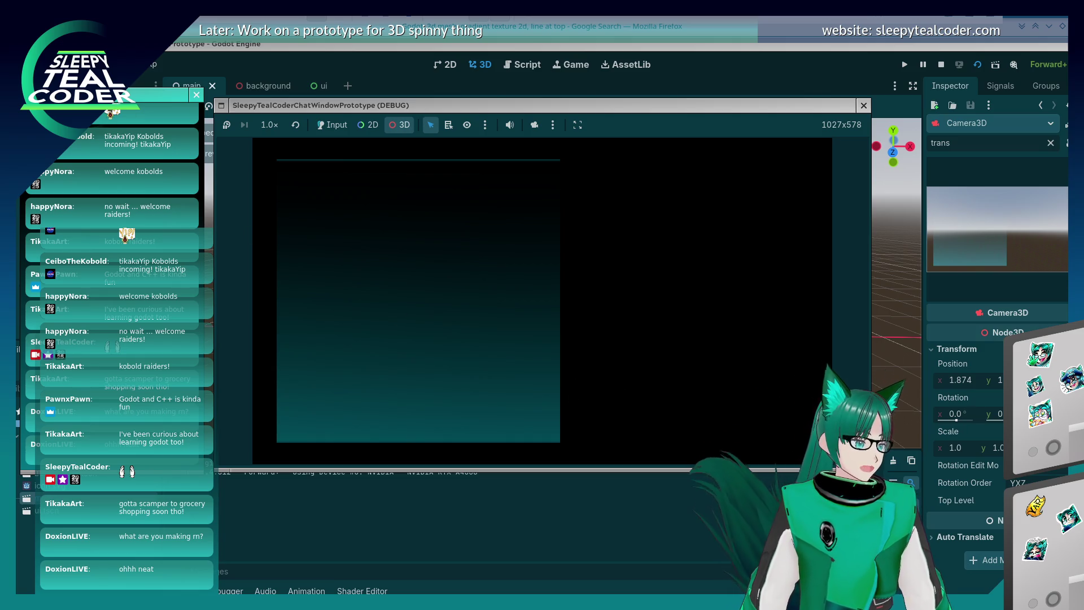
{"action": "left_click", "coordinate": [196, 95]}
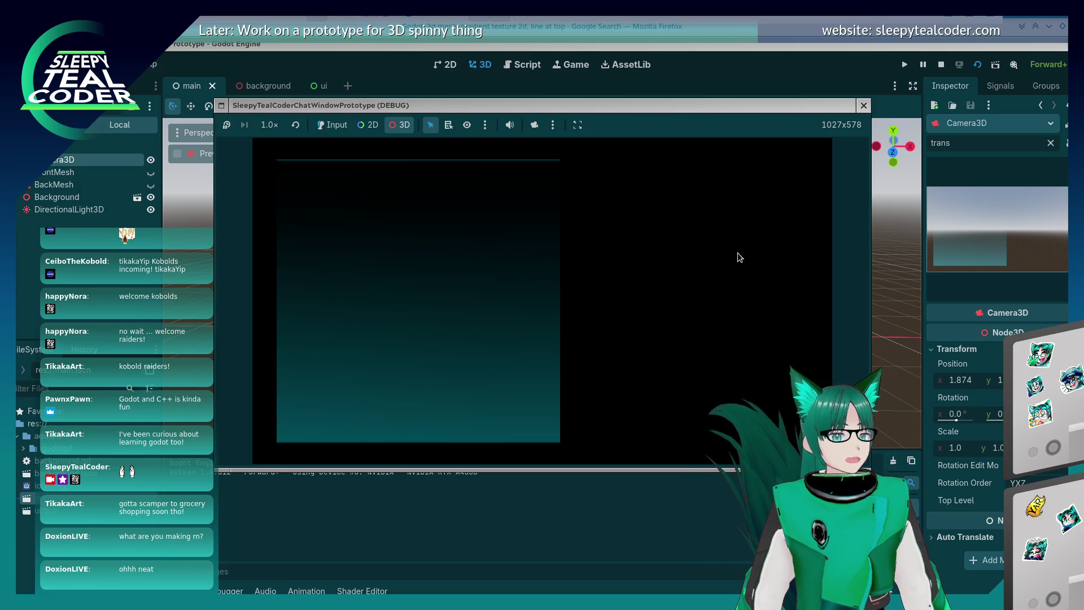
{"action": "key", "text": "F8"}
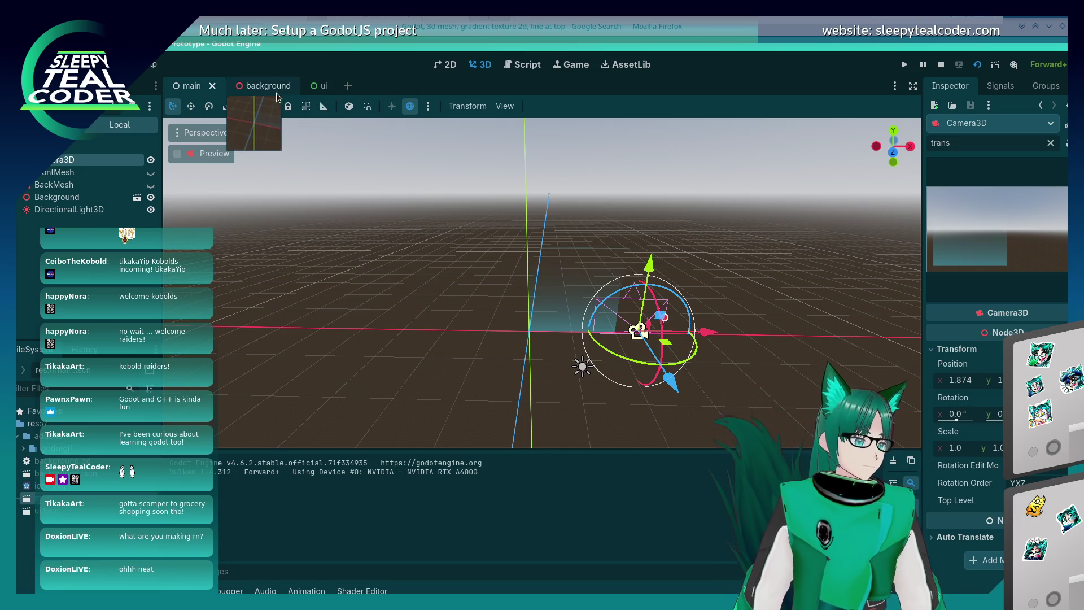
- In the ui scene, add a Button (Control > BaseButton) as a child of the UI node
{"action": "left_click", "coordinate": [319, 86]}
{"action": "right_click", "coordinate": [81, 147]}
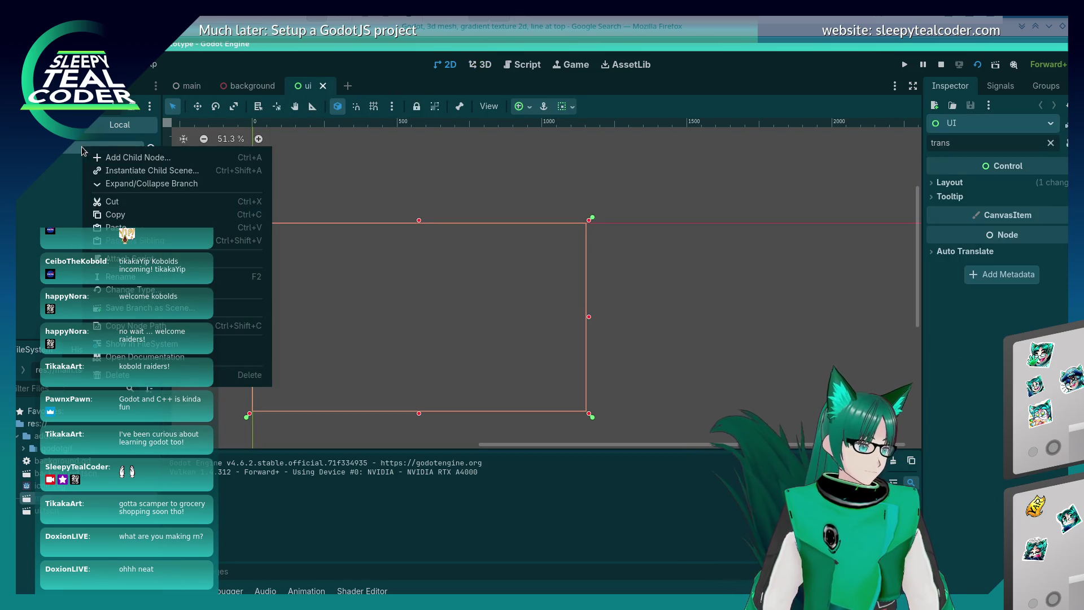
{"action": "left_click", "coordinate": [136, 157]}
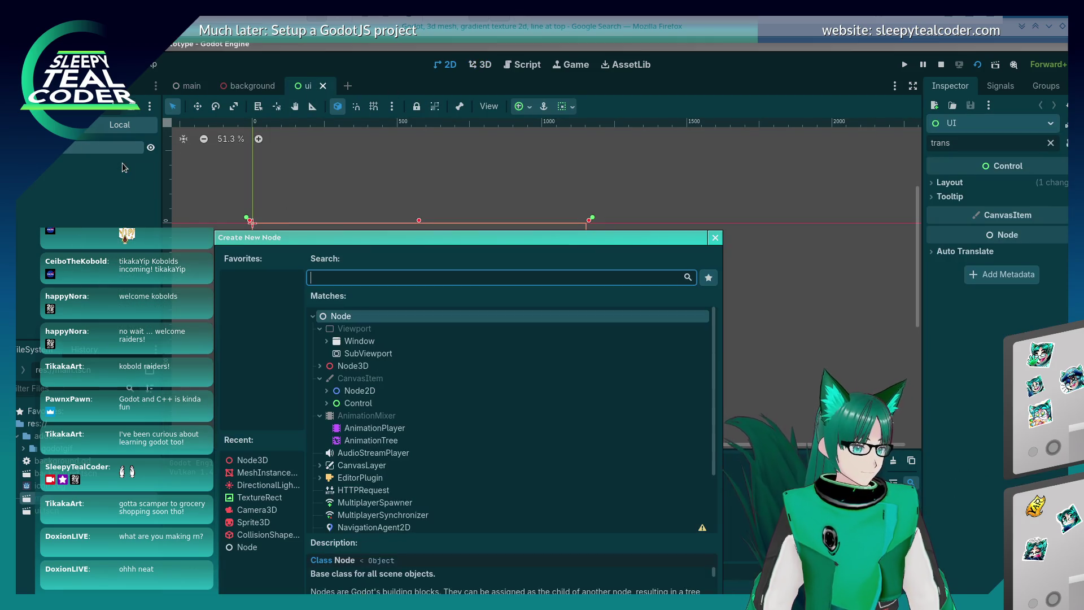
{"action": "left_click", "coordinate": [337, 404]}
{"action": "left_click", "coordinate": [327, 403]}
{"action": "scroll", "coordinate": [382, 476], "scroll_direction": "down", "scroll_amount": 1}
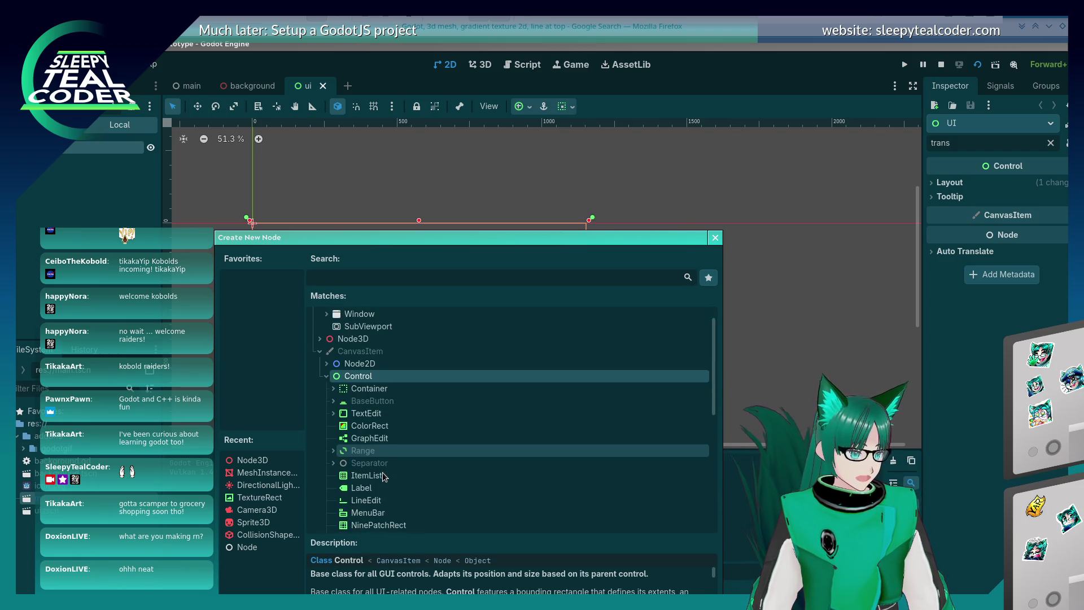
{"action": "scroll", "coordinate": [383, 476], "scroll_direction": "down", "scroll_amount": 4}
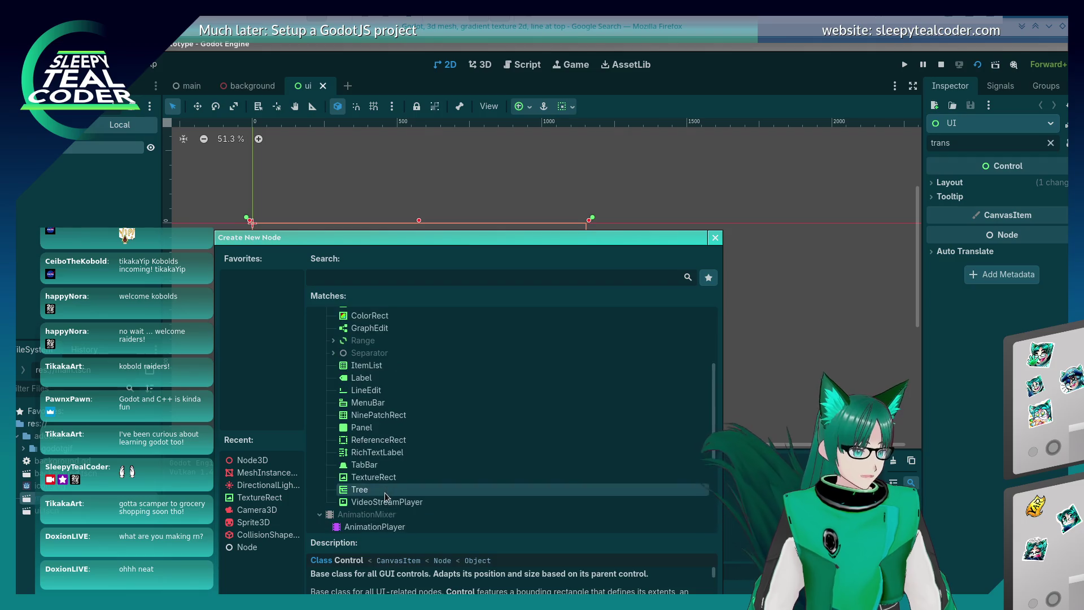
{"action": "scroll", "coordinate": [386, 486], "scroll_direction": "up", "scroll_amount": 3}
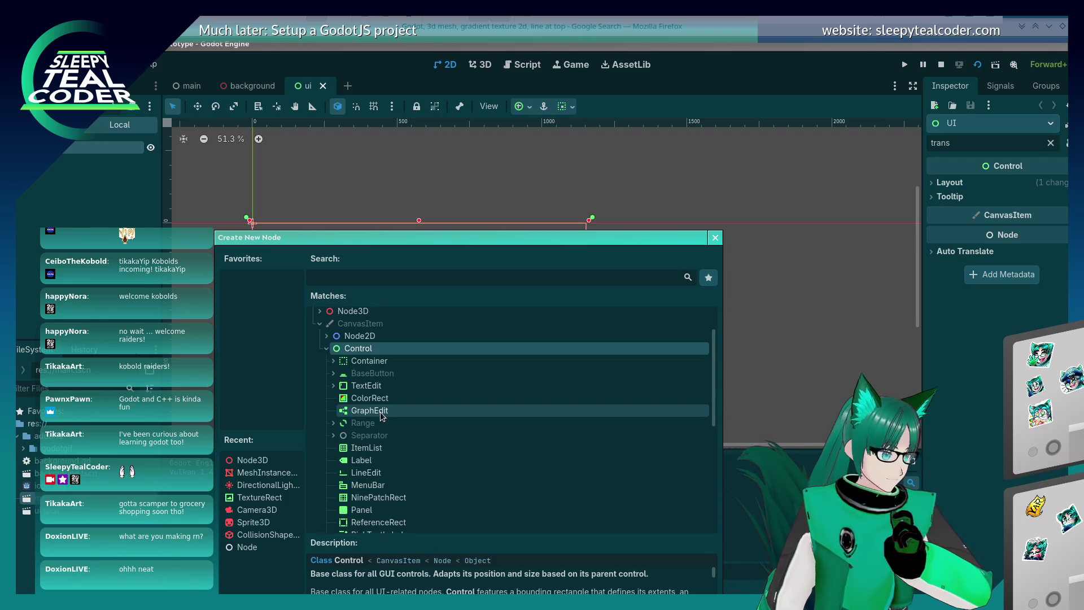
{"action": "left_click", "coordinate": [333, 373]}
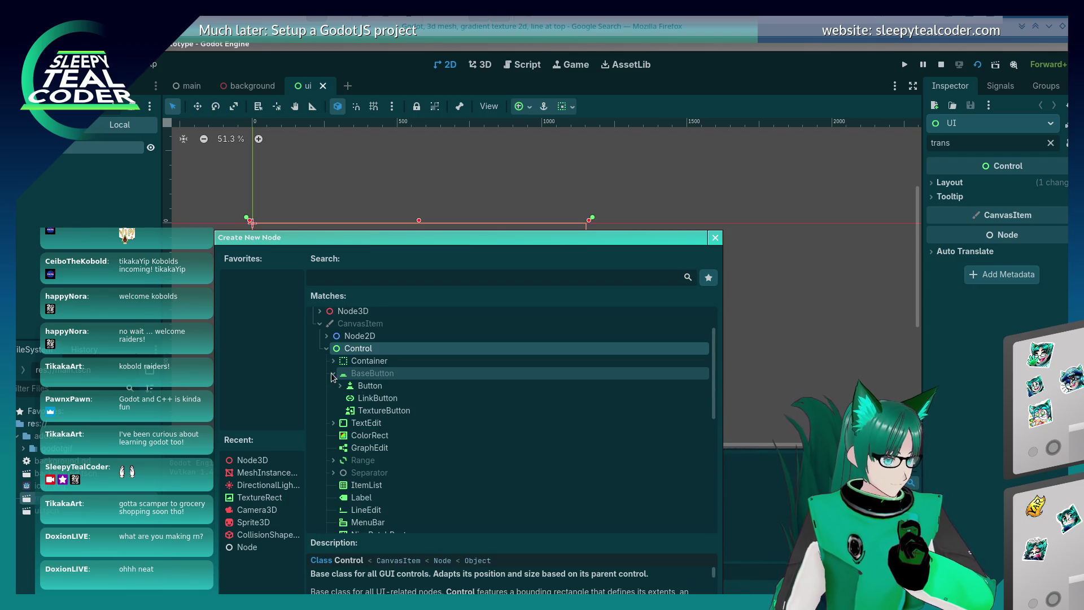
{"action": "left_click", "coordinate": [363, 387]}
{"action": "left_click_drag", "start_coordinate": [452, 237], "coordinate": [438, 189]}
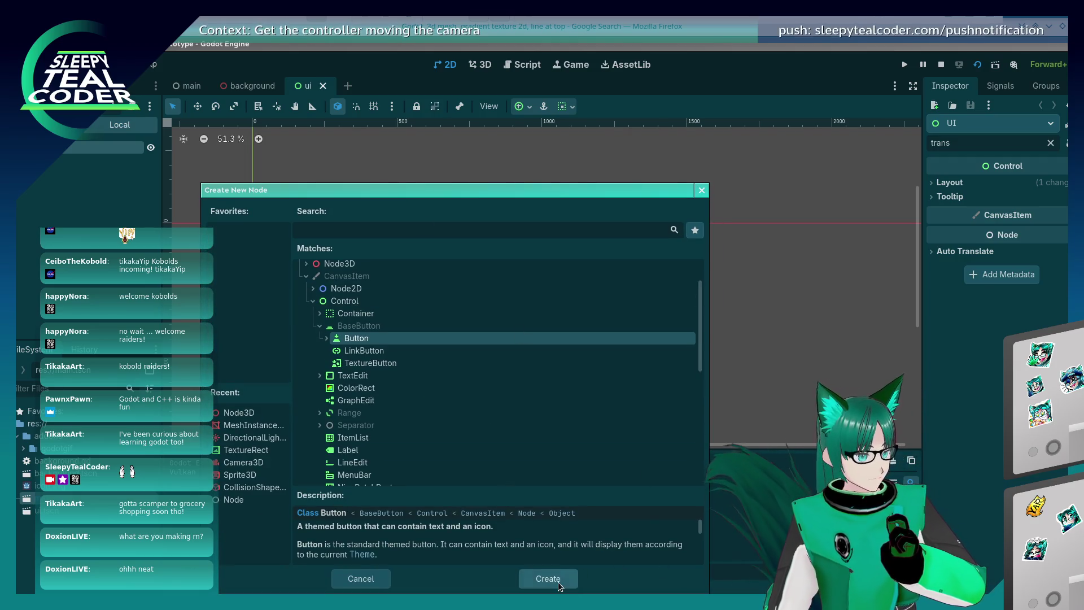
{"action": "left_click", "coordinate": [547, 579]}
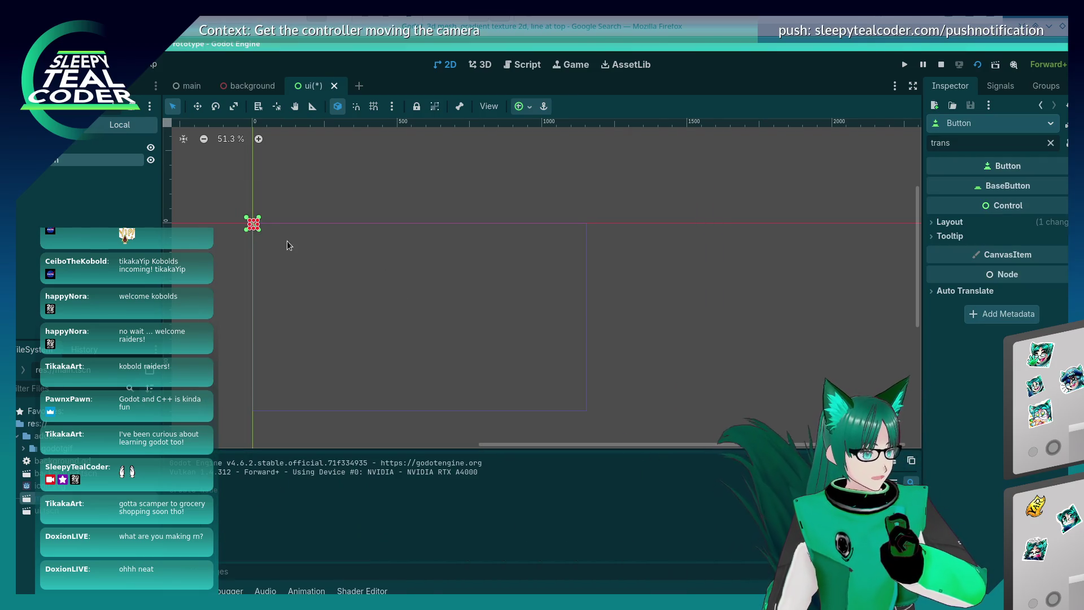
- Drag the button toward the upper right of the ui layout and enlarge it
{"action": "left_click", "coordinate": [252, 244]}
{"action": "scroll", "coordinate": [254, 233], "scroll_direction": "up", "scroll_amount": 3}
{"action": "scroll", "coordinate": [253, 228], "scroll_direction": "up", "scroll_amount": 3}
{"action": "mouse_move", "coordinate": [257, 213]}
{"action": "left_mouse_down"}
{"action": "mouse_move", "coordinate": [883, 295]}
{"action": "mouse_move", "coordinate": [778, 242]}
{"action": "mouse_move", "coordinate": [823, 259]}
{"action": "mouse_move", "coordinate": [850, 244]}
{"action": "mouse_move", "coordinate": [848, 257]}
{"action": "left_mouse_up"}
{"action": "left_click", "coordinate": [791, 340]}
{"action": "scroll", "coordinate": [790, 344], "scroll_direction": "down", "scroll_amount": 3}
{"action": "scroll", "coordinate": [791, 349], "scroll_direction": "down", "scroll_amount": 2}
{"action": "left_click", "coordinate": [801, 298]}
{"action": "scroll", "coordinate": [799, 347], "scroll_direction": "right", "scroll_amount": 3}
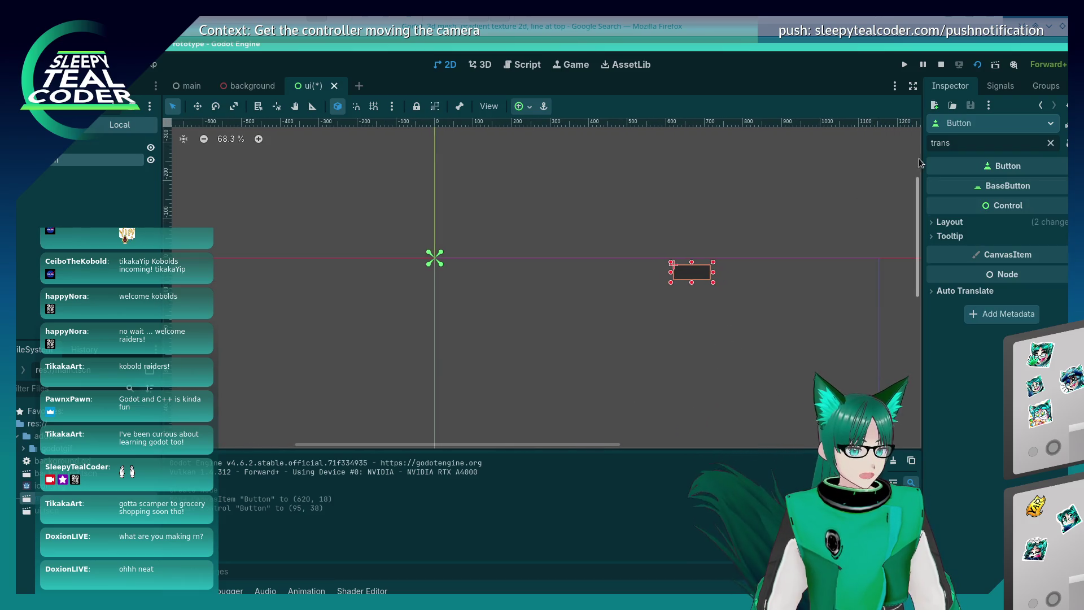
- Set the button's Text to 'Add This', nudge it further right, and return to the main scene
{"action": "left_click", "coordinate": [1050, 143]}
{"action": "left_click", "coordinate": [1012, 222]}
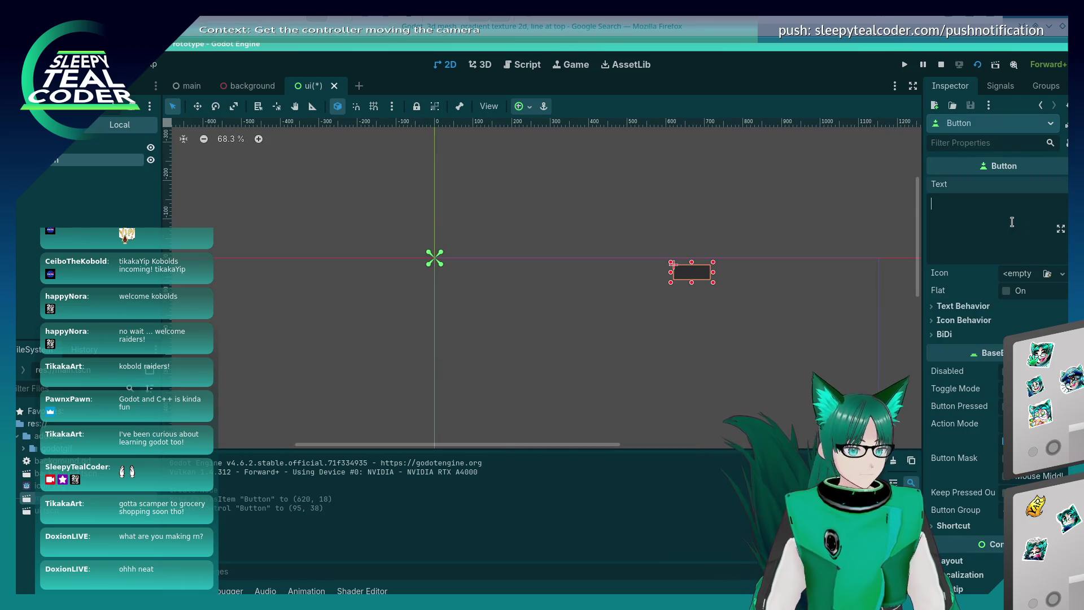
{"action": "type", "text": "Add This"}
{"action": "left_click", "coordinate": [763, 296]}
{"action": "left_click_drag", "start_coordinate": [696, 272], "coordinate": [741, 276]}
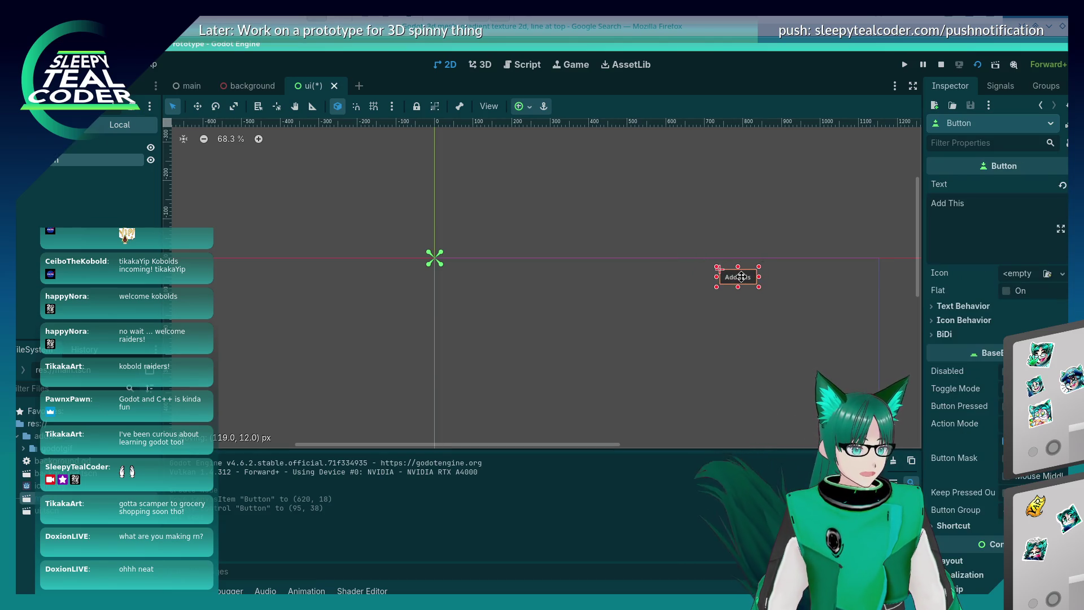
{"action": "left_click", "coordinate": [716, 210]}
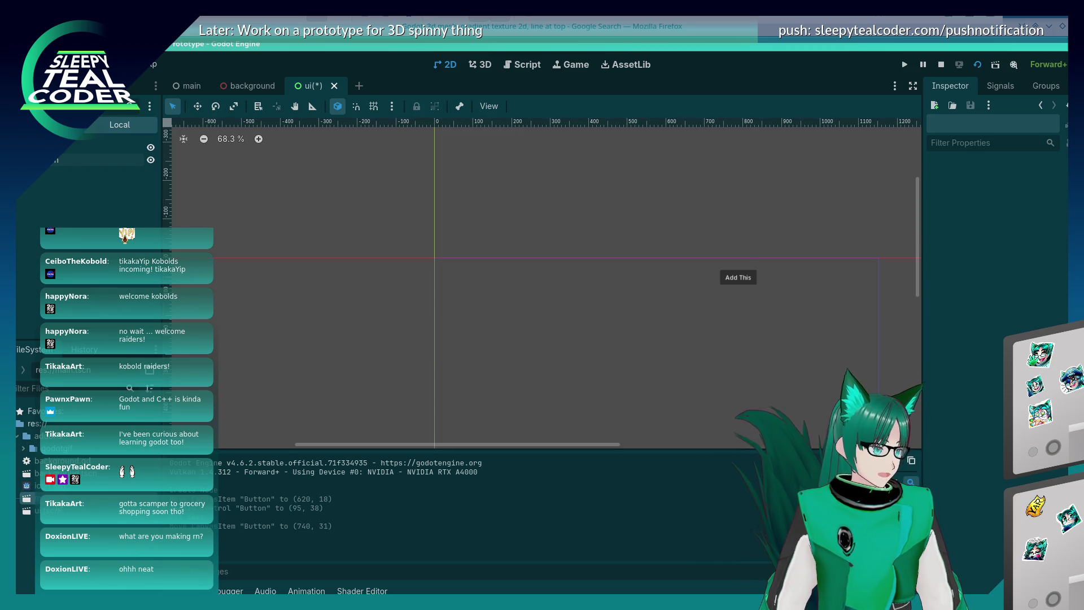
{"action": "key", "text": "ctrl+Tab"}
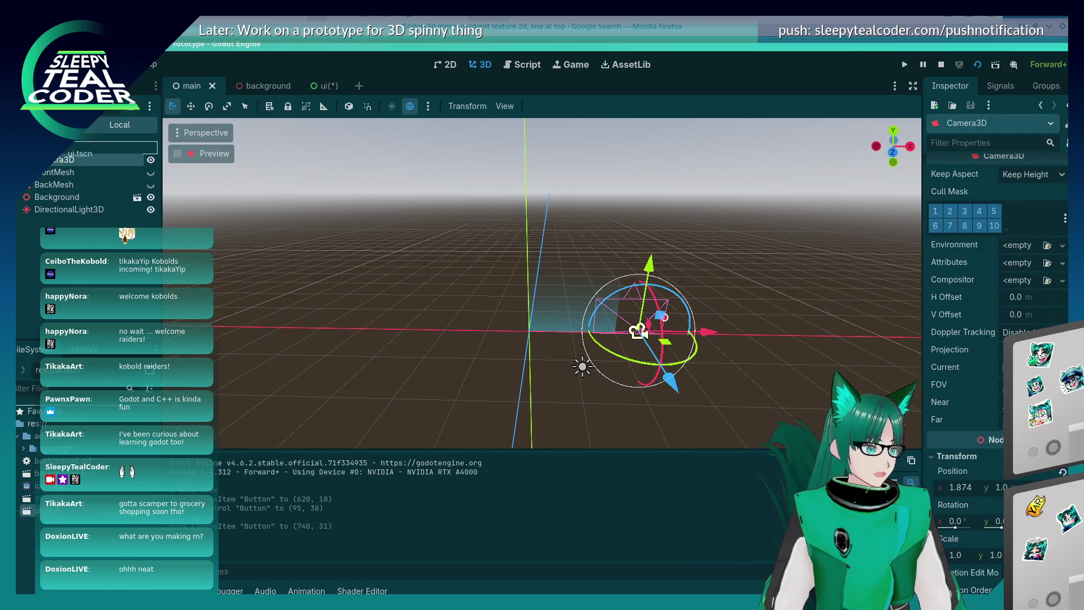
- Instance ui.tscn into the main scene tree, then run the project from the 3D view
{"action": "left_click_drag", "start_coordinate": [67, 151], "coordinate": [68, 154]}
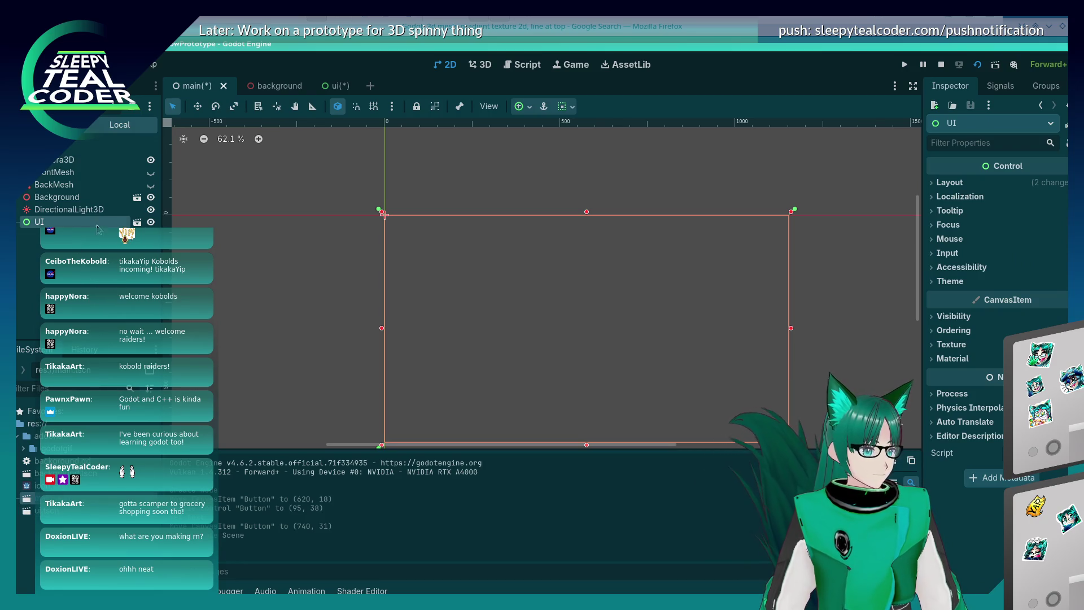
{"action": "left_click", "coordinate": [268, 249]}
{"action": "left_click", "coordinate": [478, 65]}
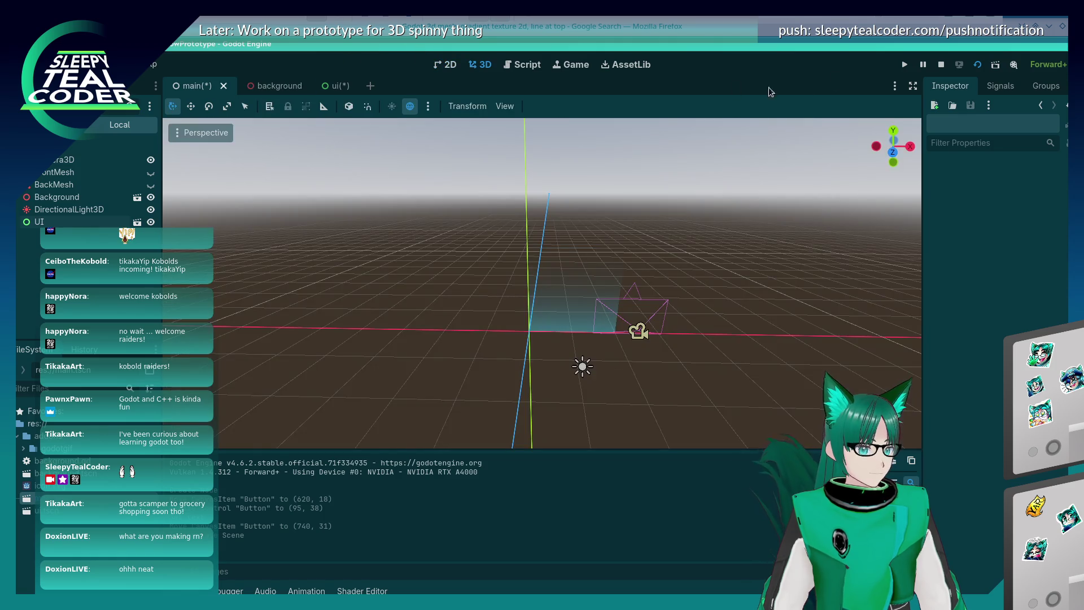
{"action": "left_click", "coordinate": [904, 64]}
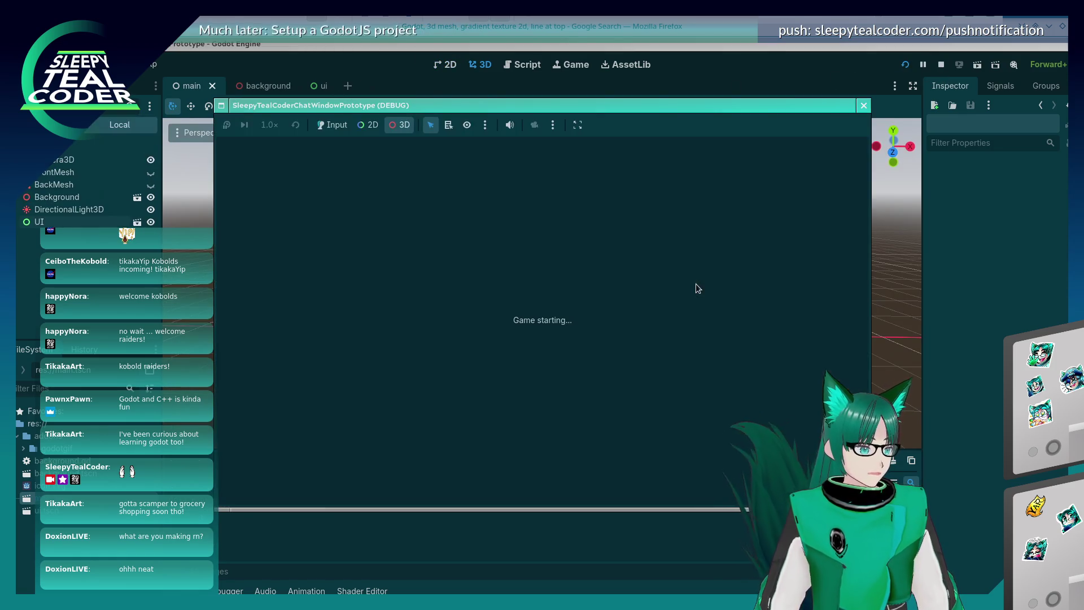
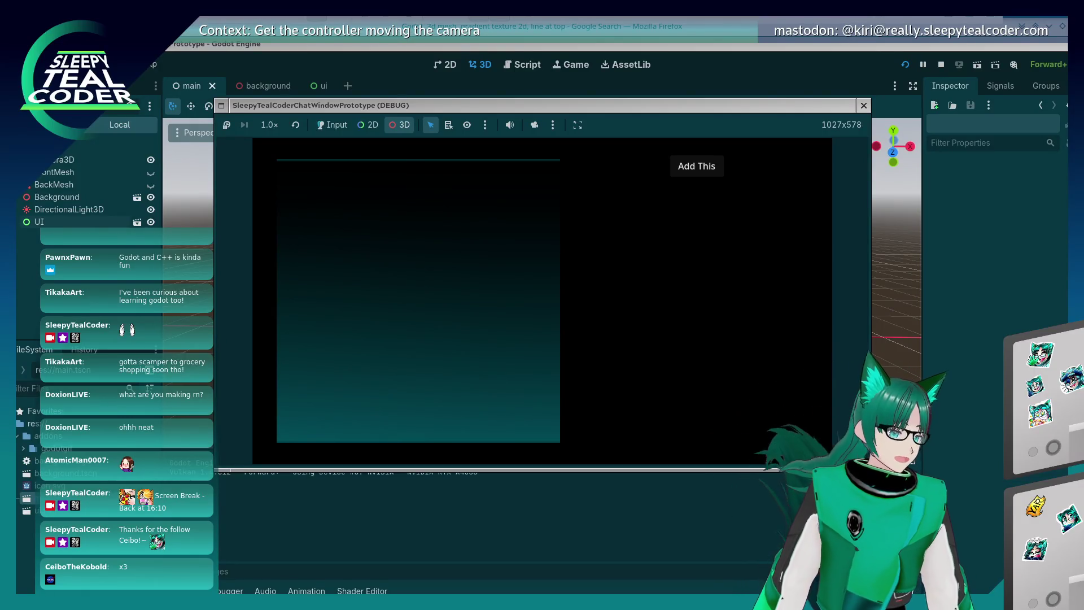
- Pick the plane mesh in the running game to inspect it, then deselect it
{"action": "left_click", "coordinate": [543, 269]}
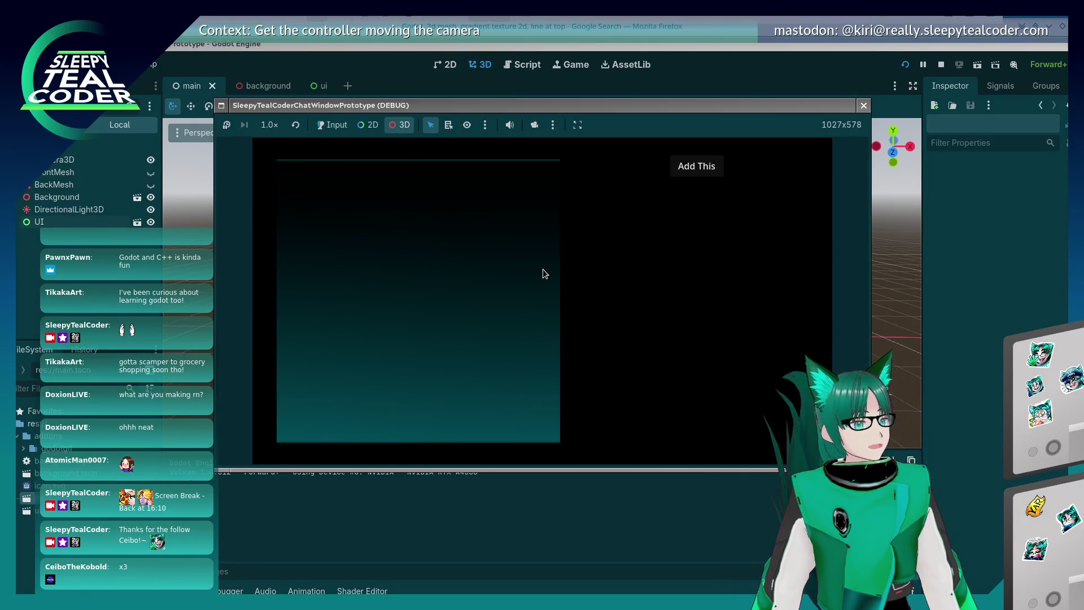
{"action": "left_click", "coordinate": [653, 266]}
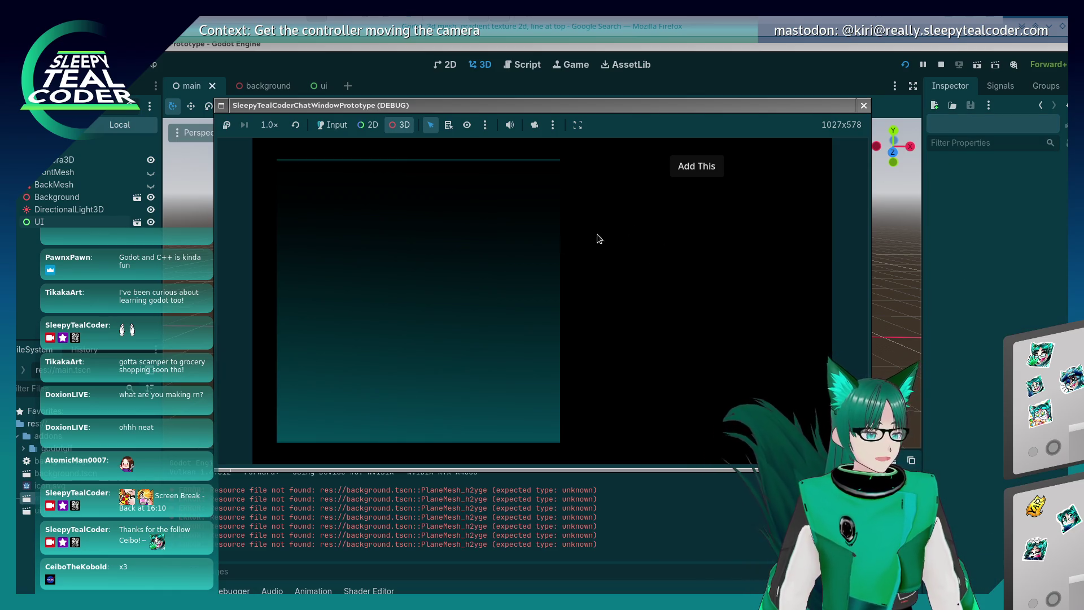
{"action": "left_click", "coordinate": [626, 288]}
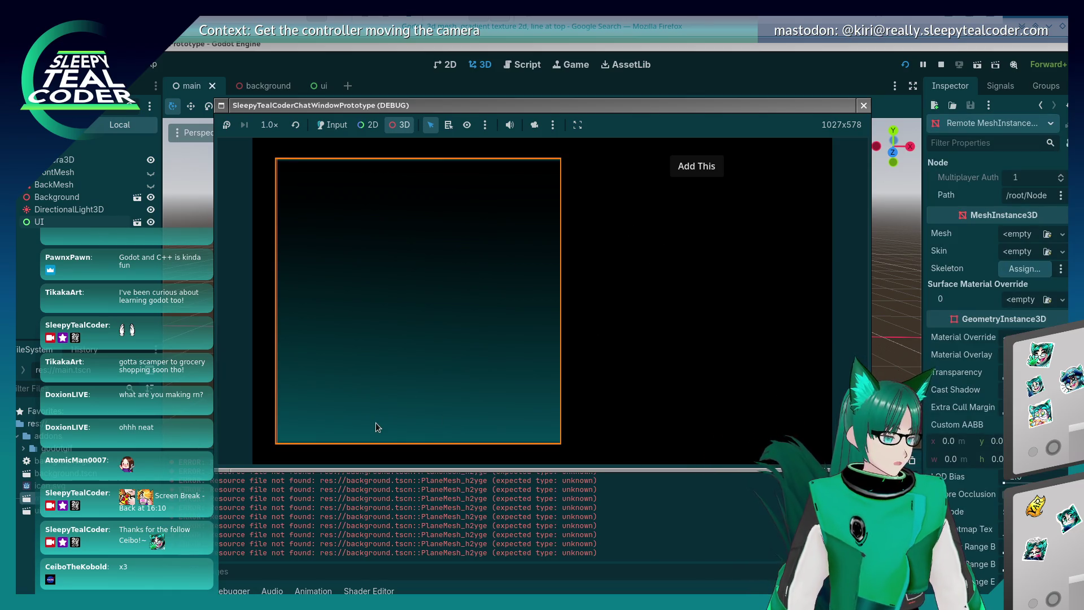
{"action": "left_click", "coordinate": [688, 254]}
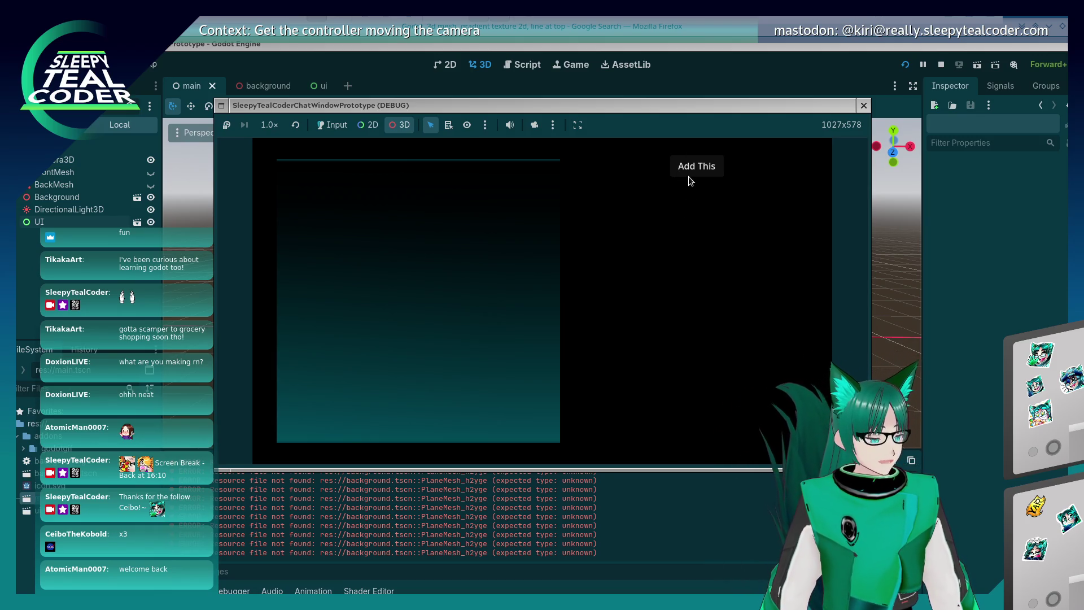
- Inspect the Add This button and UI panel with 2D picking, then stop the game
{"action": "left_click", "coordinate": [364, 128]}
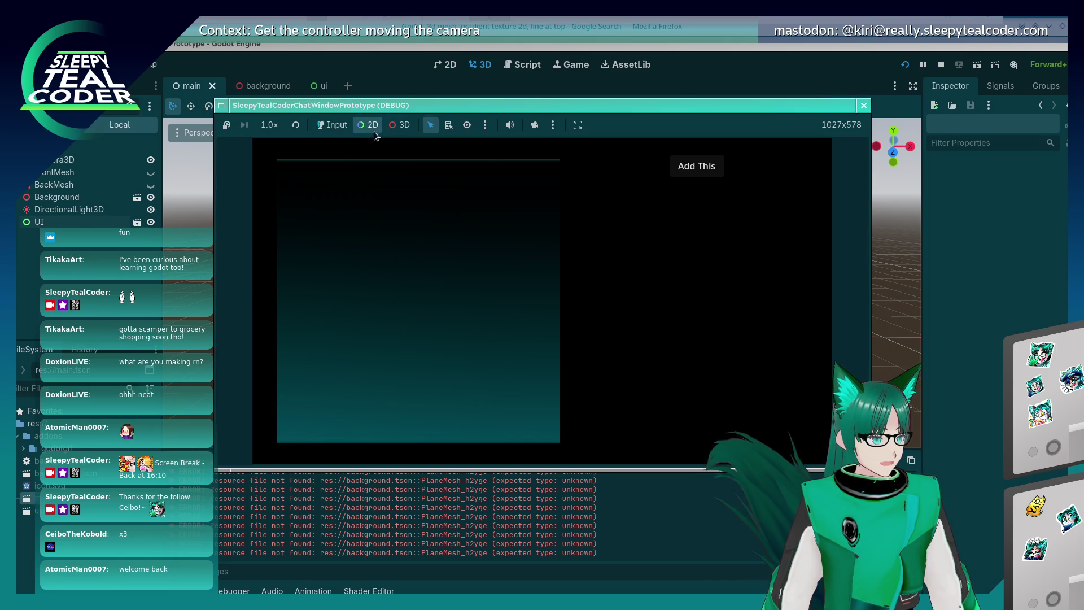
{"action": "left_click", "coordinate": [702, 171]}
{"action": "left_click", "coordinate": [498, 209]}
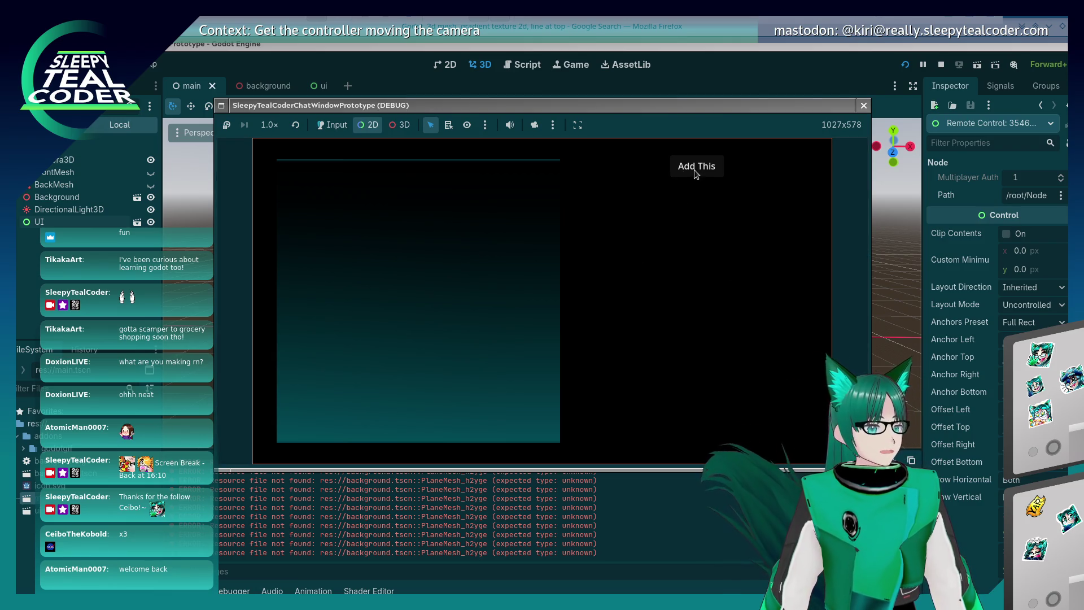
{"action": "left_click", "coordinate": [864, 107]}
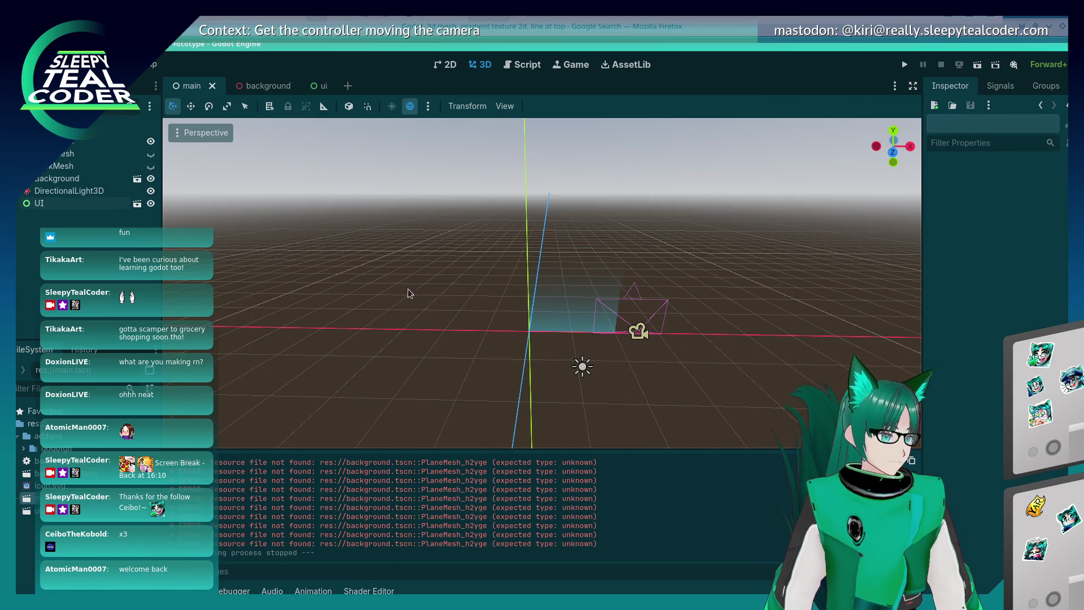
- In the ui scene, change the button's text from Add This to 'Add Message'
{"action": "left_click", "coordinate": [44, 203]}
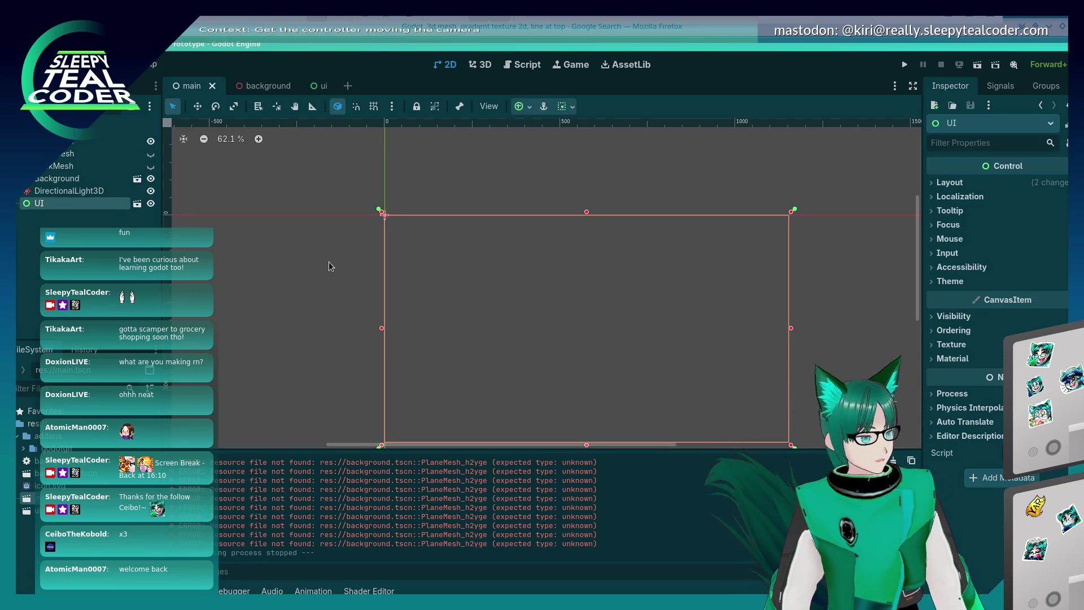
{"action": "key", "text": "ctrl+shift+Tab"}
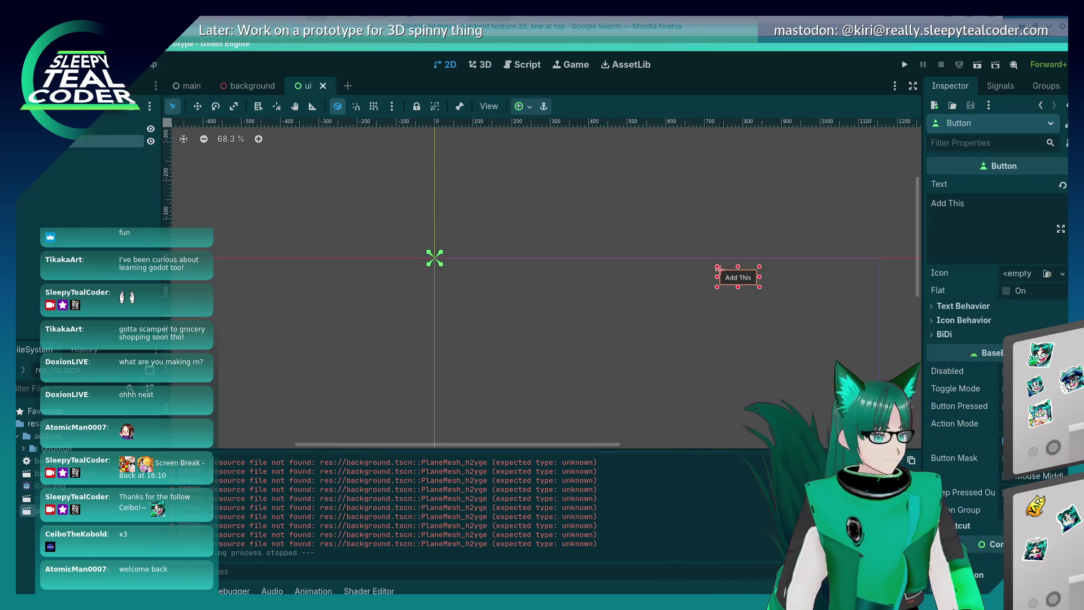
{"action": "left_click", "coordinate": [788, 299]}
{"action": "left_click", "coordinate": [741, 278]}
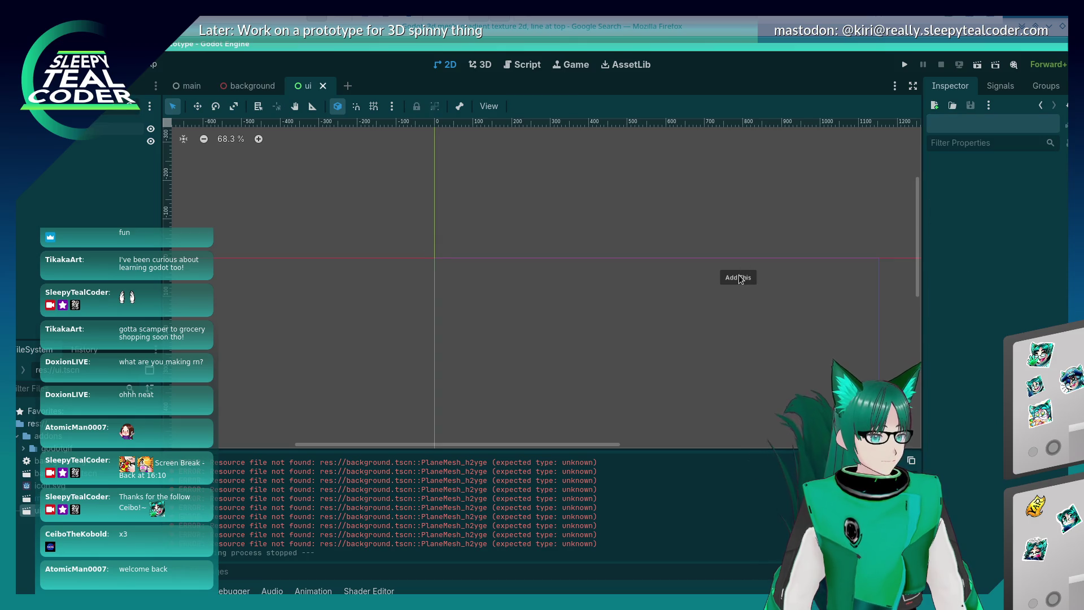
{"action": "key", "text": "BackSpace"}
{"action": "key", "text": "BackSpace"}
{"action": "key", "text": "BackSpace"}
{"action": "type", "text": "ge"}
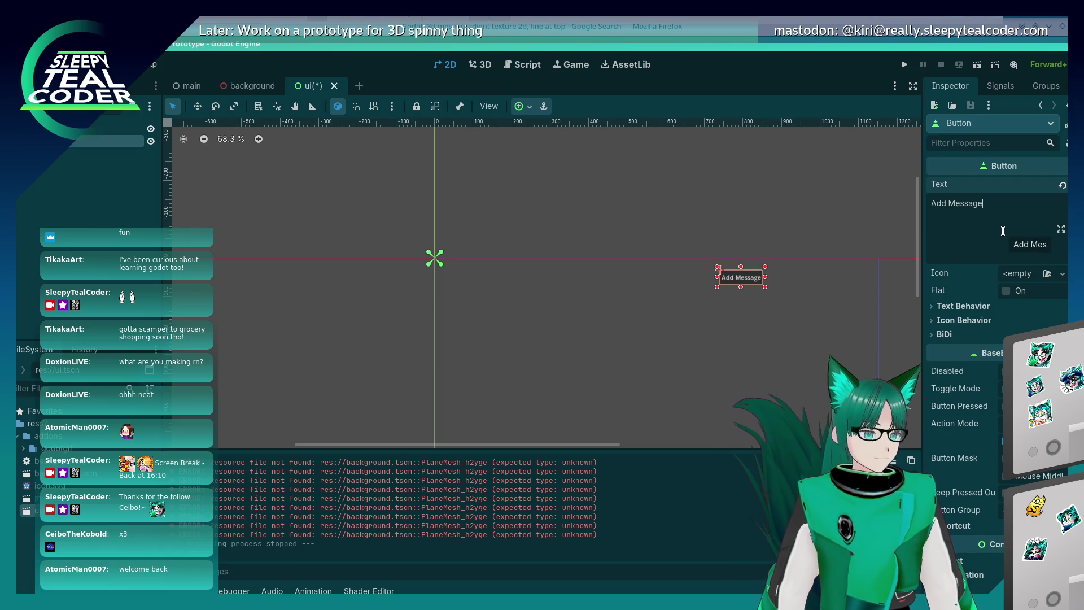
{"action": "left_click", "coordinate": [663, 215]}
- Widen the Add Message button to fit its text and rename the node AddMessage
{"action": "left_click", "coordinate": [758, 280]}
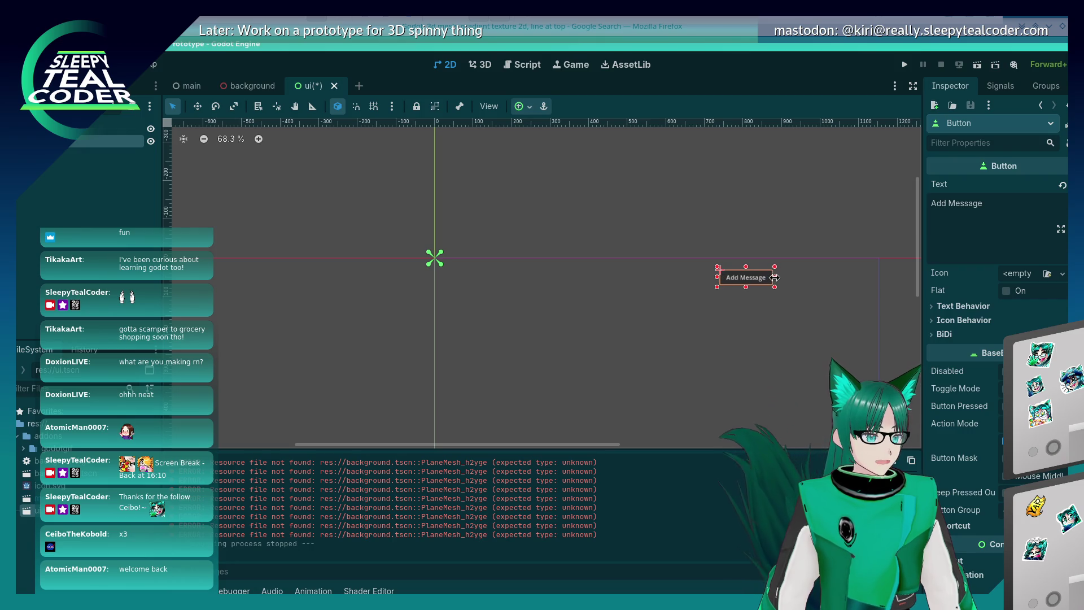
{"action": "left_click_drag", "start_coordinate": [774, 277], "coordinate": [771, 278]}
{"action": "left_click", "coordinate": [712, 298]}
{"action": "left_click", "coordinate": [286, 321]}
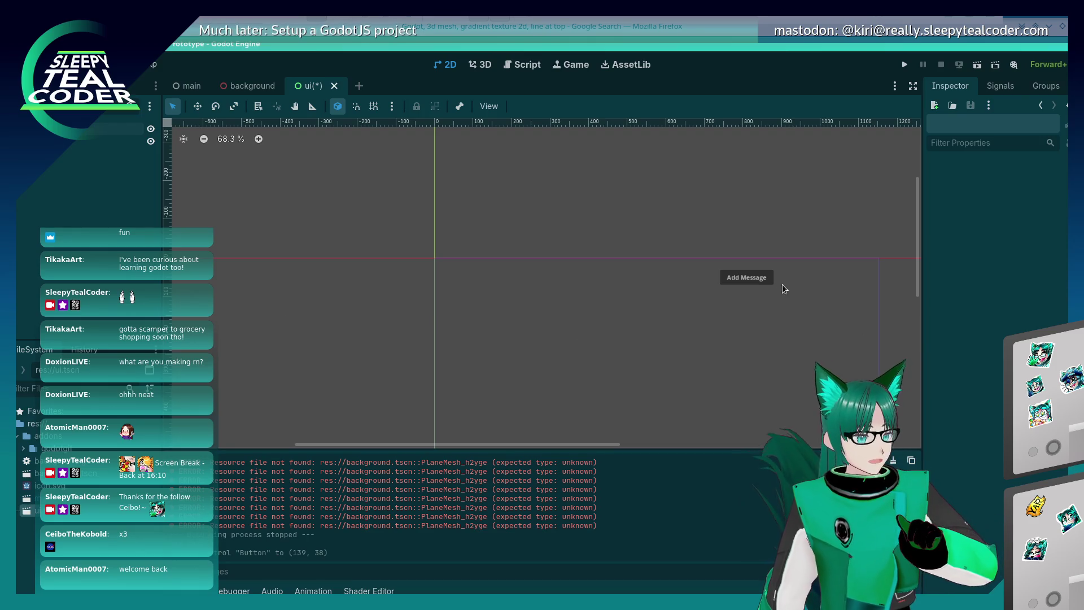
{"action": "left_click", "coordinate": [720, 272]}
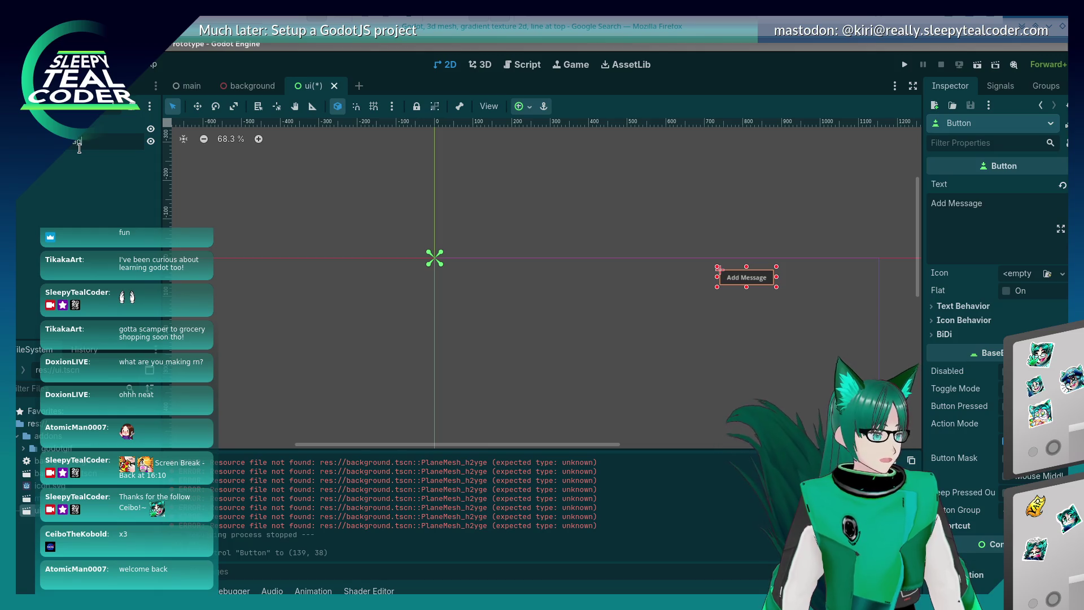
{"action": "key", "text": "Return"}
- Add a Button child under UI and name it ClearMessages
{"action": "right_click", "coordinate": [80, 130]}
{"action": "left_click", "coordinate": [130, 134]}
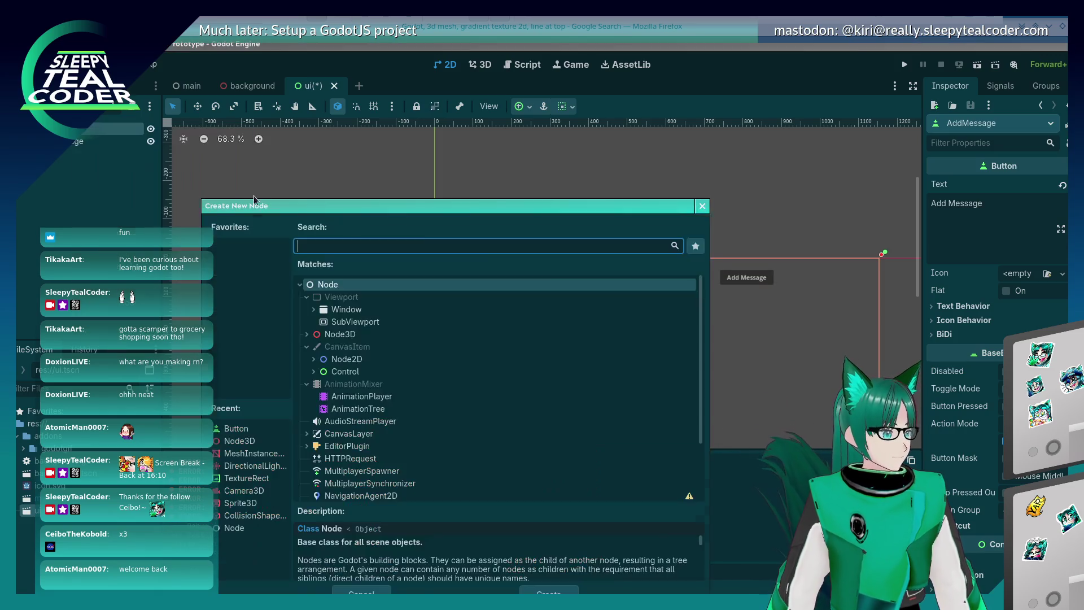
{"action": "type", "text": "Cle"}
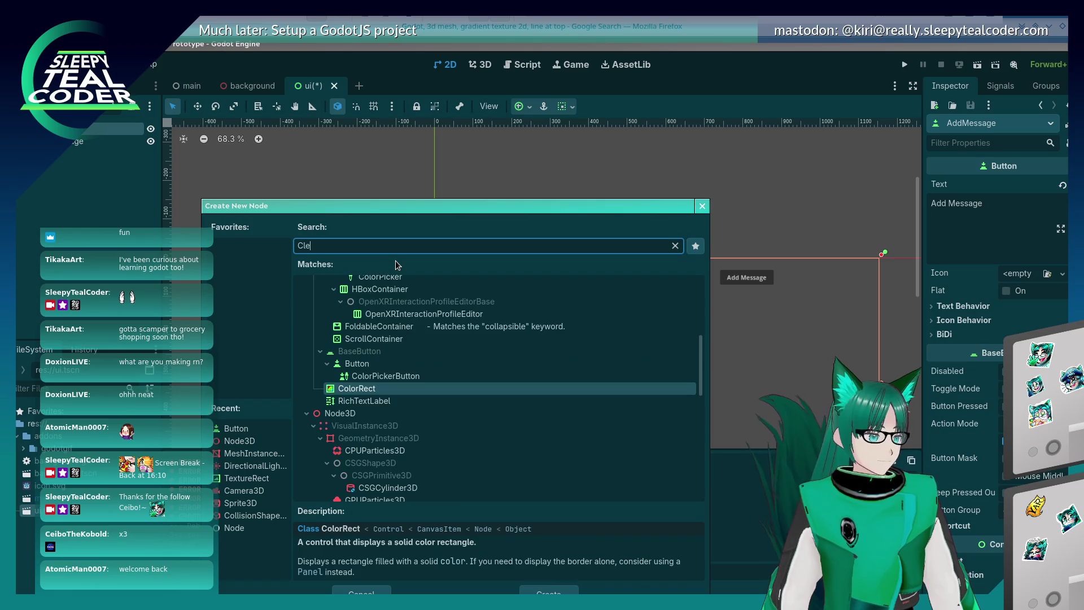
{"action": "key", "text": "BackSpace"}
{"action": "key", "text": "BackSpace"}
{"action": "key", "text": "BackSpace"}
{"action": "type", "text": "Button"}
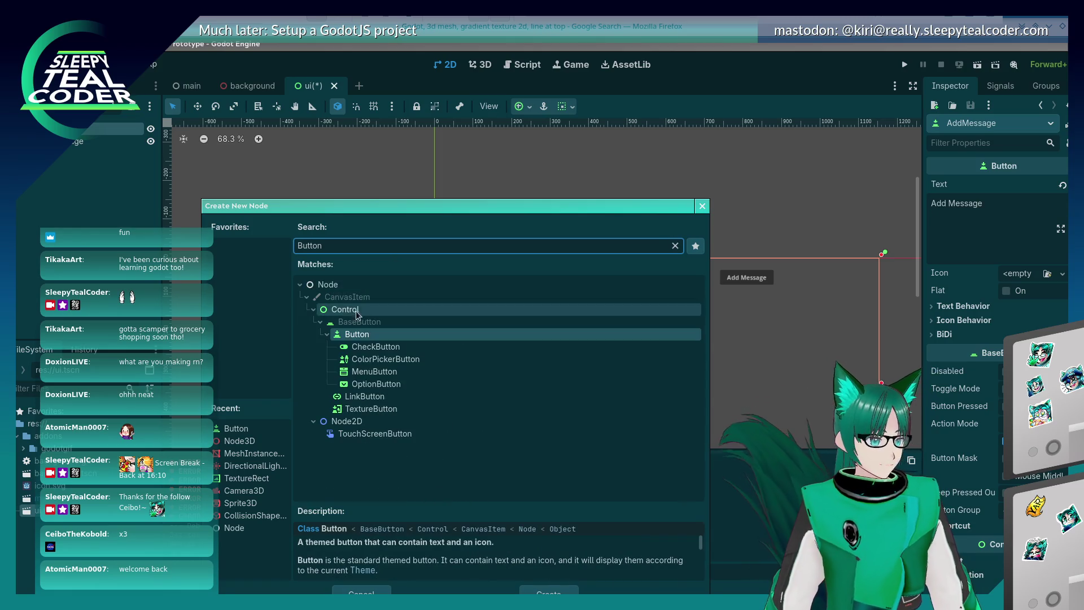
{"action": "key", "text": "Return"}
{"action": "type", "text": "ClearMessages"}
{"action": "key", "text": "Return"}
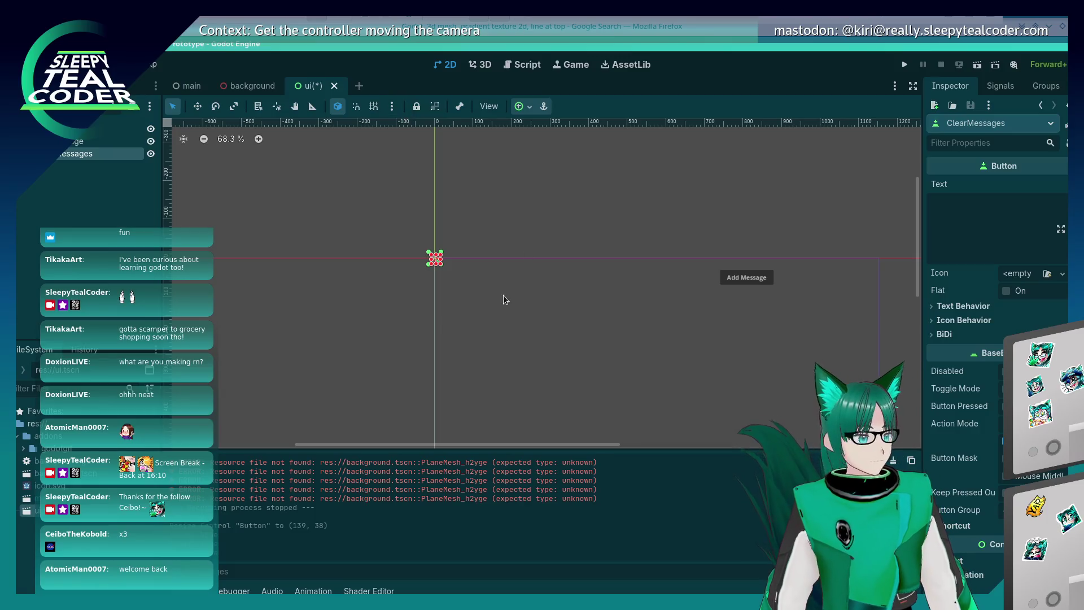
- Drag the ClearMessages button next to Add Message on the canvas
{"action": "left_click", "coordinate": [411, 271]}
{"action": "mouse_move", "coordinate": [438, 263]}
{"action": "left_mouse_down"}
{"action": "mouse_move", "coordinate": [780, 291]}
{"action": "mouse_move", "coordinate": [789, 276]}
{"action": "mouse_move", "coordinate": [728, 294]}
{"action": "mouse_move", "coordinate": [768, 313]}
{"action": "left_mouse_up"}
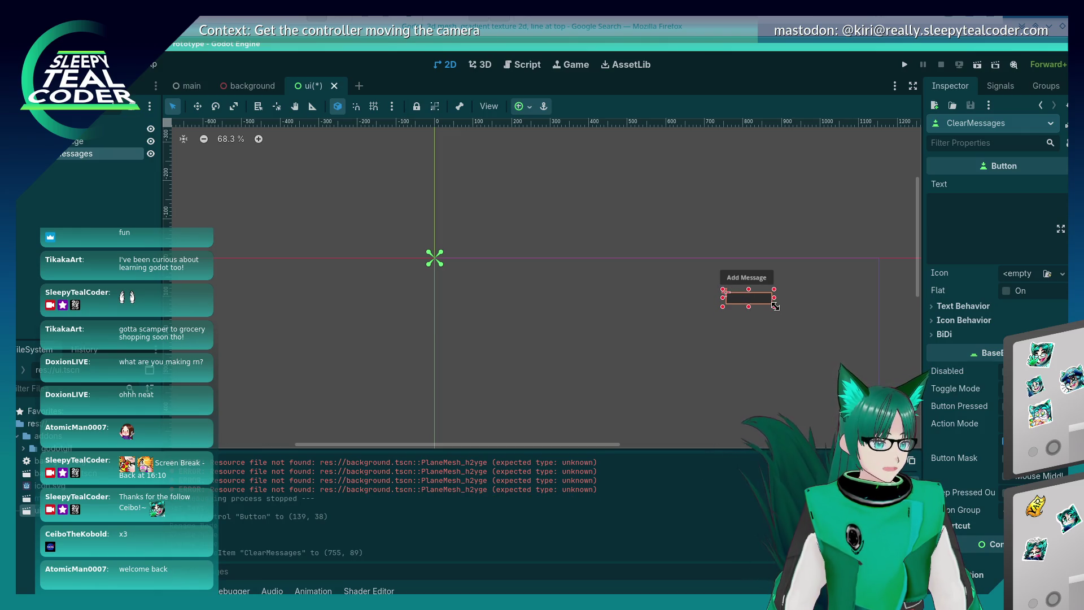
{"action": "scroll", "coordinate": [766, 323], "scroll_direction": "up", "scroll_amount": 2}
{"action": "scroll", "coordinate": [774, 320], "scroll_direction": "down", "scroll_amount": 2}
{"action": "left_click", "coordinate": [753, 321]}
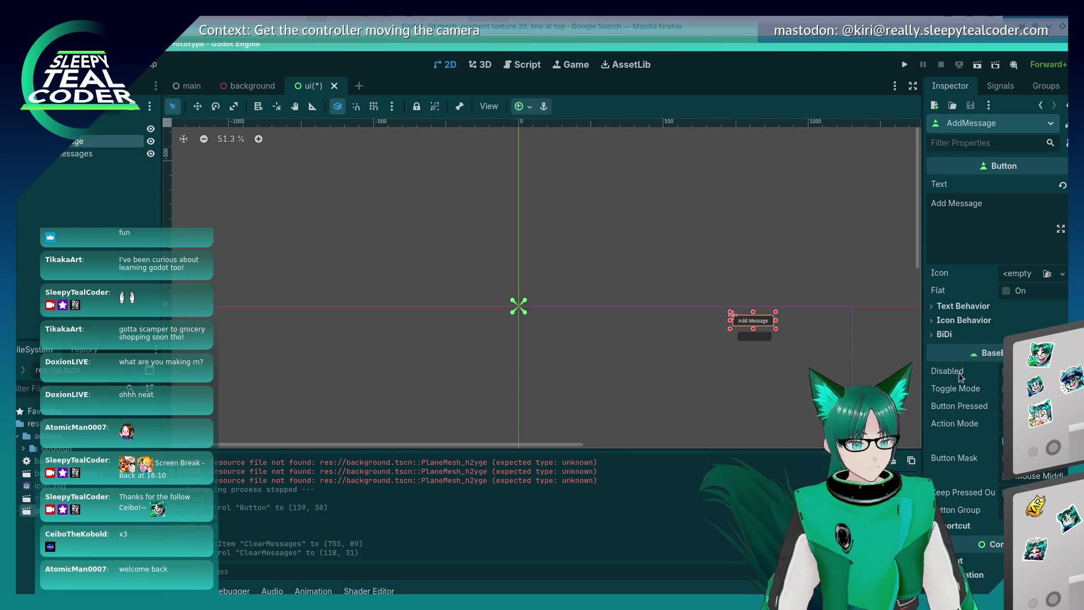
- Move ClearMessages just below Add Message, to (743, 87)
{"action": "scroll", "coordinate": [960, 373], "scroll_direction": "down", "scroll_amount": 3}
{"action": "scroll", "coordinate": [940, 402], "scroll_direction": "down", "scroll_amount": 1}
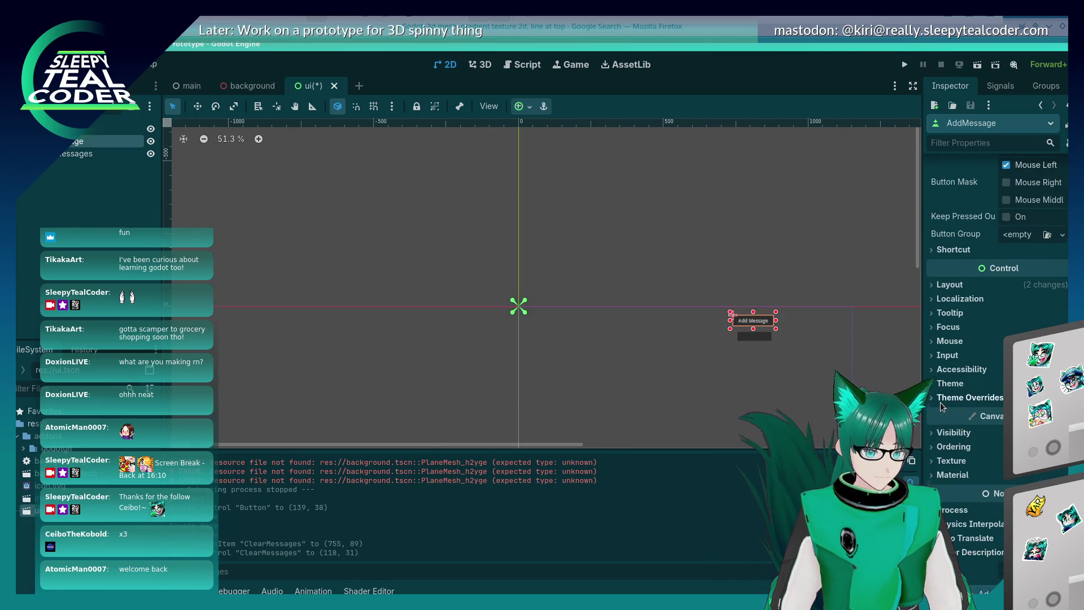
{"action": "scroll", "coordinate": [940, 402], "scroll_direction": "down", "scroll_amount": 1}
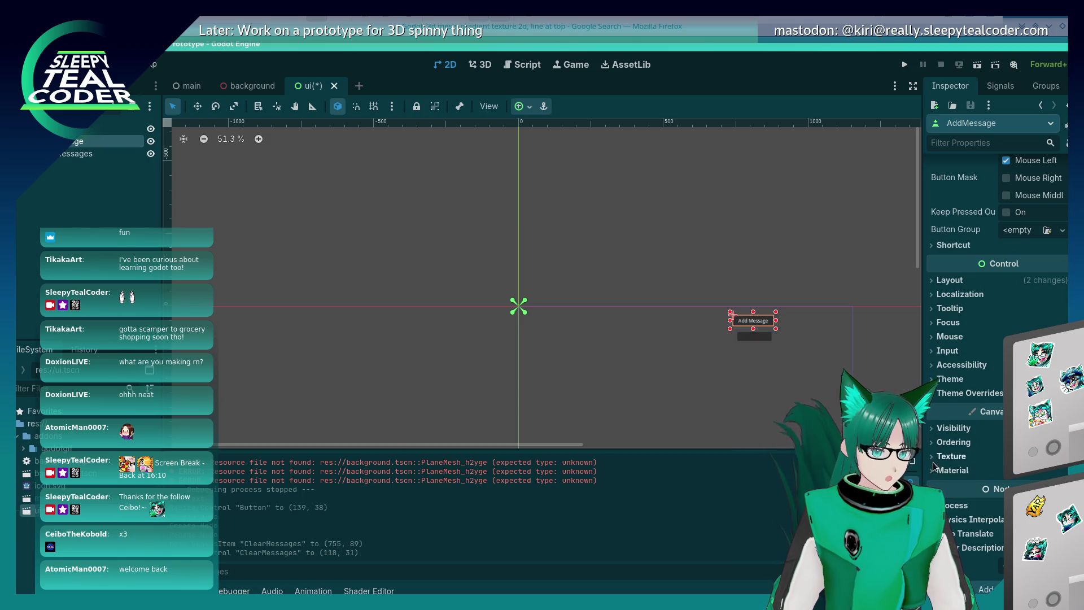
{"action": "scroll", "coordinate": [935, 389], "scroll_direction": "up", "scroll_amount": 3}
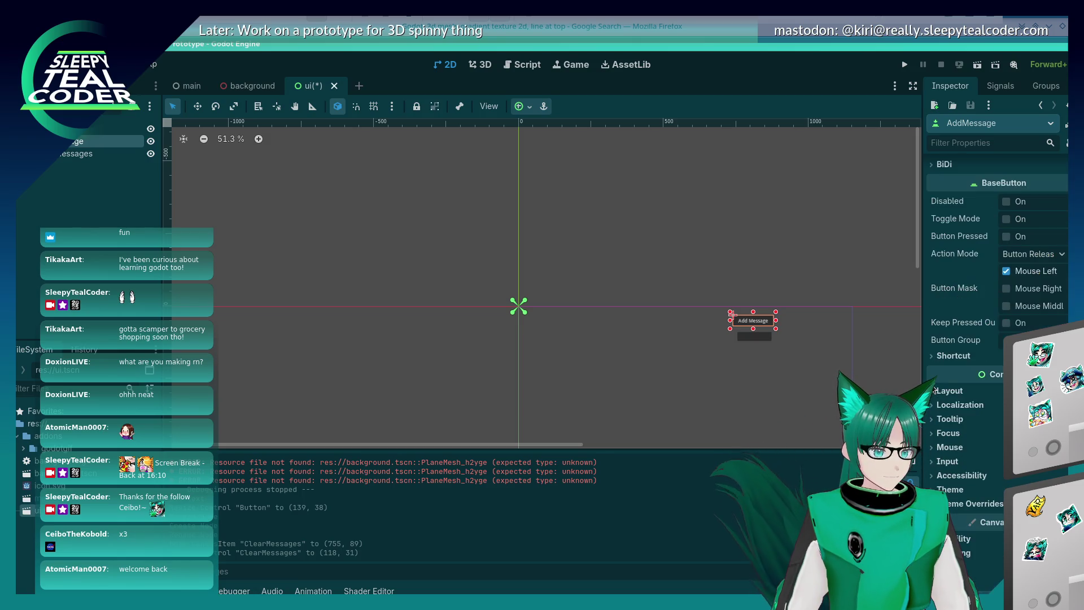
{"action": "scroll", "coordinate": [935, 390], "scroll_direction": "up", "scroll_amount": 2}
{"action": "scroll", "coordinate": [933, 389], "scroll_direction": "down", "scroll_amount": 5}
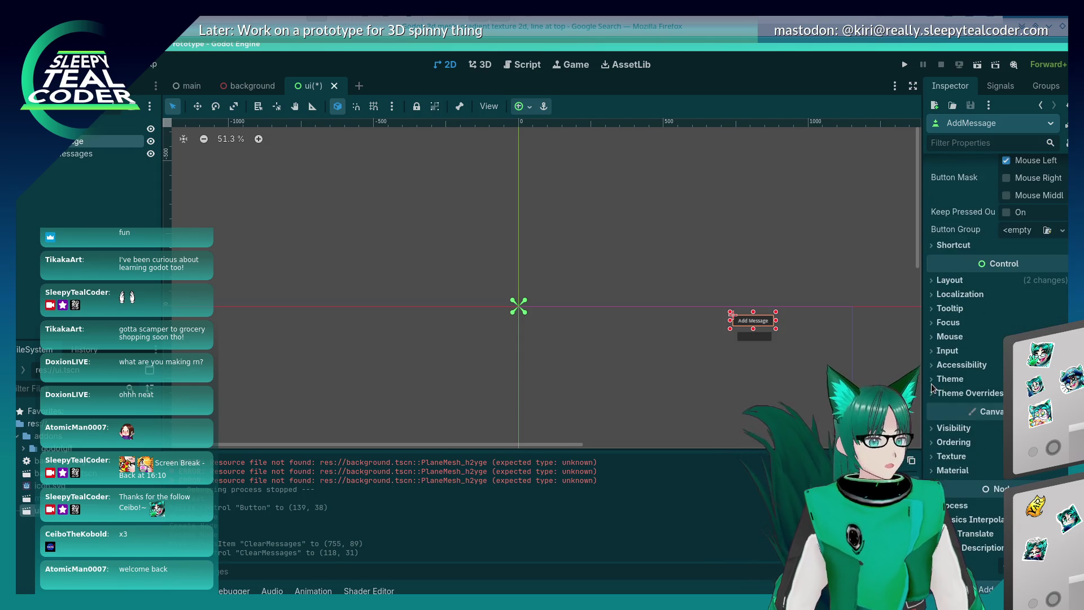
{"action": "scroll", "coordinate": [933, 388], "scroll_direction": "up", "scroll_amount": 7}
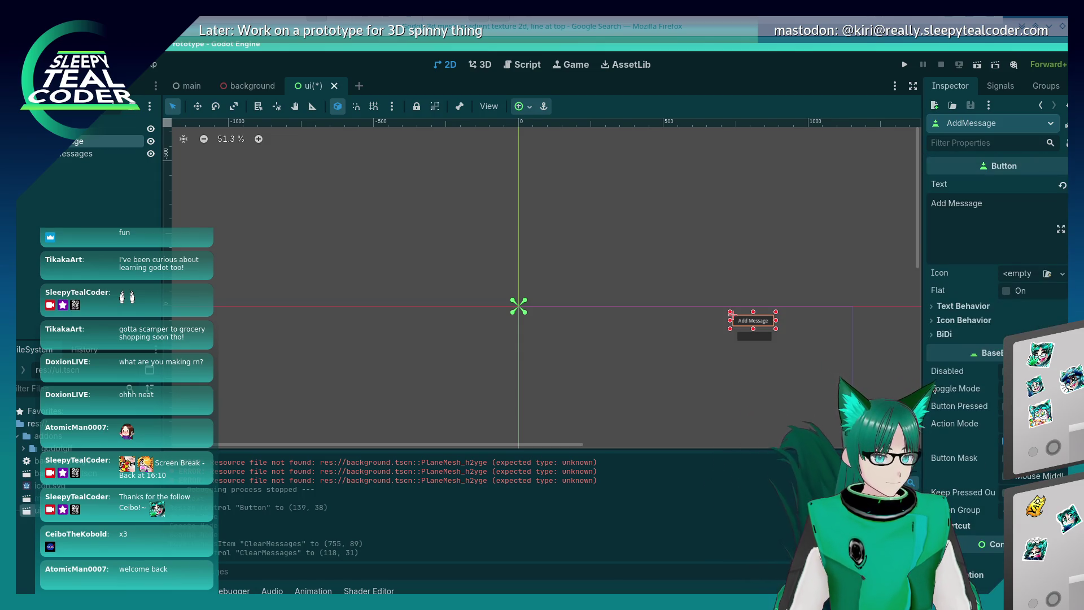
{"action": "scroll", "coordinate": [934, 388], "scroll_direction": "down", "scroll_amount": 7}
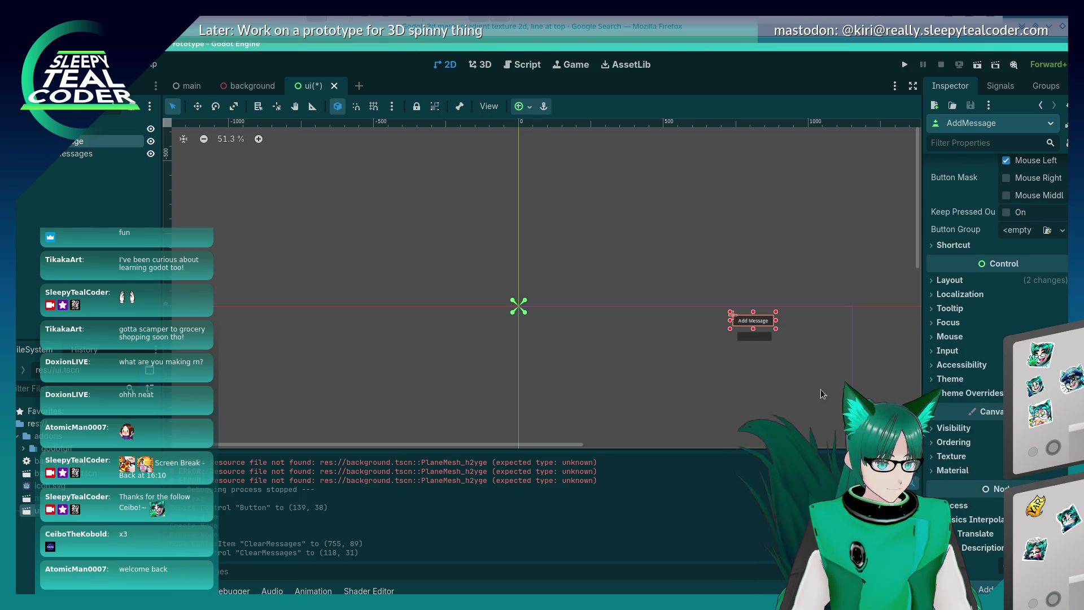
{"action": "scroll", "coordinate": [804, 370], "scroll_direction": "down", "scroll_amount": 2}
{"action": "scroll", "coordinate": [806, 362], "scroll_direction": "up", "scroll_amount": 14}
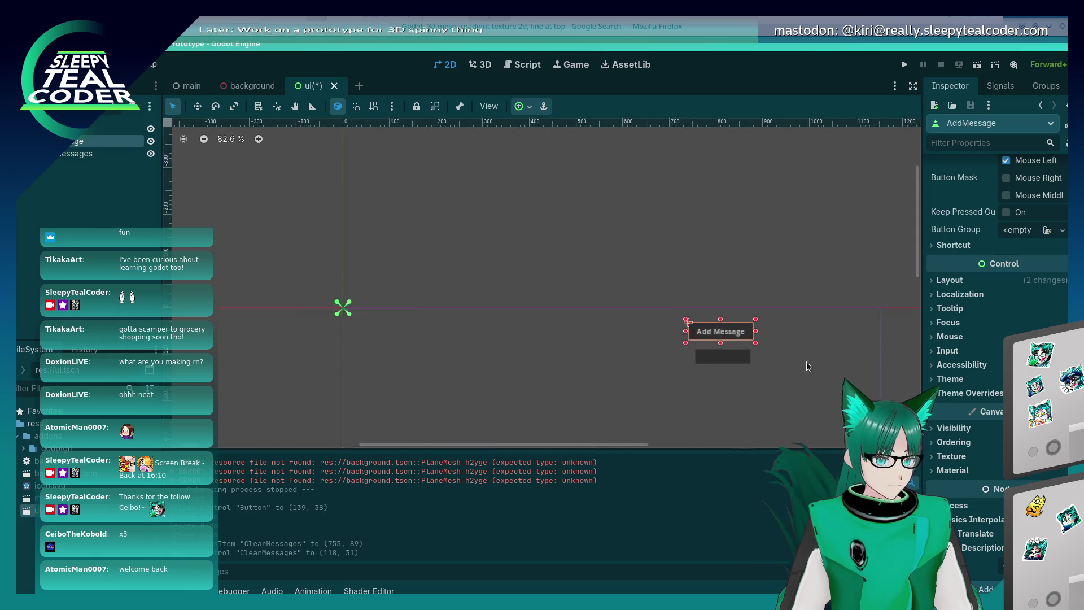
{"action": "left_click", "coordinate": [625, 334]}
{"action": "mouse_move", "coordinate": [632, 350]}
{"action": "left_mouse_down"}
{"action": "mouse_move", "coordinate": [622, 364]}
{"action": "mouse_move", "coordinate": [707, 371]}
{"action": "left_mouse_up"}
{"action": "left_click", "coordinate": [973, 233]}
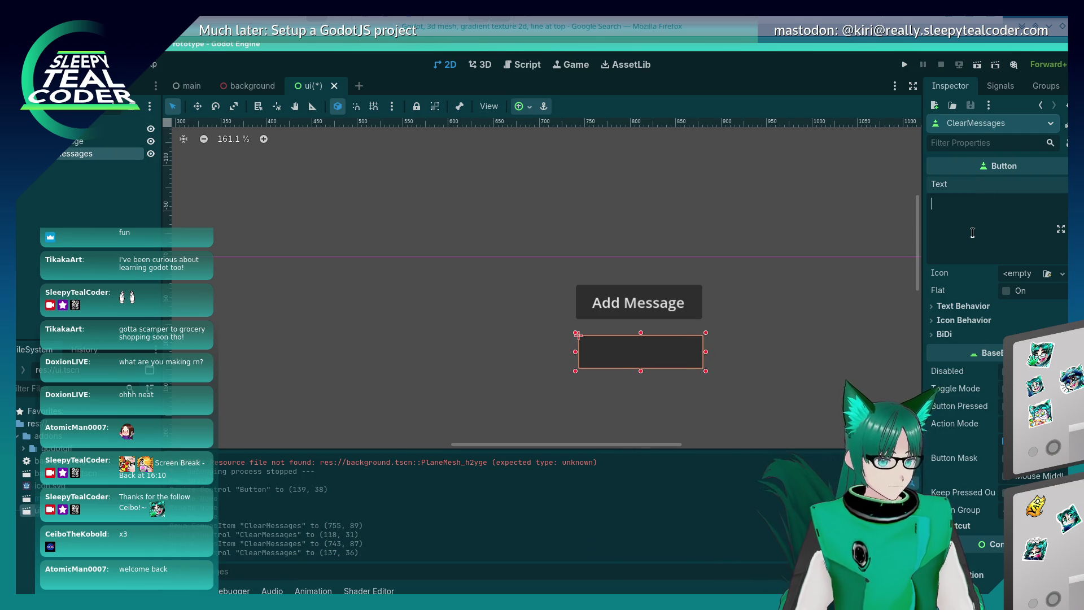
- Label the button 'Clear Messages' and line it up right of Add Message at (907, 34)
{"action": "type", "text": "Clear Messages"}
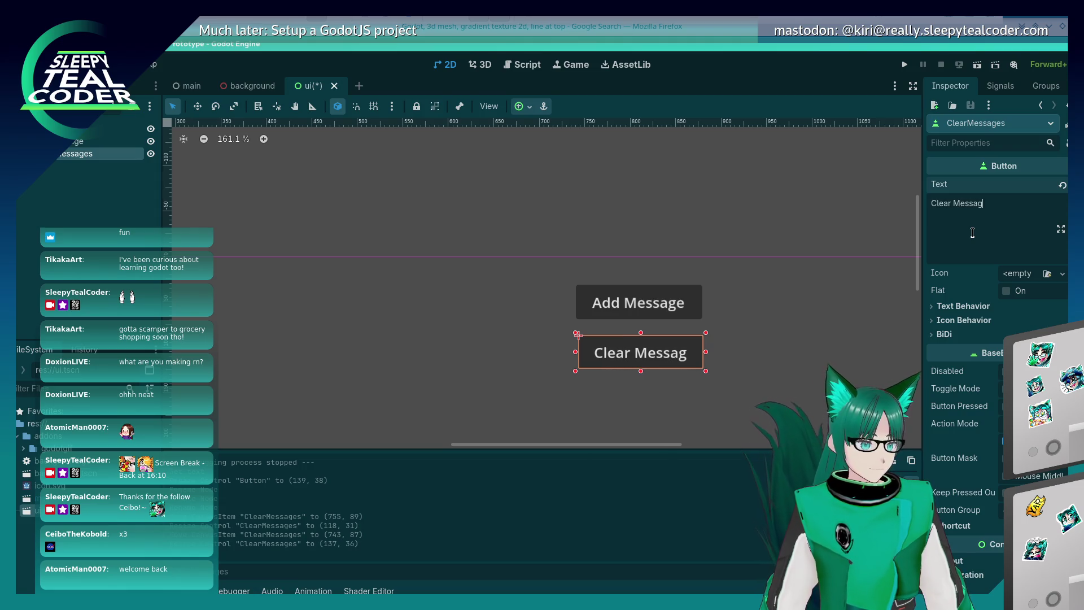
{"action": "left_click", "coordinate": [646, 371]}
{"action": "left_click_drag", "start_coordinate": [646, 367], "coordinate": [796, 310]}
{"action": "left_click", "coordinate": [757, 388]}
{"action": "left_click", "coordinate": [252, 234]}
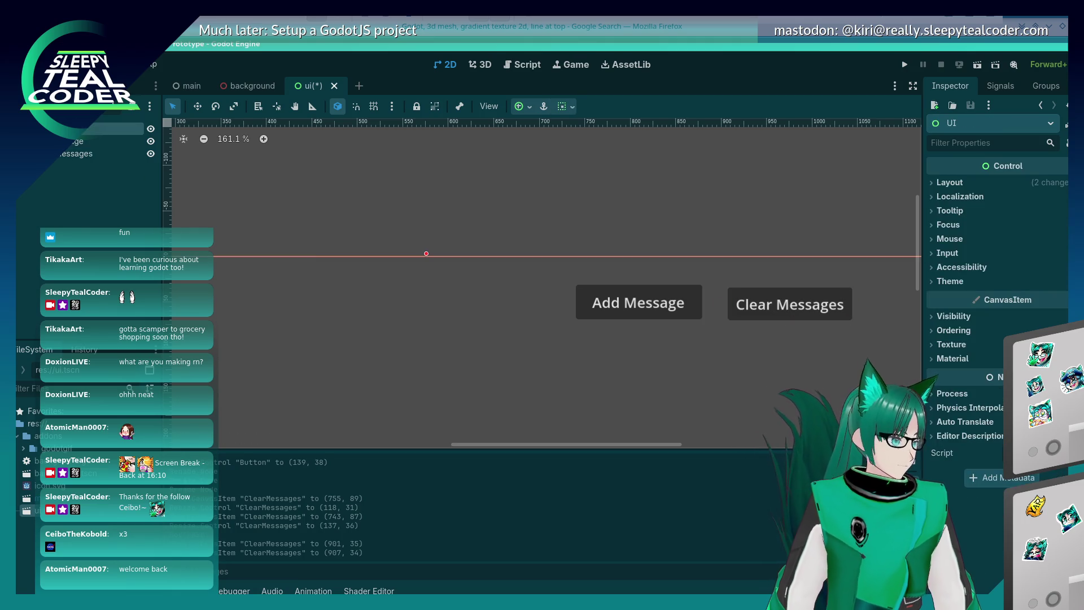
{"action": "left_click", "coordinate": [54, 64]}
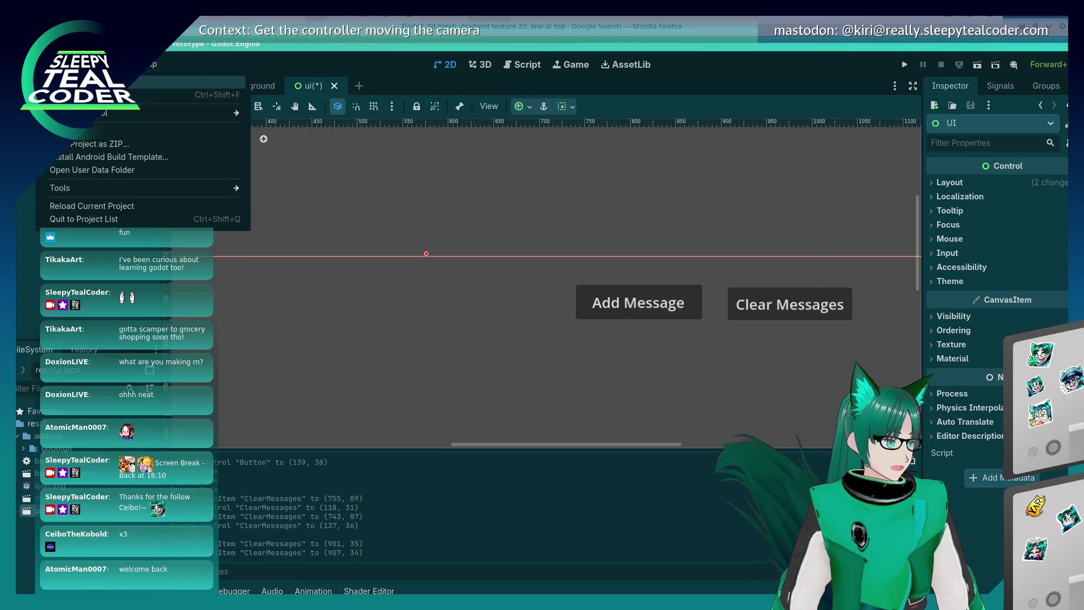
- Turn off Display > Window > Transparent in Project Settings
{"action": "left_click", "coordinate": [68, 84]}
{"action": "left_click", "coordinate": [610, 247]}
{"action": "left_click", "coordinate": [612, 249]}
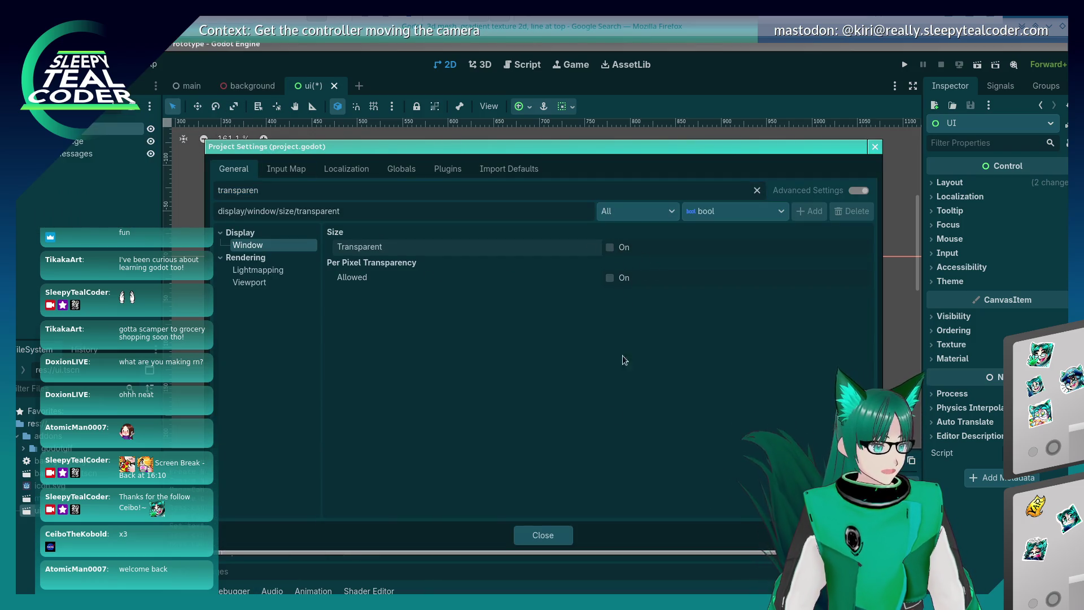
{"action": "left_click", "coordinate": [550, 536]}
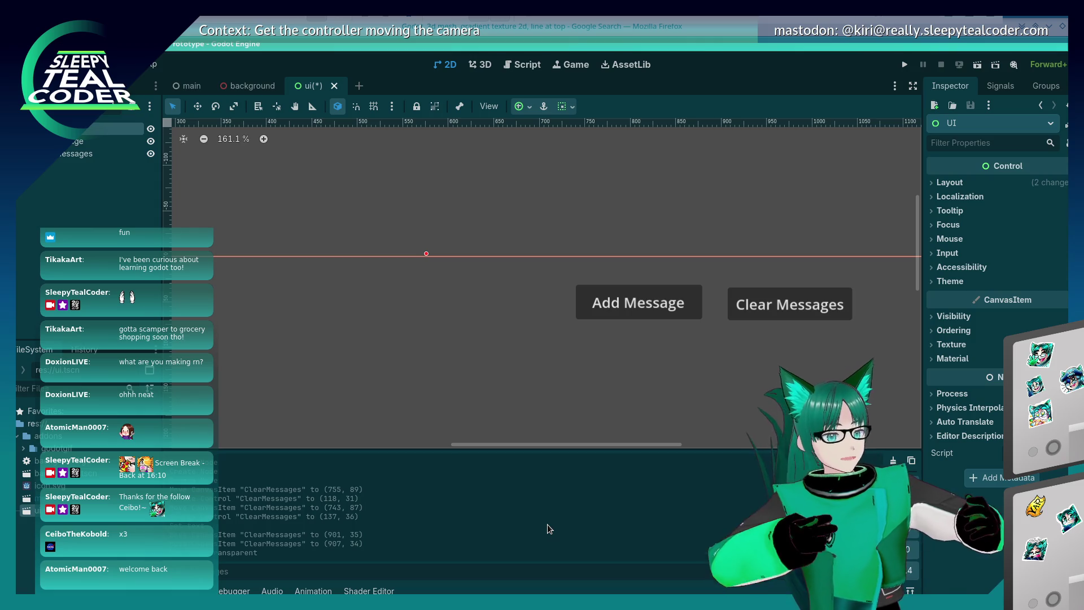
- Test-run the game, then move Add Message left to (599, 33)
{"action": "key", "text": "F5"}
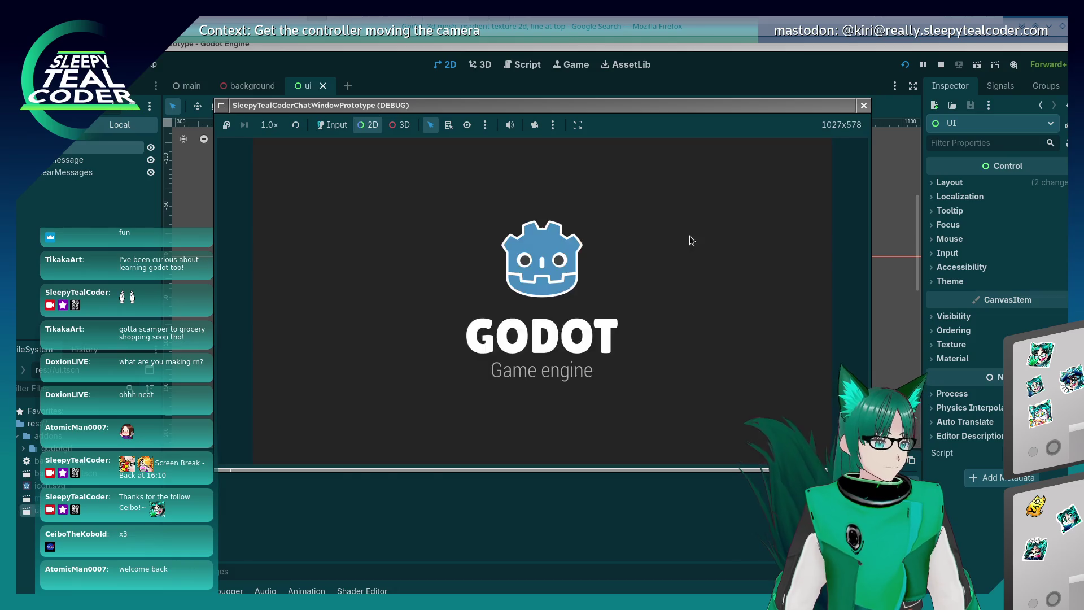
{"action": "left_click", "coordinate": [863, 106]}
{"action": "left_click_drag", "start_coordinate": [682, 307], "coordinate": [544, 308]}
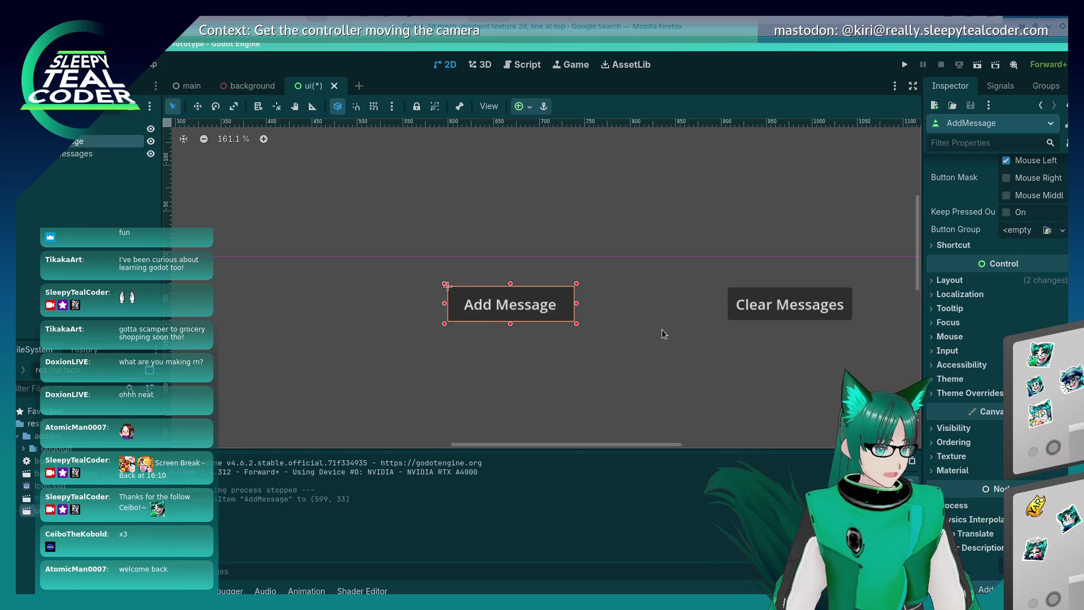
- Place Clear Messages beside Add Message, then save and run the scene
{"action": "mouse_move", "coordinate": [821, 320]}
{"action": "left_mouse_down"}
{"action": "mouse_move", "coordinate": [692, 307]}
{"action": "mouse_move", "coordinate": [690, 322]}
{"action": "left_mouse_up"}
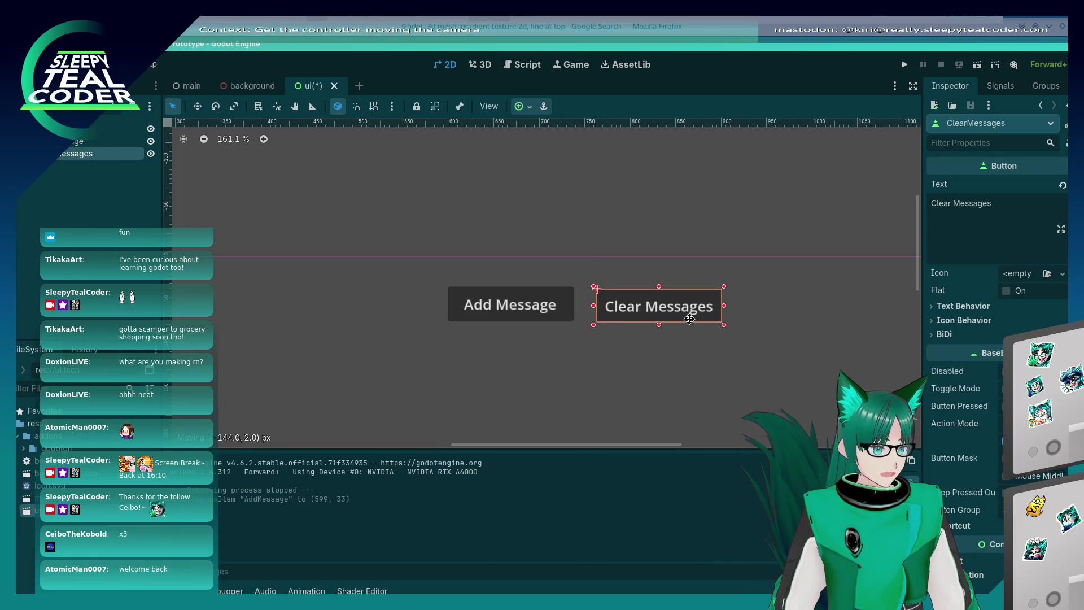
{"action": "left_click", "coordinate": [737, 360]}
{"action": "key", "text": "F5"}
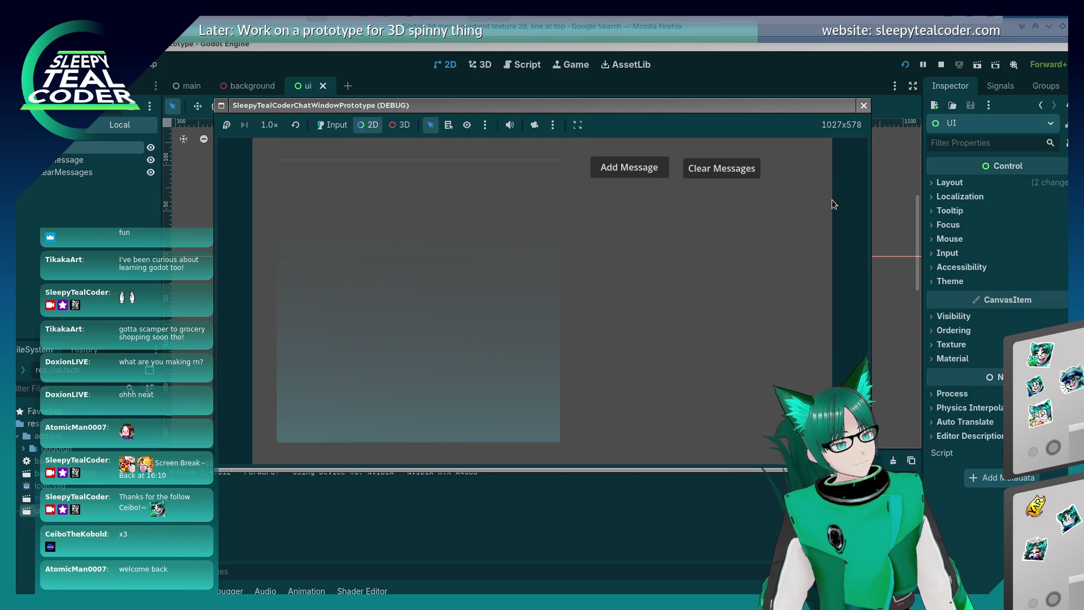
{"action": "left_click", "coordinate": [856, 108]}
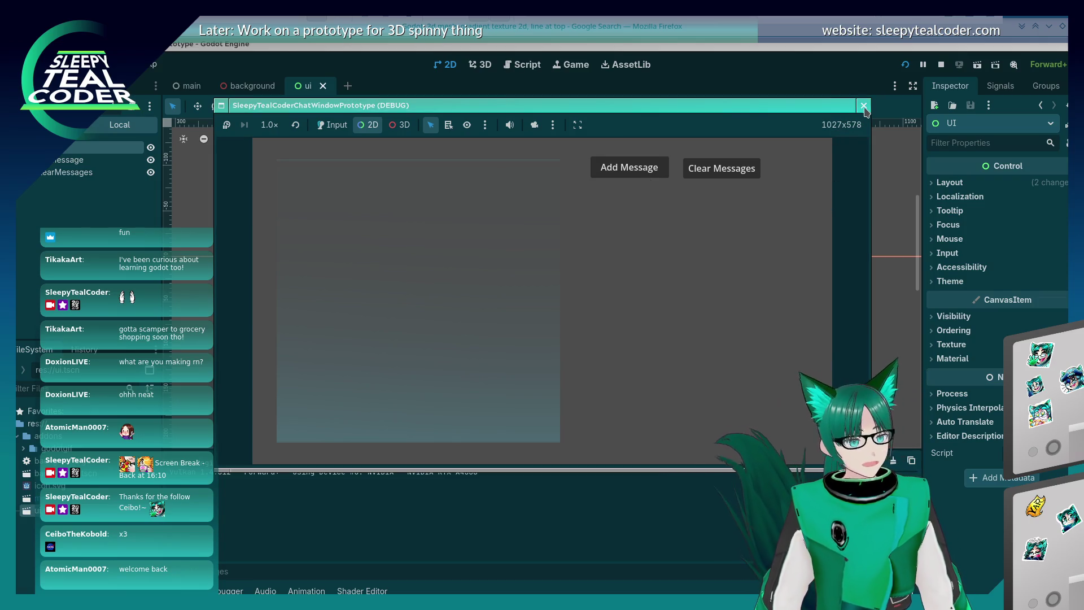
{"action": "left_click", "coordinate": [864, 106]}
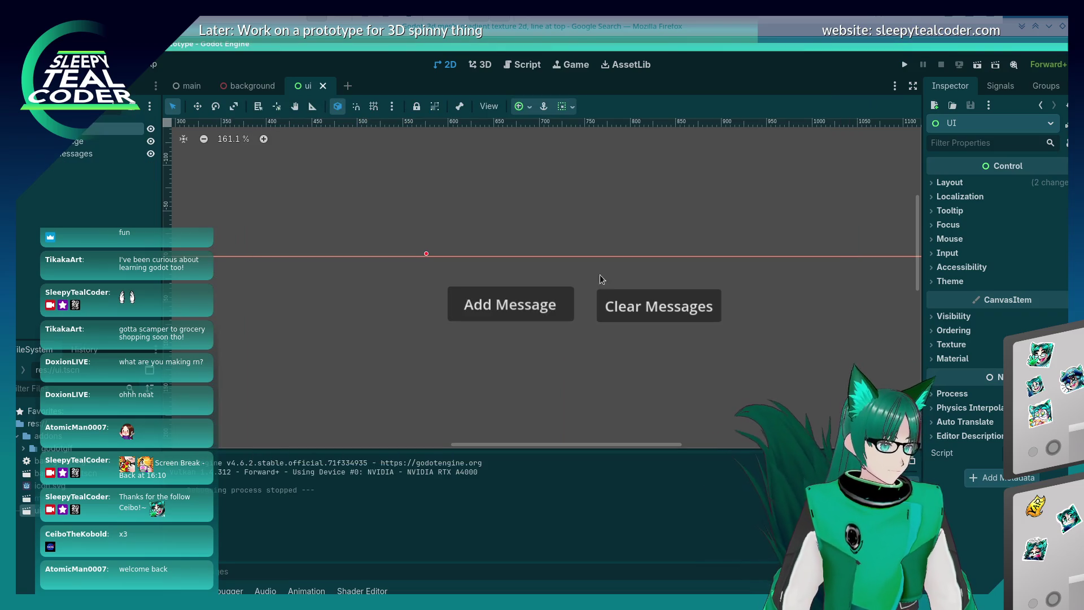
- Nudge Clear Messages to (817, 33) and Add Message to (653, 32)
{"action": "mouse_move", "coordinate": [646, 308]}
{"action": "left_mouse_down"}
{"action": "mouse_move", "coordinate": [698, 298]}
{"action": "mouse_move", "coordinate": [691, 306]}
{"action": "left_mouse_up"}
{"action": "left_click_drag", "start_coordinate": [571, 310], "coordinate": [616, 307]}
{"action": "left_click", "coordinate": [579, 385]}
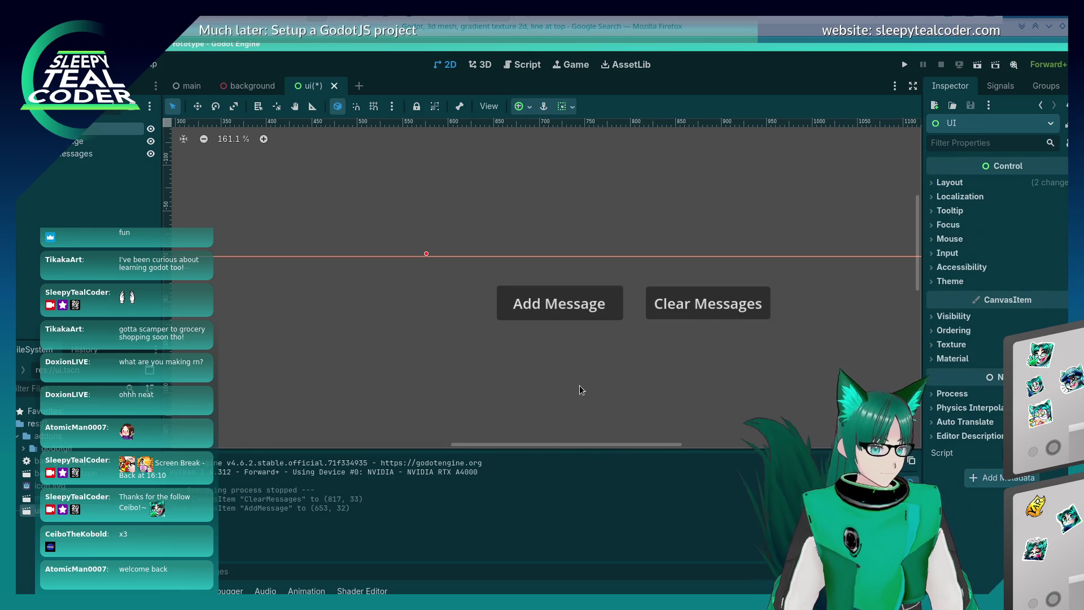
{"action": "scroll", "coordinate": [579, 386], "scroll_direction": "down", "scroll_amount": 4}
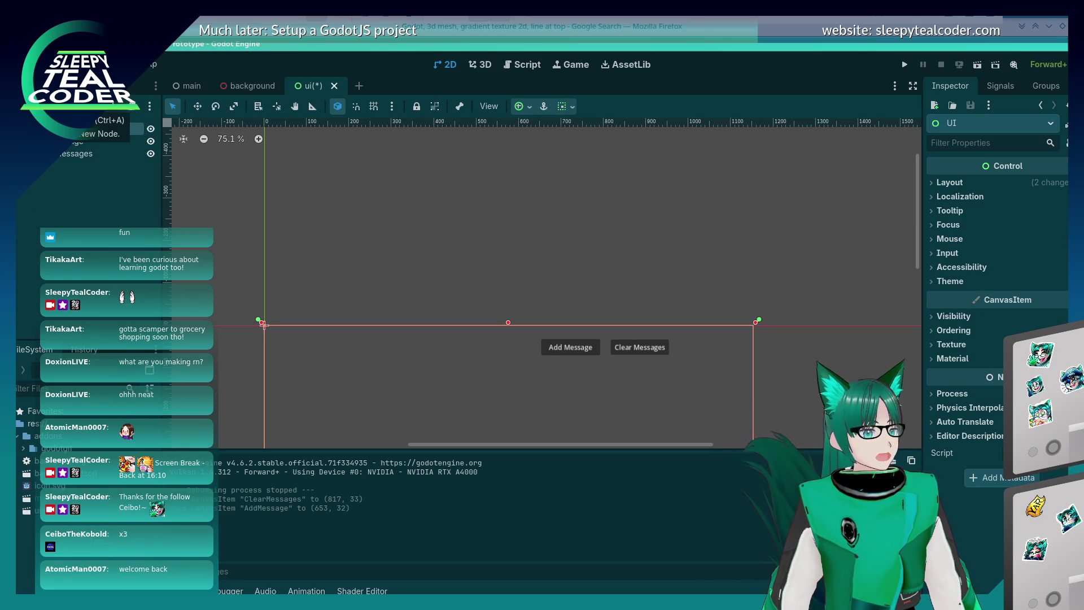
{"action": "left_click", "coordinate": [26, 106]}
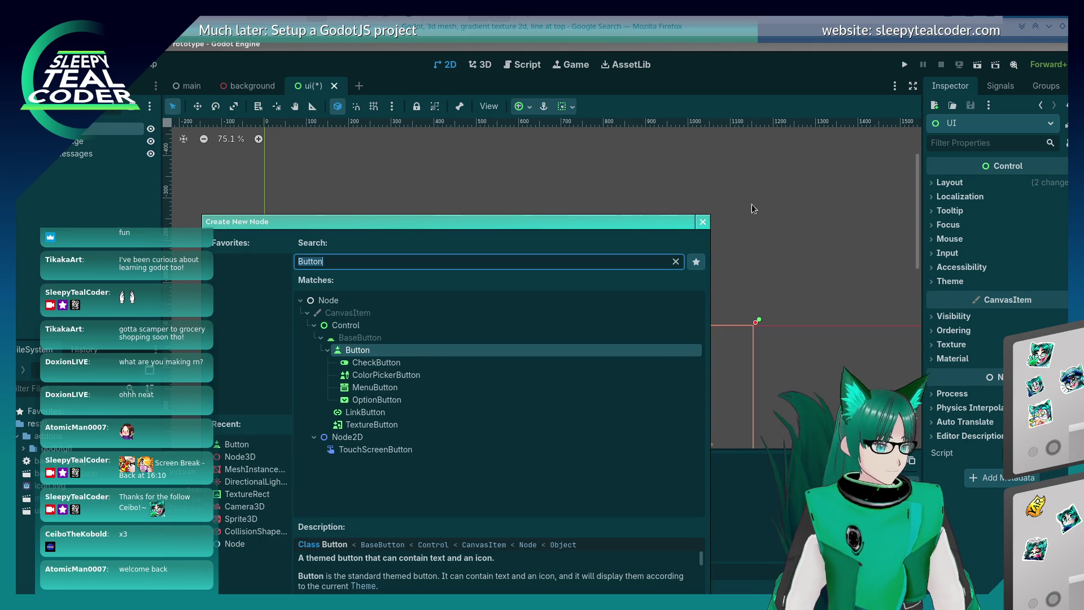
- Dismiss the Create New Node dialog and open a new empty scene with Ctrl+N
{"action": "left_click", "coordinate": [703, 222]}
{"action": "key", "text": "ctrl+n"}
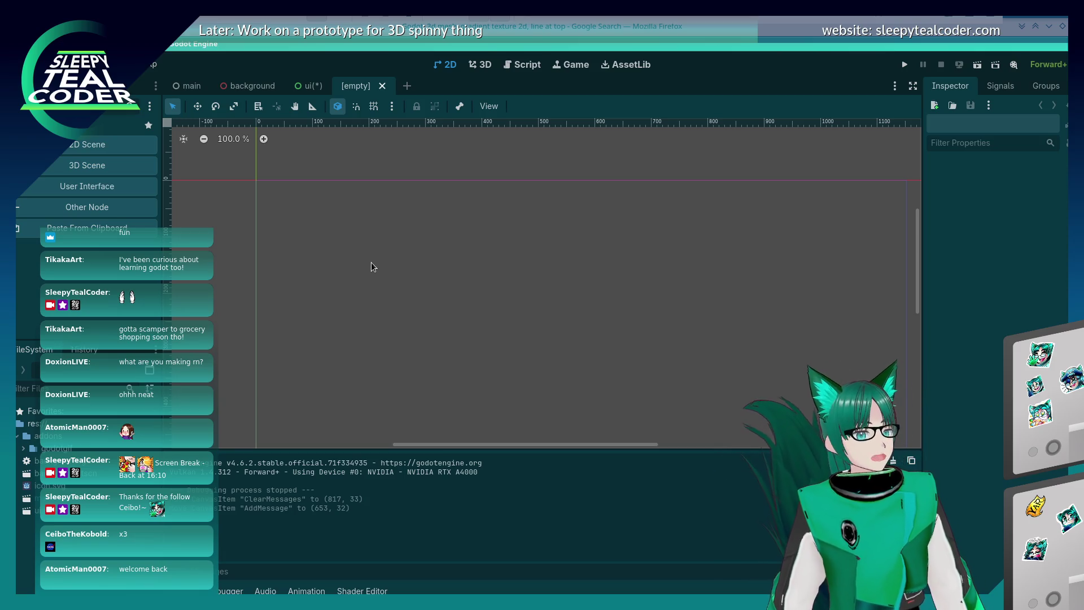
- Choose 3D Scene and rename its Node3D root to ChatMessage
{"action": "left_click", "coordinate": [118, 167]}
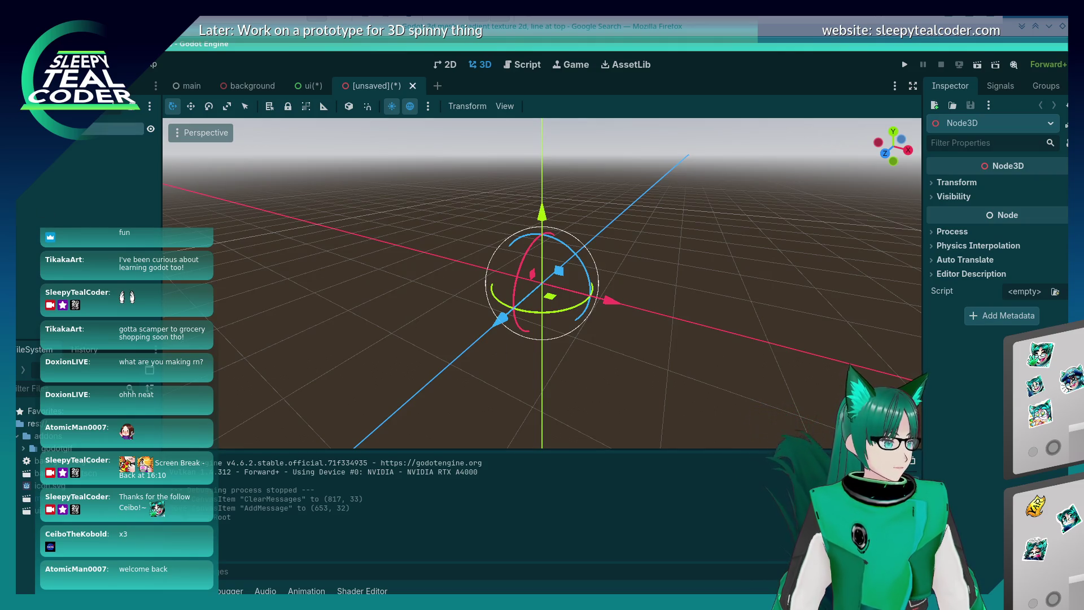
{"action": "type", "text": "ChatMessage"}
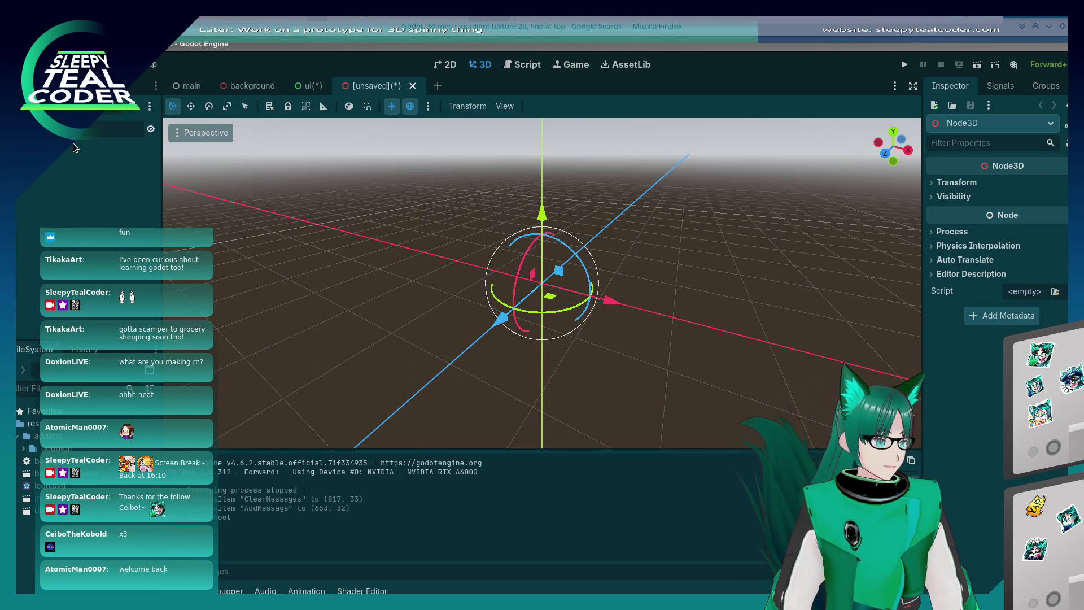
{"action": "key", "text": "Return"}
{"action": "left_click_drag", "start_coordinate": [516, 318], "coordinate": [547, 299]}
{"action": "left_click", "coordinate": [83, 183]}
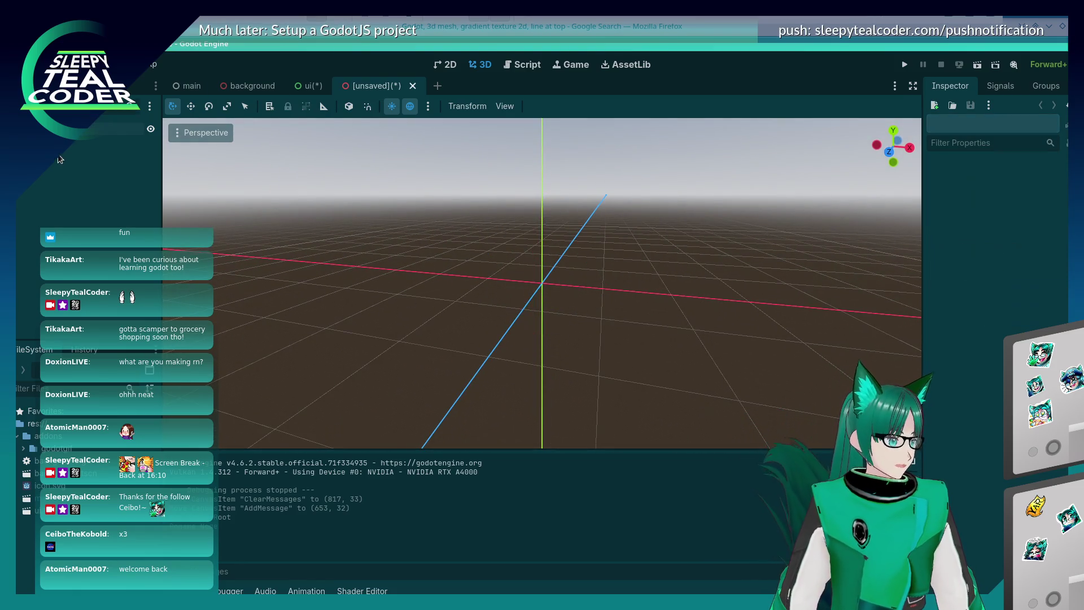
{"action": "right_click", "coordinate": [82, 180]}
{"action": "left_click", "coordinate": [102, 164]}
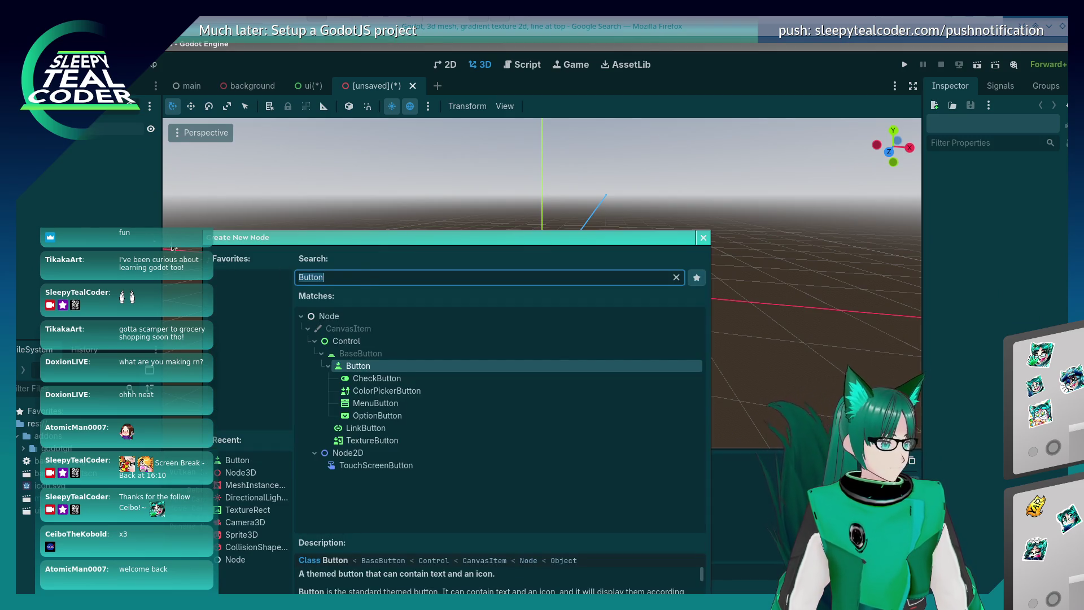
- Search 'Mesh', add a MeshInstance3D under ChatMessage, and name it Background
{"action": "type", "text": "Node3"}
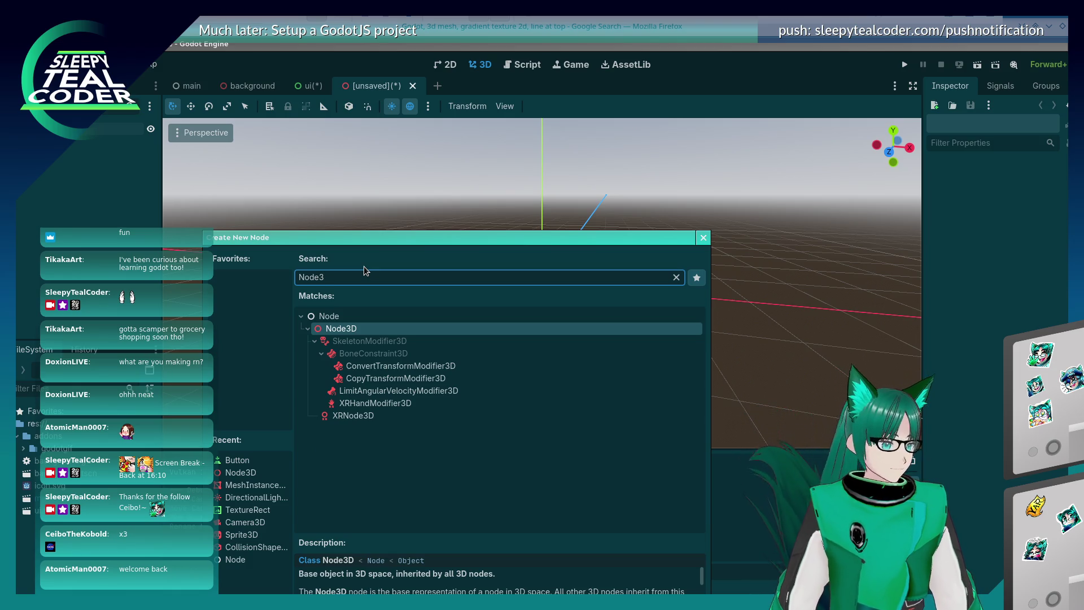
{"action": "key", "text": "BackSpace"}
{"action": "key", "text": "BackSpace"}
{"action": "key", "text": "BackSpace"}
{"action": "type", "text": "Mesh"}
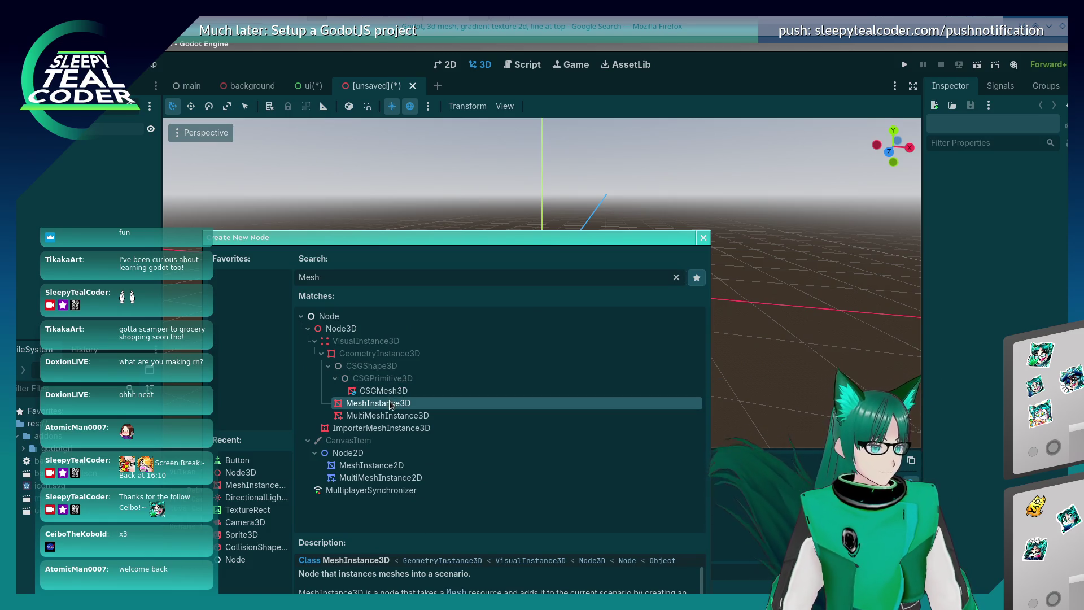
{"action": "double_click", "coordinate": [390, 403]}
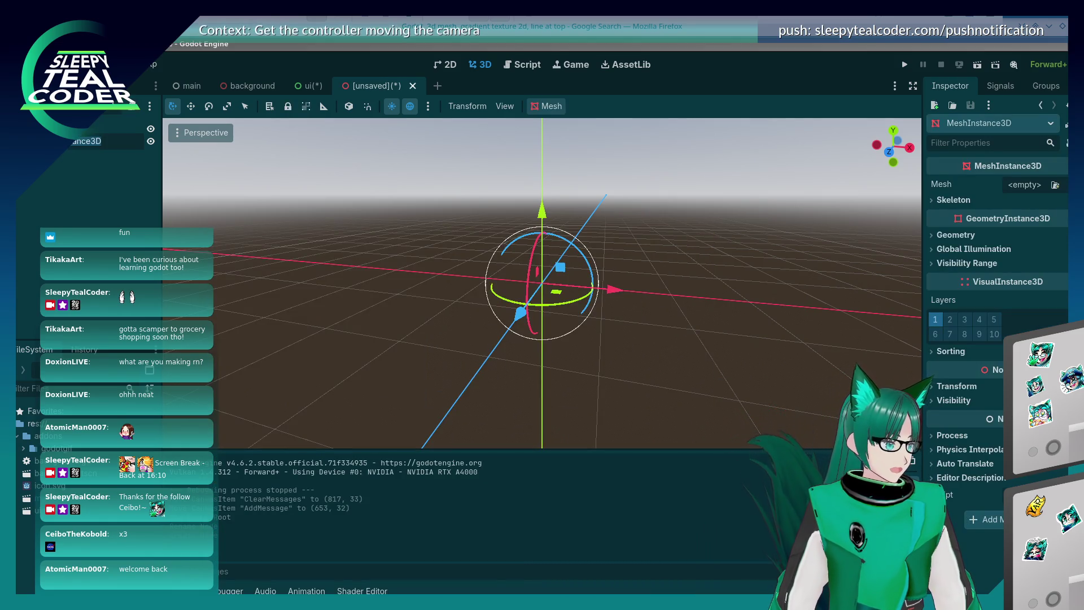
{"action": "type", "text": "Background"}
{"action": "key", "text": "Return"}
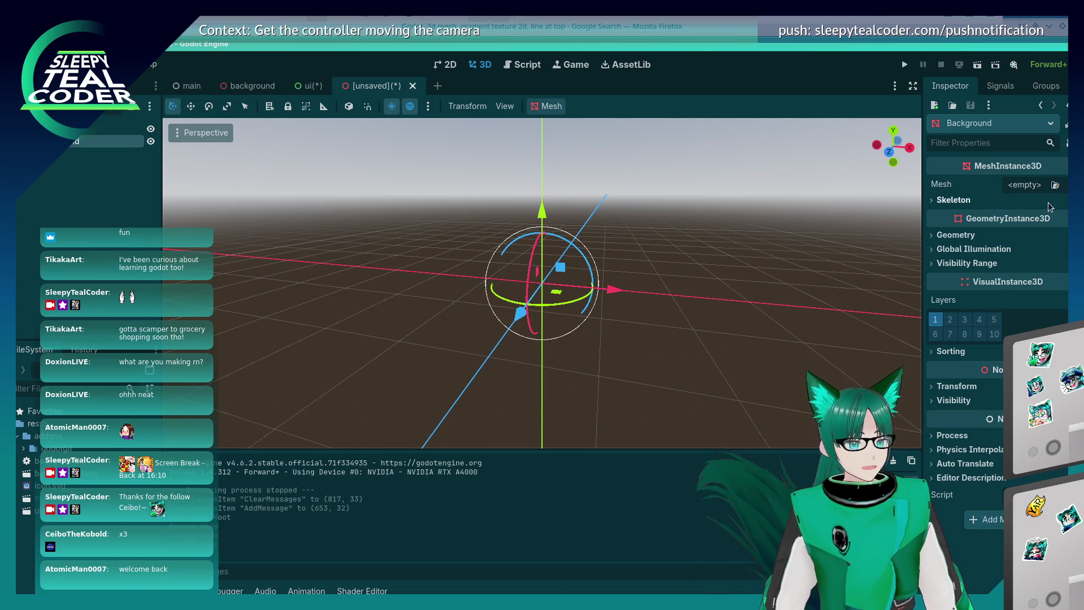
{"action": "left_click", "coordinate": [1056, 185]}
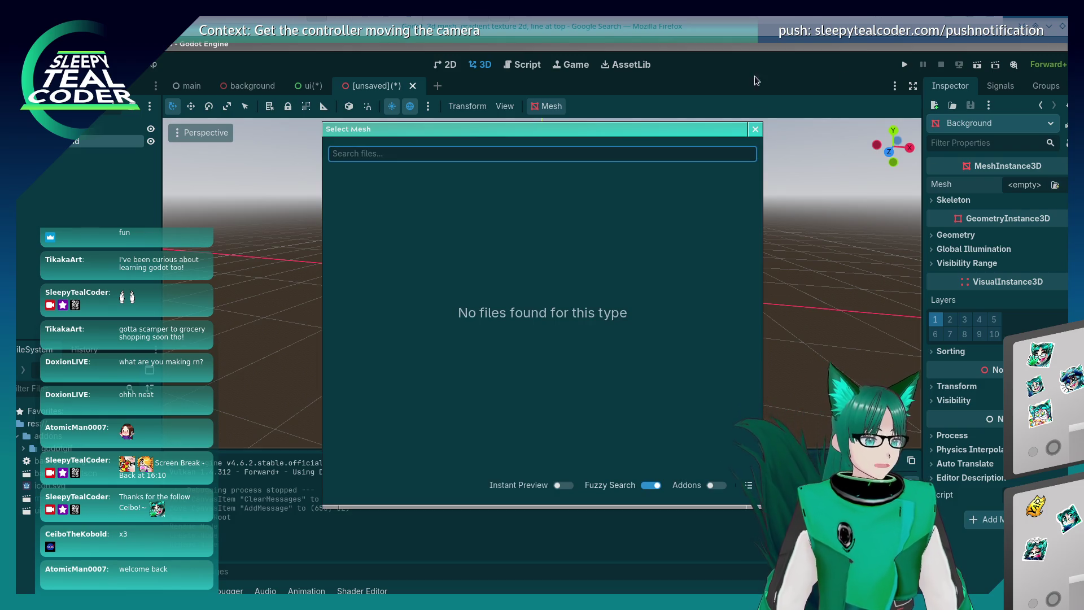
- Try a New TorusMesh on Background, then undo it
{"action": "left_click", "coordinate": [756, 129]}
{"action": "left_click", "coordinate": [1059, 189]}
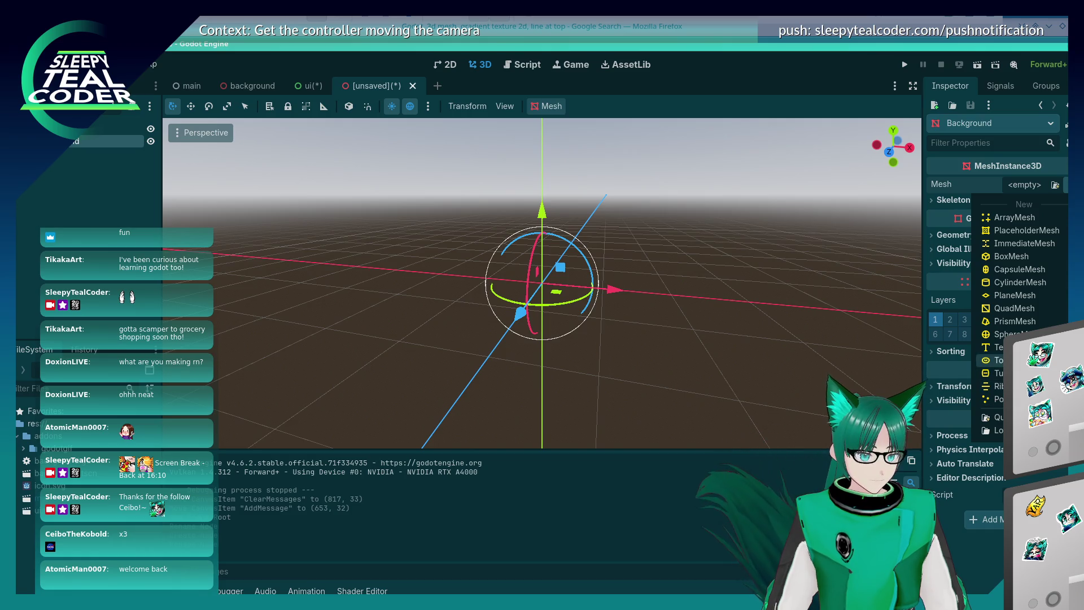
{"action": "left_click", "coordinate": [999, 359]}
{"action": "mouse_move", "coordinate": [486, 280]}
{"action": "left_mouse_down"}
{"action": "mouse_move", "coordinate": [519, 384]}
{"action": "mouse_move", "coordinate": [443, 309]}
{"action": "mouse_move", "coordinate": [407, 316]}
{"action": "mouse_move", "coordinate": [458, 307]}
{"action": "left_mouse_up"}
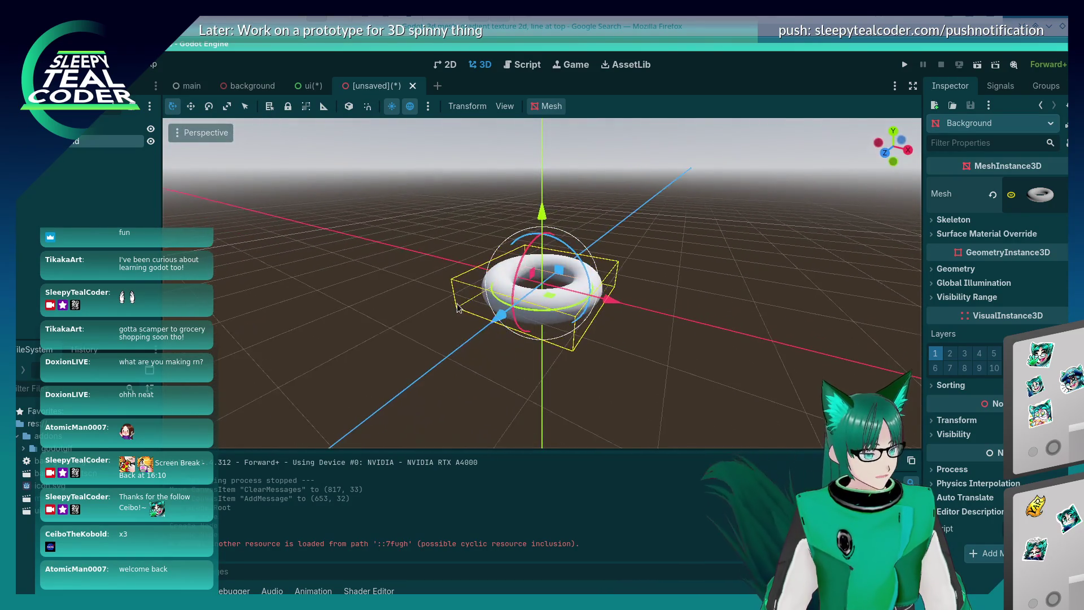
{"action": "key", "text": "ctrl+z"}
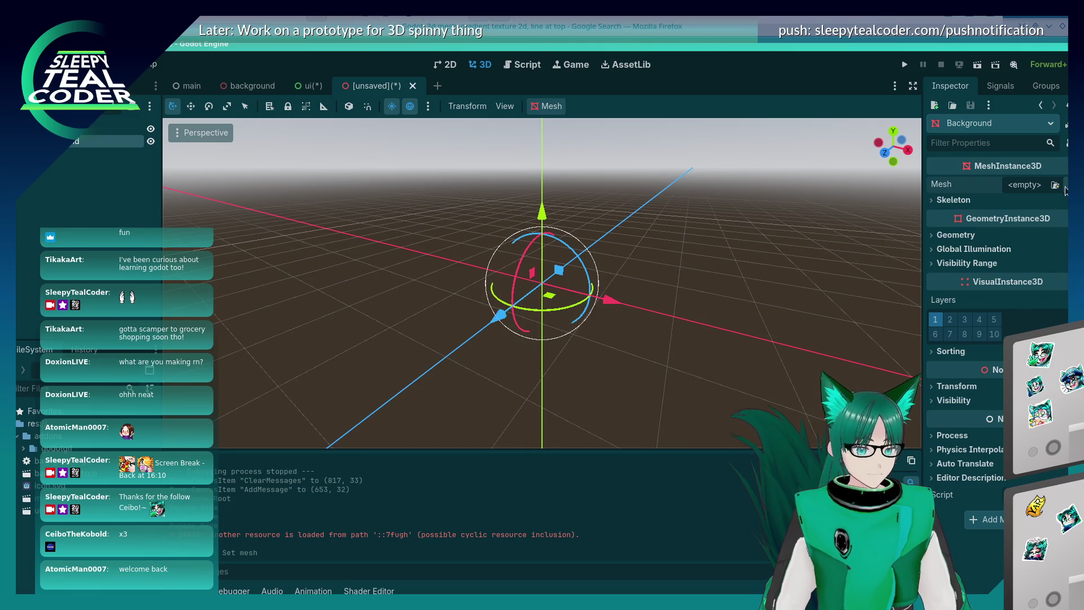
- Assign a New CapsuleMesh to Background and rotate it 90° to lie horizontally
{"action": "left_click", "coordinate": [1066, 186]}
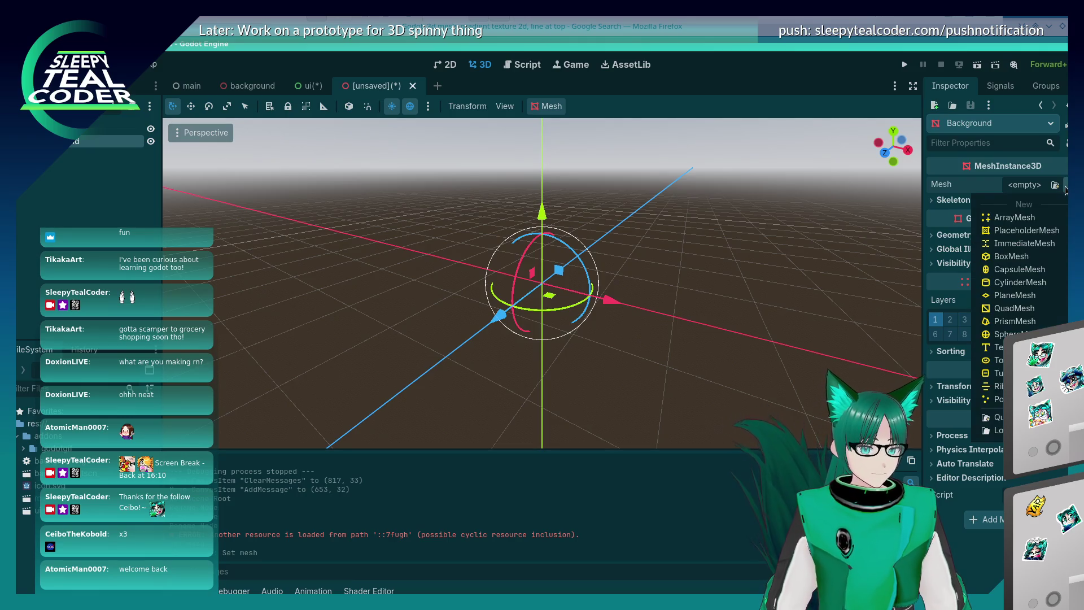
{"action": "left_click", "coordinate": [1023, 271]}
{"action": "mouse_move", "coordinate": [693, 324]}
{"action": "left_mouse_down"}
{"action": "mouse_move", "coordinate": [621, 361]}
{"action": "mouse_move", "coordinate": [604, 357]}
{"action": "mouse_move", "coordinate": [720, 343]}
{"action": "mouse_move", "coordinate": [594, 324]}
{"action": "mouse_move", "coordinate": [639, 317]}
{"action": "mouse_move", "coordinate": [599, 312]}
{"action": "left_mouse_up"}
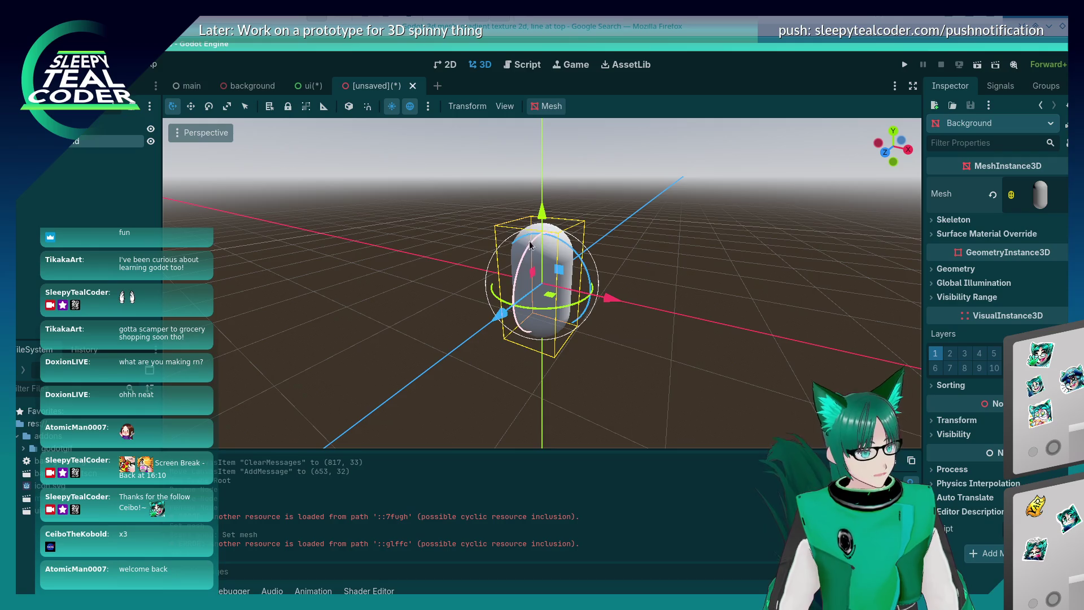
{"action": "left_click_drag", "start_coordinate": [599, 272], "coordinate": [629, 321]}
{"action": "key", "text": "KP_1"}
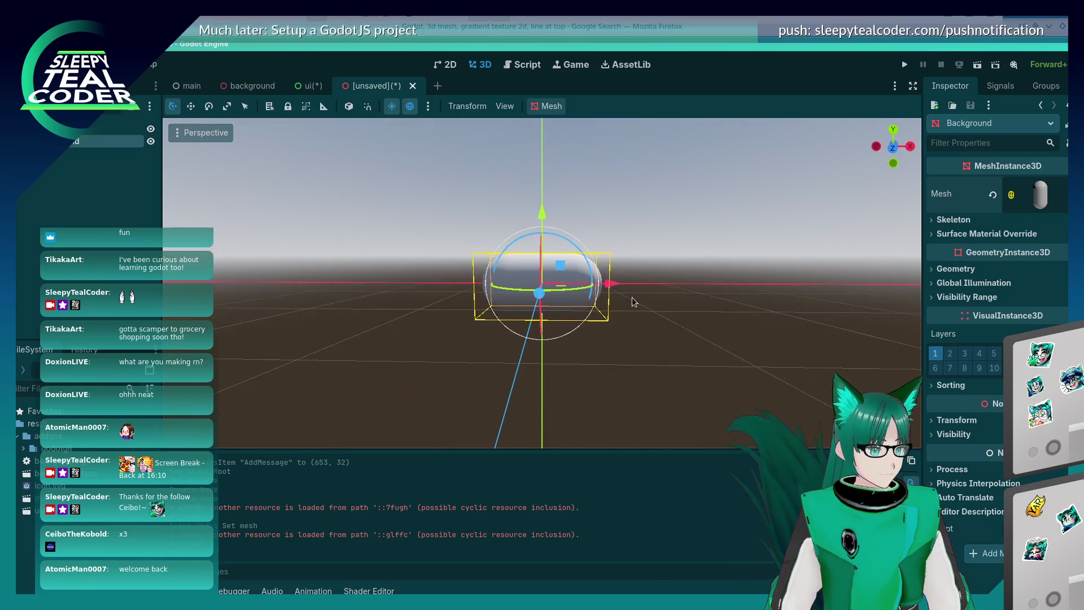
- Shift the capsule slightly along X and check it from near-front angles
{"action": "mouse_move", "coordinate": [561, 232]}
{"action": "left_mouse_down"}
{"action": "mouse_move", "coordinate": [638, 232]}
{"action": "mouse_move", "coordinate": [628, 178]}
{"action": "left_mouse_up"}
{"action": "left_click", "coordinate": [658, 328]}
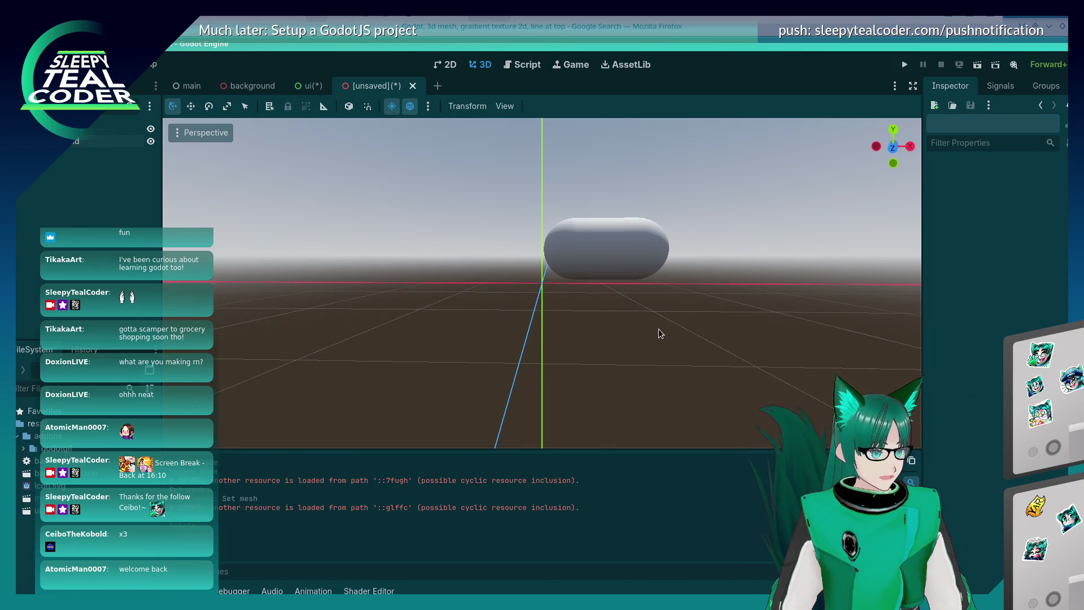
{"action": "key", "text": "KP_8"}
{"action": "key", "text": "KP_4"}
{"action": "left_click", "coordinate": [625, 270]}
{"action": "mouse_move", "coordinate": [594, 307]}
{"action": "left_mouse_down"}
{"action": "mouse_move", "coordinate": [650, 381]}
{"action": "mouse_move", "coordinate": [735, 384]}
{"action": "mouse_move", "coordinate": [542, 381]}
{"action": "left_mouse_up"}
{"action": "left_click", "coordinate": [1066, 202]}
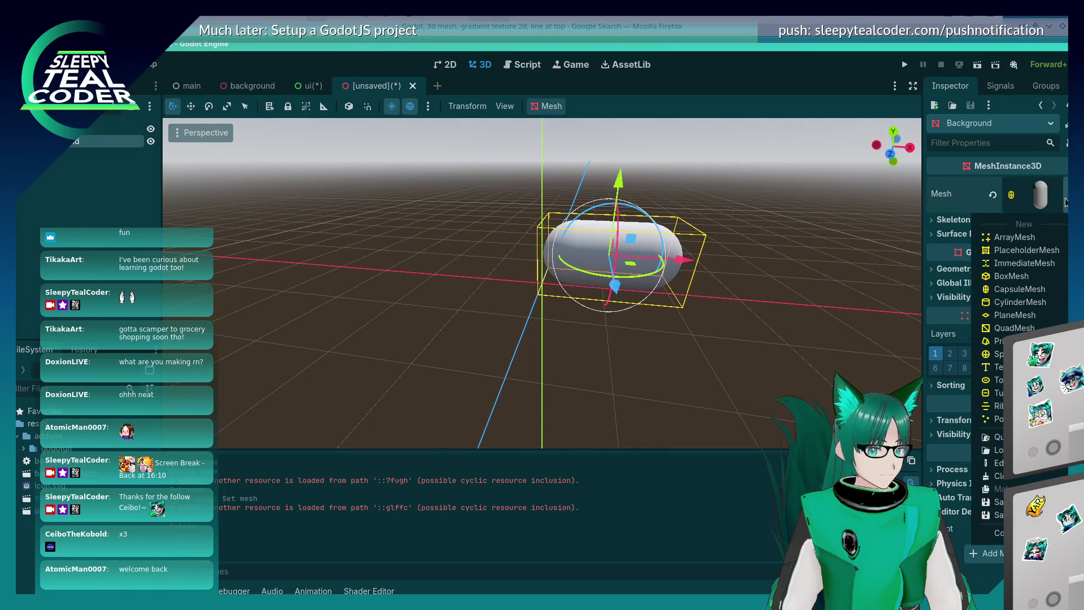
- Replace the Background's capsule with a flat PlaneMesh and inspect its mesh properties
{"action": "left_click", "coordinate": [1047, 313]}
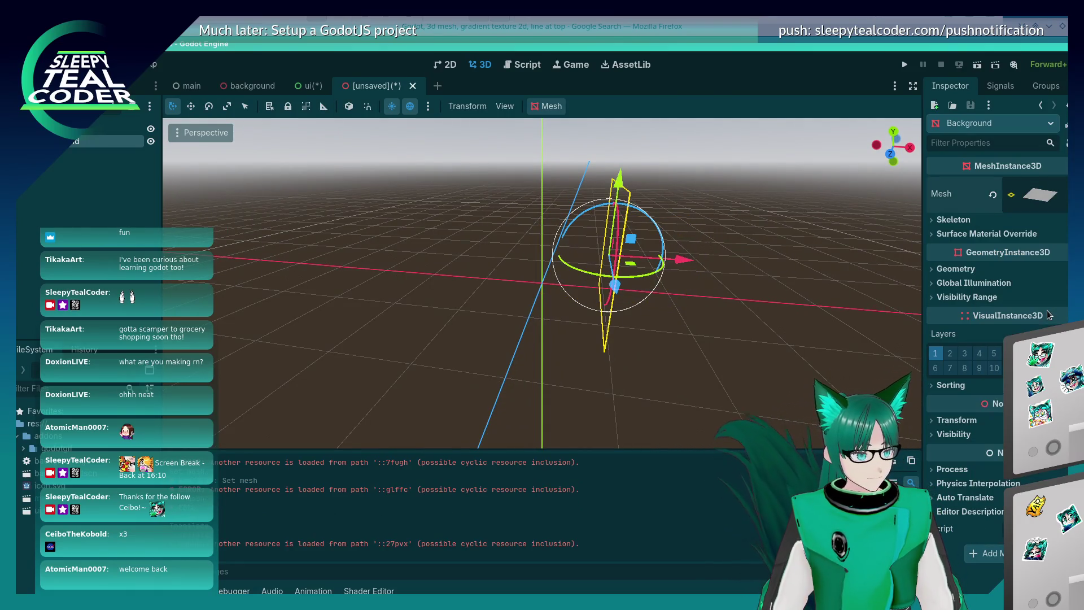
{"action": "left_click", "coordinate": [933, 219]}
{"action": "left_click", "coordinate": [933, 219]}
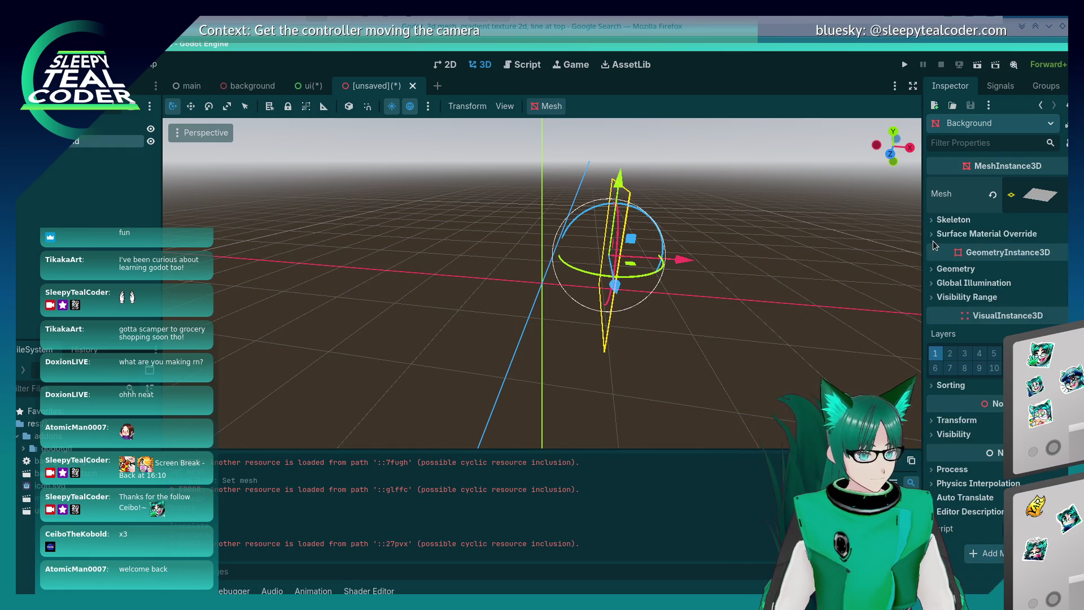
{"action": "left_click", "coordinate": [933, 235]}
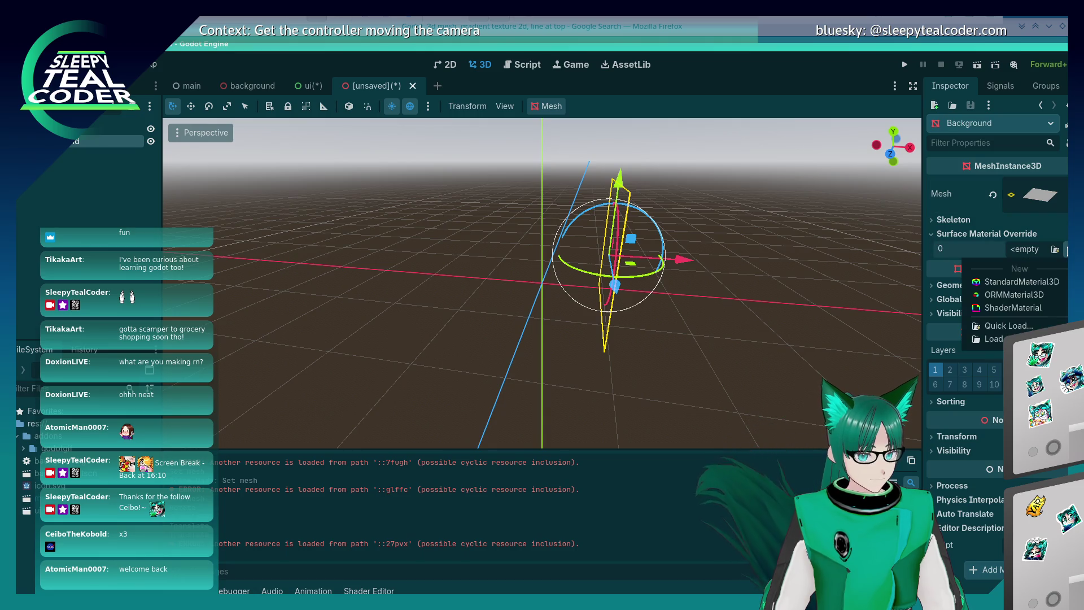
- Rotate the plane about 75 degrees and raise it along the Y axis
{"action": "mouse_move", "coordinate": [642, 277]}
{"action": "left_mouse_down"}
{"action": "mouse_move", "coordinate": [813, 273]}
{"action": "mouse_move", "coordinate": [782, 286]}
{"action": "left_mouse_up"}
{"action": "key", "text": "ctrl+z"}
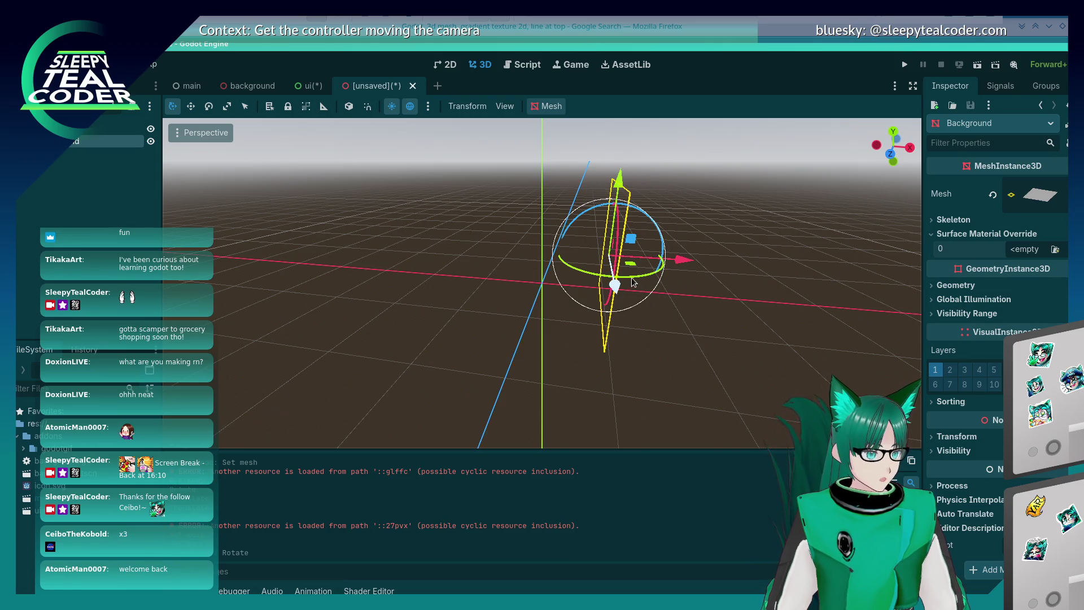
{"action": "key", "text": "ctrl+z"}
{"action": "left_click_drag", "start_coordinate": [554, 312], "coordinate": [659, 310]}
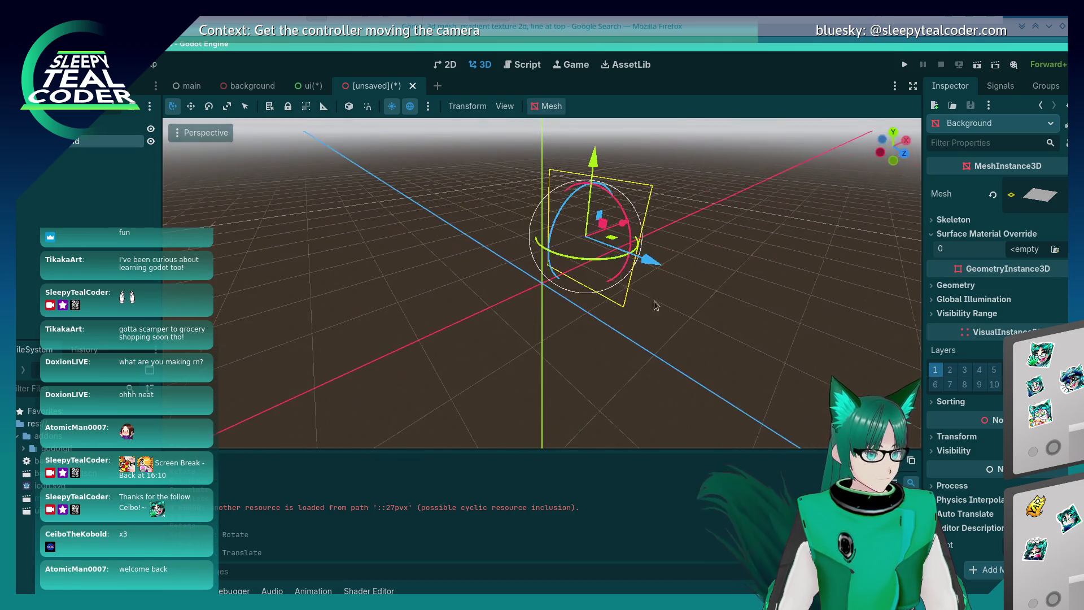
{"action": "mouse_move", "coordinate": [590, 266]}
{"action": "left_mouse_down"}
{"action": "mouse_move", "coordinate": [777, 226]}
{"action": "mouse_move", "coordinate": [693, 284]}
{"action": "left_mouse_up"}
{"action": "left_click_drag", "start_coordinate": [628, 198], "coordinate": [635, 171]}
{"action": "left_click", "coordinate": [657, 350]}
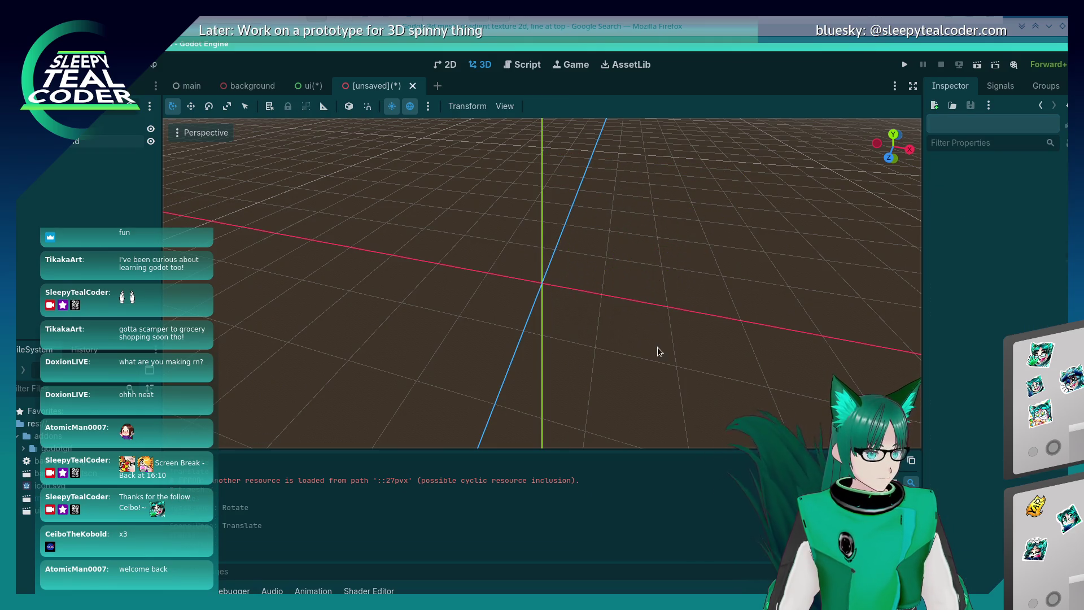
- Give the PlaneMesh's own Material slot a new StandardMaterial3D instead of a surface override
{"action": "left_click", "coordinate": [627, 235]}
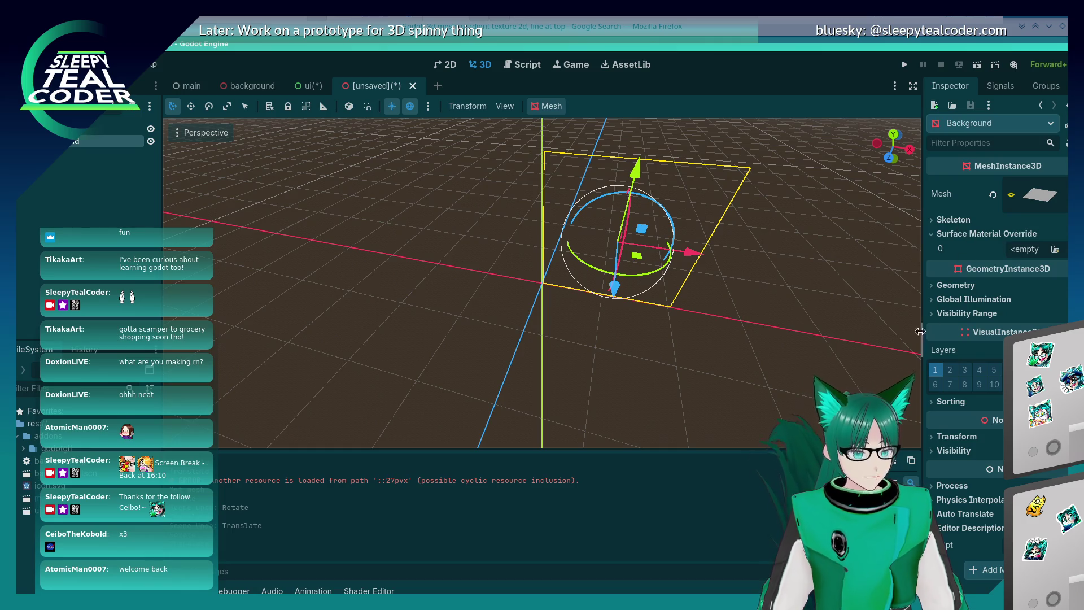
{"action": "left_click", "coordinate": [1067, 249]}
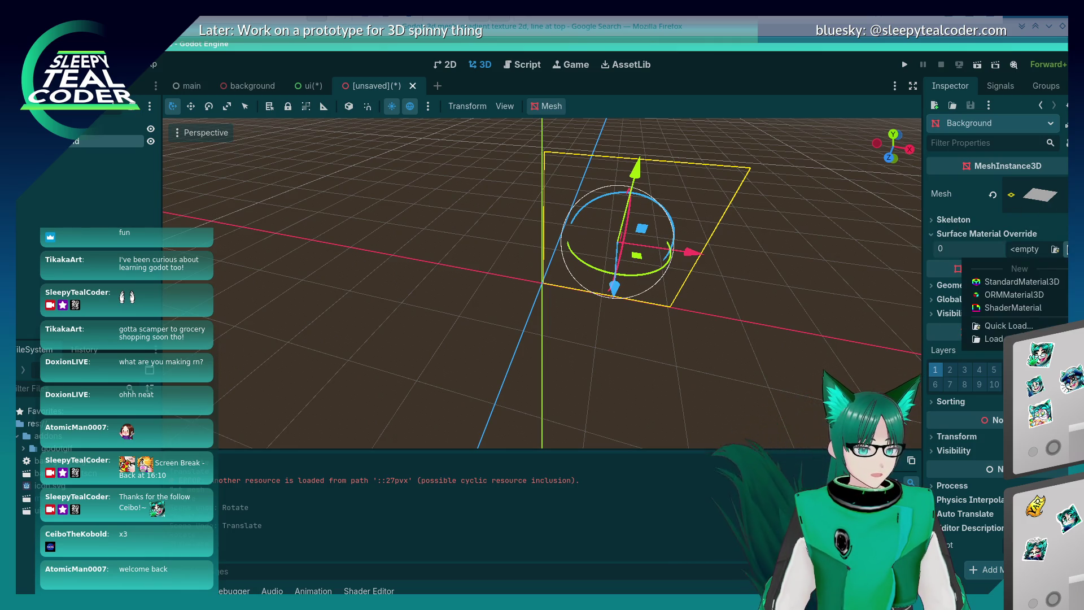
{"action": "left_click", "coordinate": [1022, 282]}
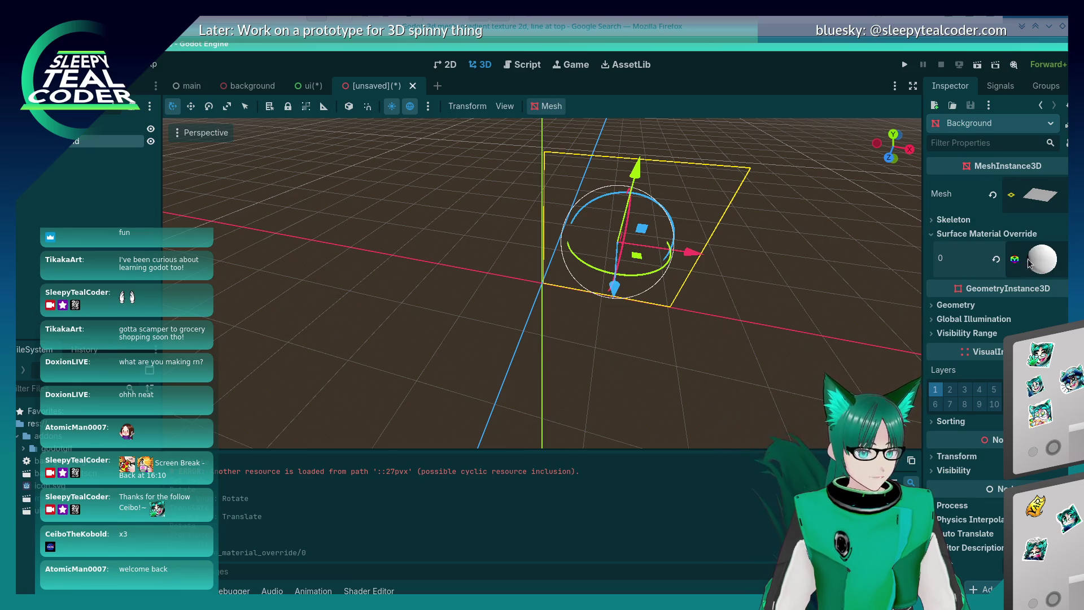
{"action": "left_click", "coordinate": [996, 261]}
{"action": "left_click", "coordinate": [1042, 195]}
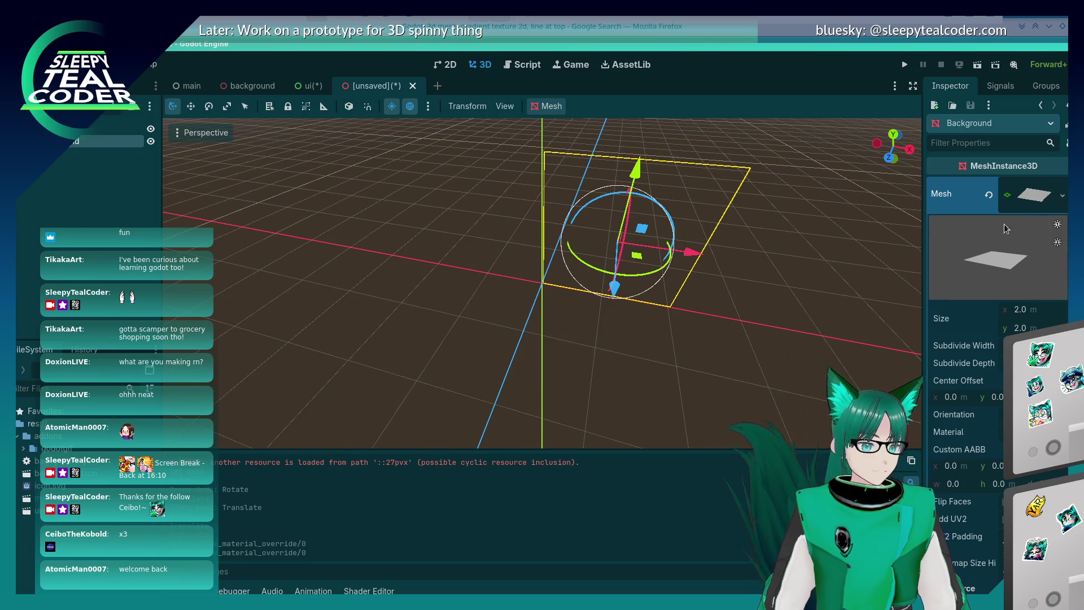
{"action": "scroll", "coordinate": [964, 468], "scroll_direction": "down", "scroll_amount": 3}
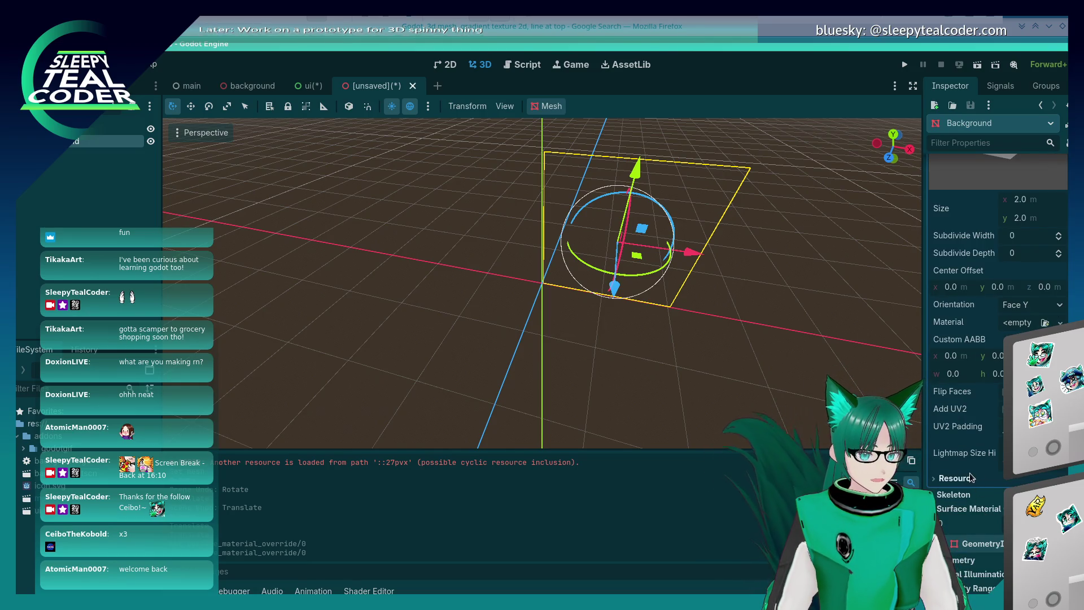
{"action": "scroll", "coordinate": [987, 480], "scroll_direction": "up", "scroll_amount": 3}
{"action": "scroll", "coordinate": [989, 450], "scroll_direction": "down", "scroll_amount": 3}
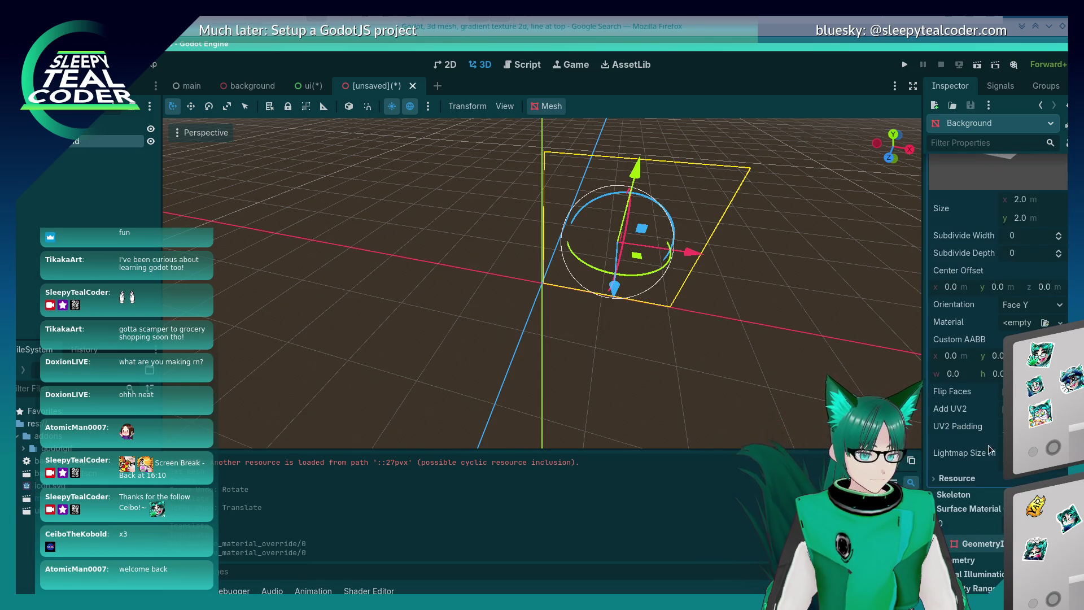
{"action": "left_click", "coordinate": [1061, 321]}
{"action": "left_click", "coordinate": [980, 355]}
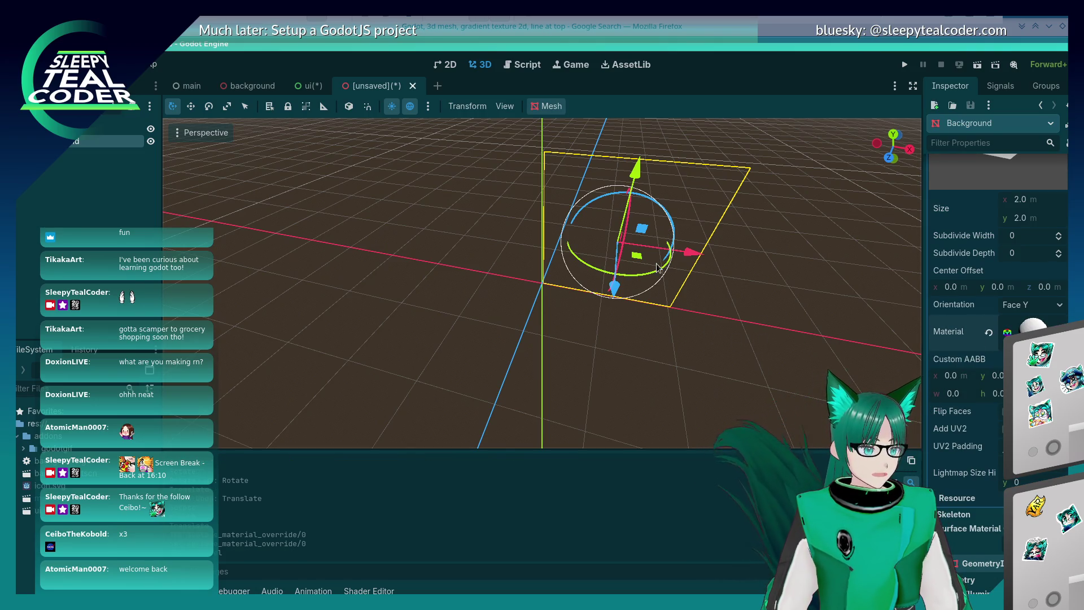
- Rotate the plane so it stands upright
{"action": "mouse_move", "coordinate": [658, 267]}
{"action": "left_mouse_down"}
{"action": "mouse_move", "coordinate": [593, 279]}
{"action": "mouse_move", "coordinate": [516, 249]}
{"action": "mouse_move", "coordinate": [443, 177]}
{"action": "mouse_move", "coordinate": [442, 146]}
{"action": "mouse_move", "coordinate": [502, 144]}
{"action": "left_mouse_up"}
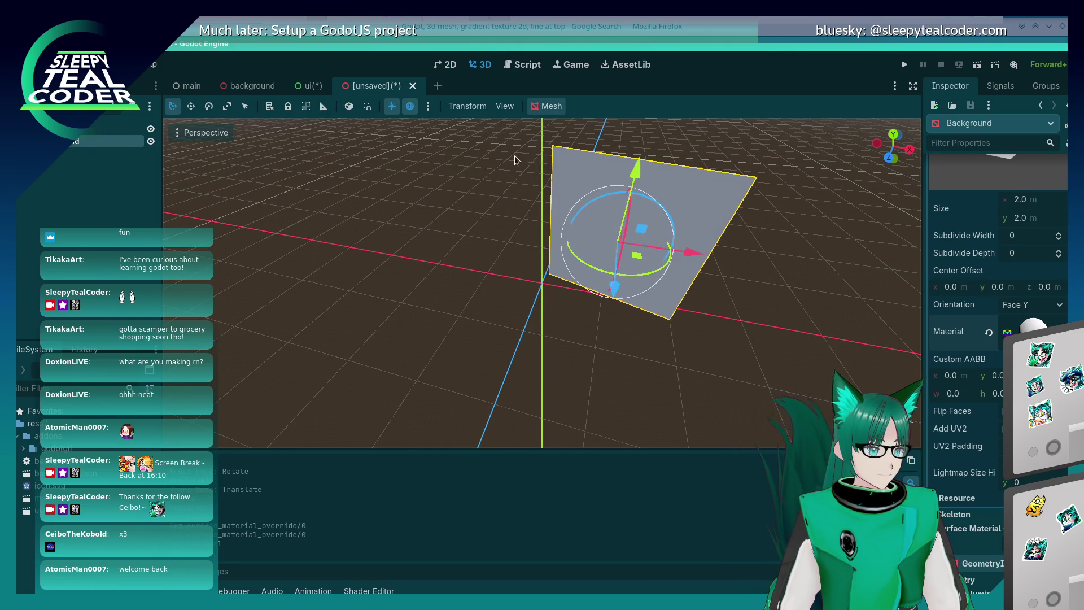
{"action": "left_click_drag", "start_coordinate": [658, 270], "coordinate": [669, 264]}
{"action": "left_click", "coordinate": [643, 363]}
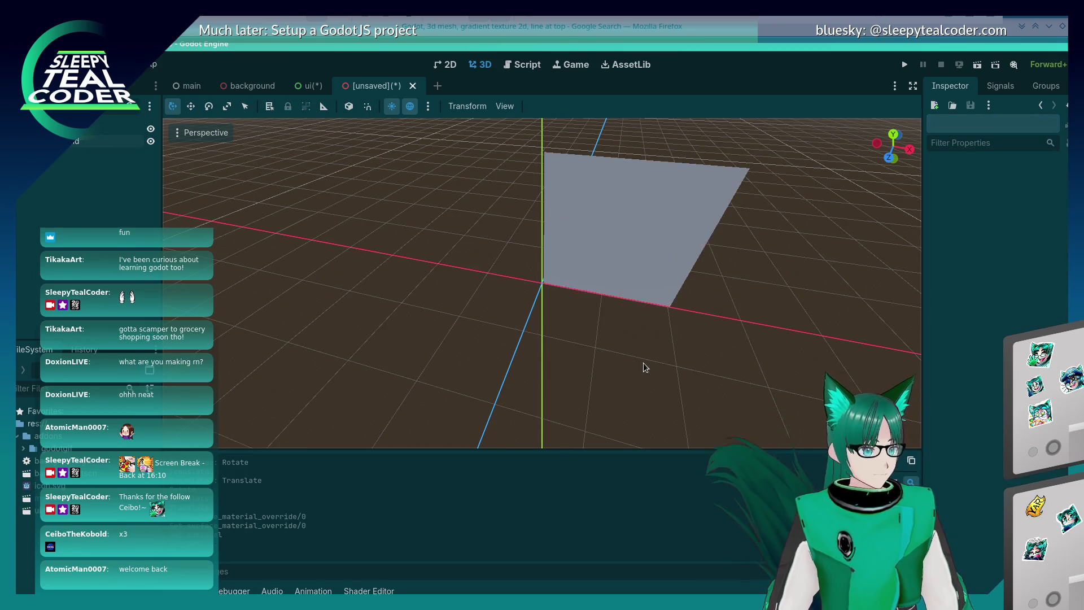
{"action": "left_click", "coordinate": [618, 242]}
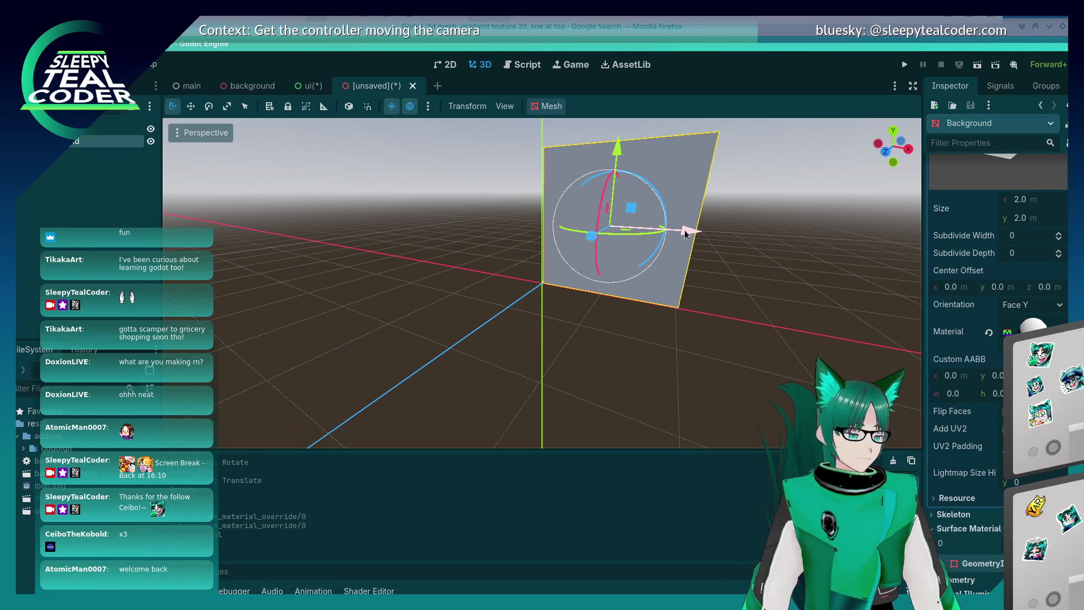
- Slide the plane along X and raise it up the Y axis above the grid
{"action": "left_click_drag", "start_coordinate": [590, 323], "coordinate": [631, 342]}
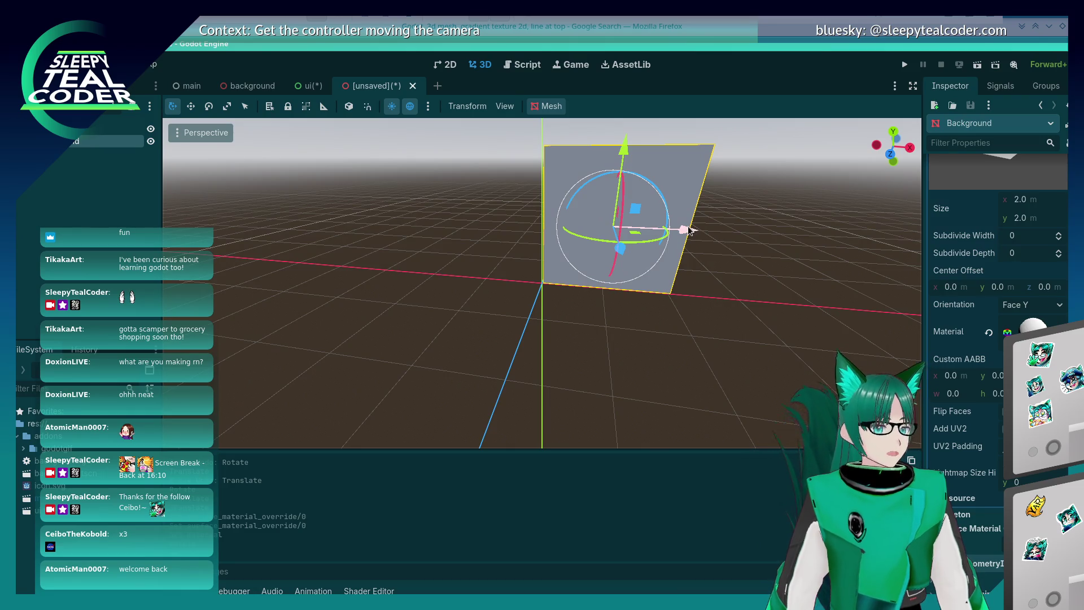
{"action": "left_click_drag", "start_coordinate": [691, 231], "coordinate": [710, 231]}
{"action": "left_click_drag", "start_coordinate": [647, 165], "coordinate": [649, 143]}
{"action": "left_click_drag", "start_coordinate": [669, 339], "coordinate": [653, 345]}
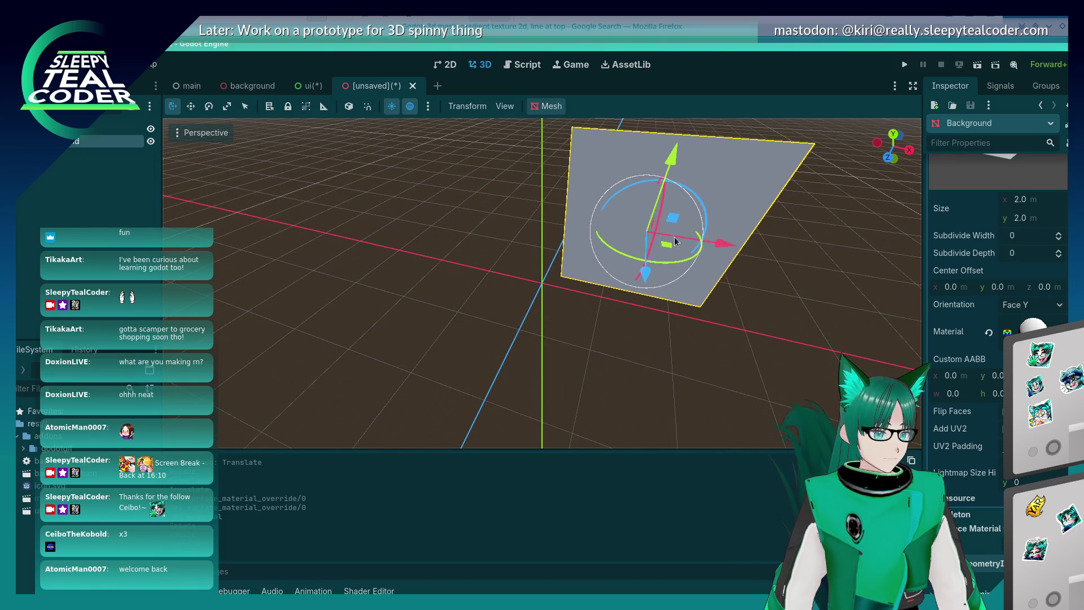
{"action": "left_click_drag", "start_coordinate": [665, 244], "coordinate": [671, 226]}
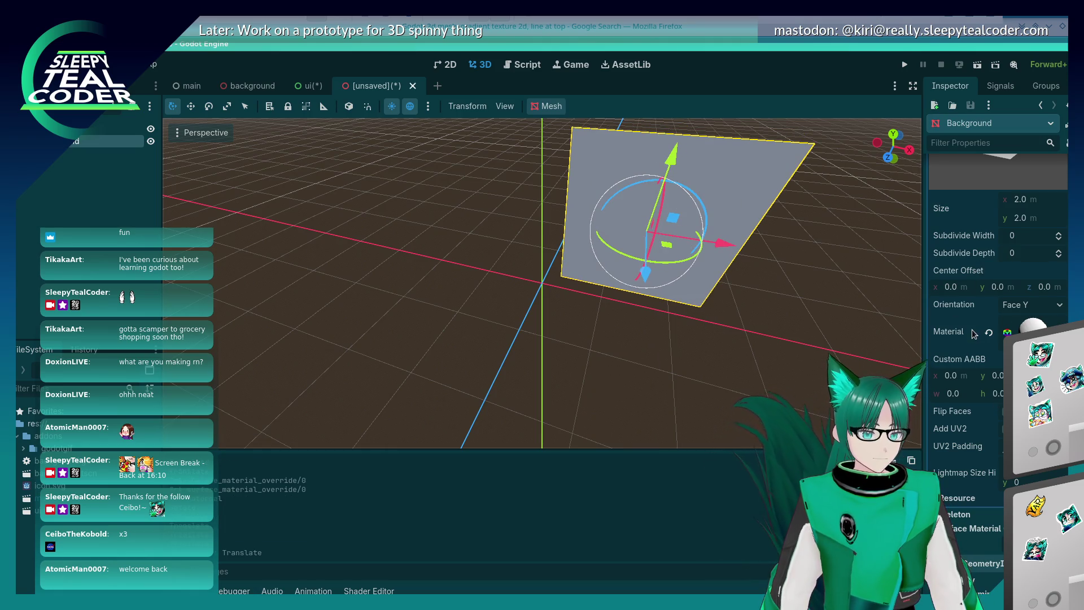
- Try 1.5 m values for the PlaneMesh size, then revert it to the default
{"action": "scroll", "coordinate": [972, 339], "scroll_direction": "up", "scroll_amount": 2}
{"action": "scroll", "coordinate": [973, 340], "scroll_direction": "up", "scroll_amount": 2}
{"action": "left_click", "coordinate": [1027, 327]}
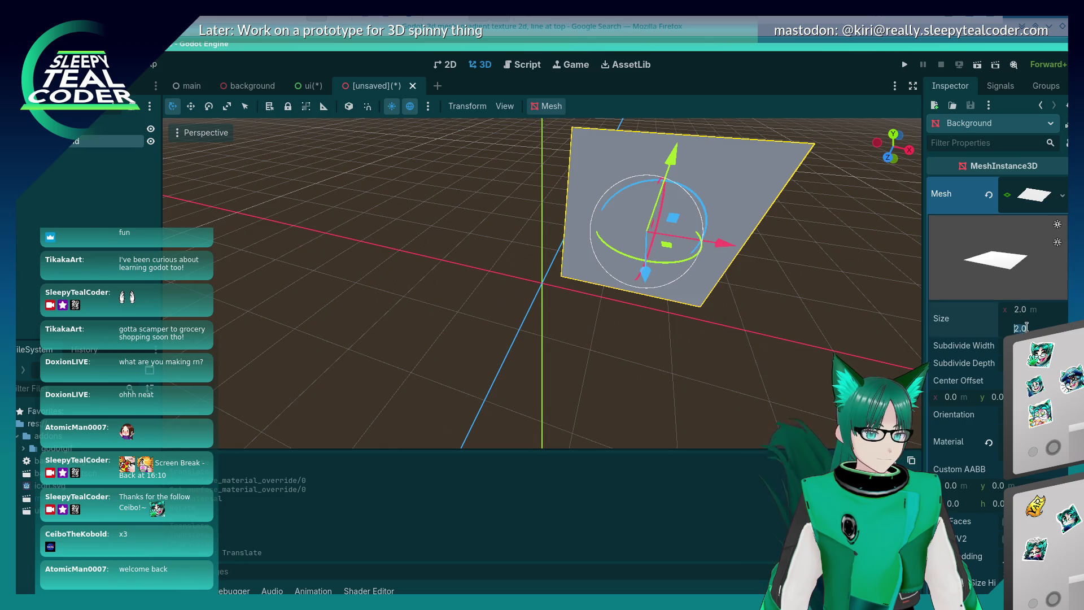
{"action": "type", "text": "1.5"}
{"action": "key", "text": "Return"}
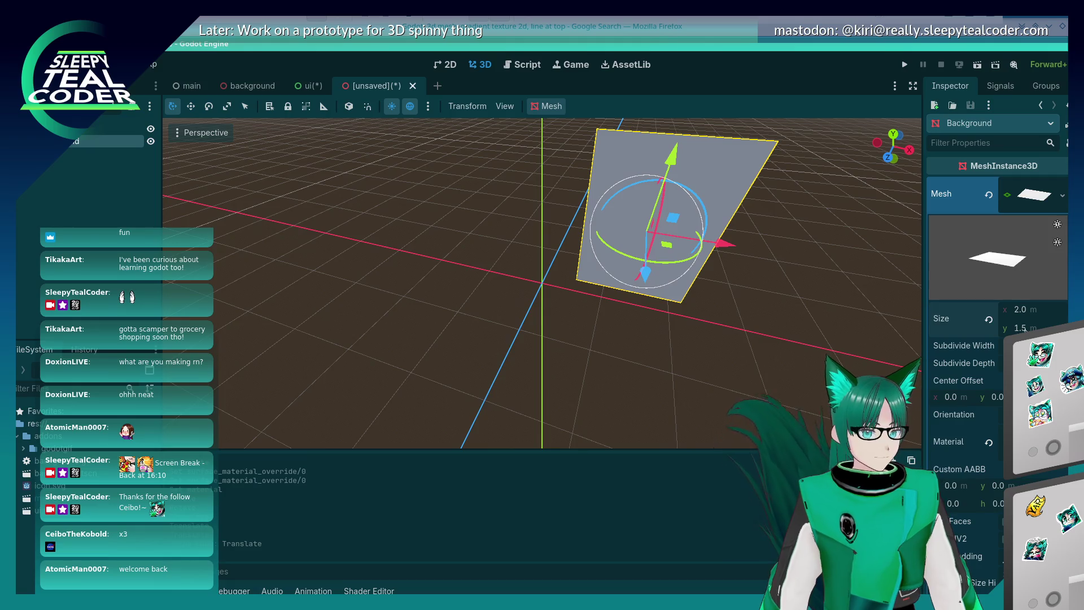
{"action": "type", "text": "2"}
{"action": "key", "text": "Return"}
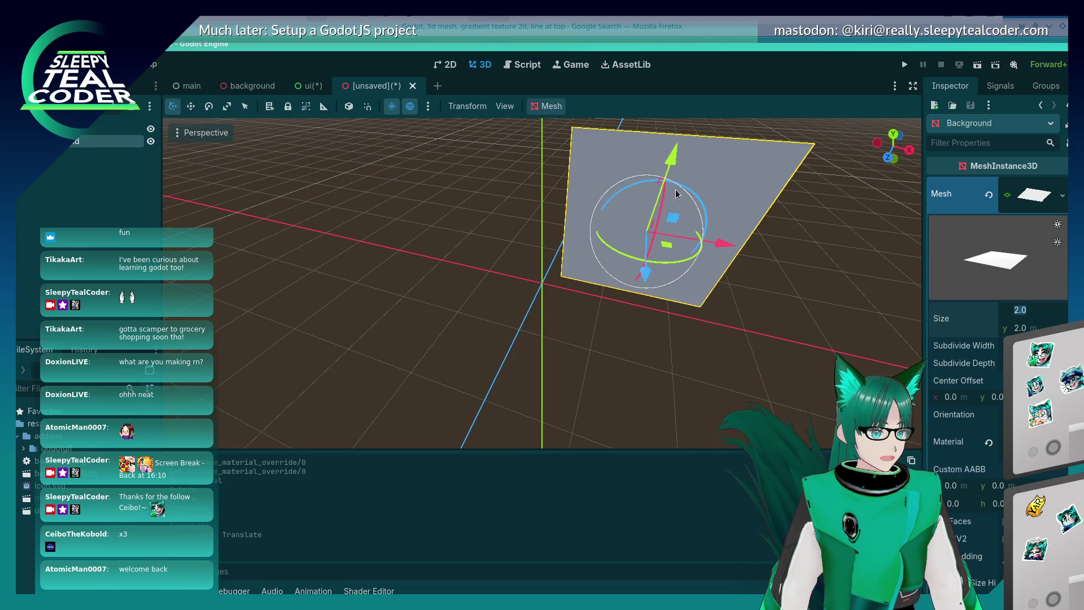
{"action": "mouse_move", "coordinate": [690, 193]}
{"action": "left_mouse_down"}
{"action": "mouse_move", "coordinate": [750, 280]}
{"action": "mouse_move", "coordinate": [741, 316]}
{"action": "left_mouse_up"}
{"action": "key", "text": "ctrl+z"}
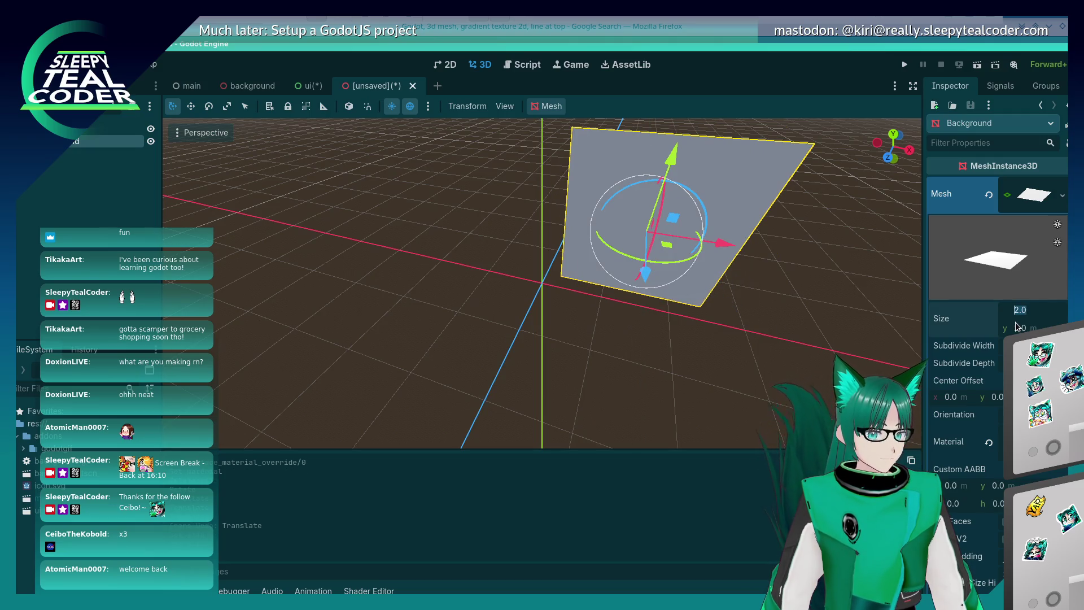
{"action": "type", "text": "1.5"}
{"action": "key", "text": "Return"}
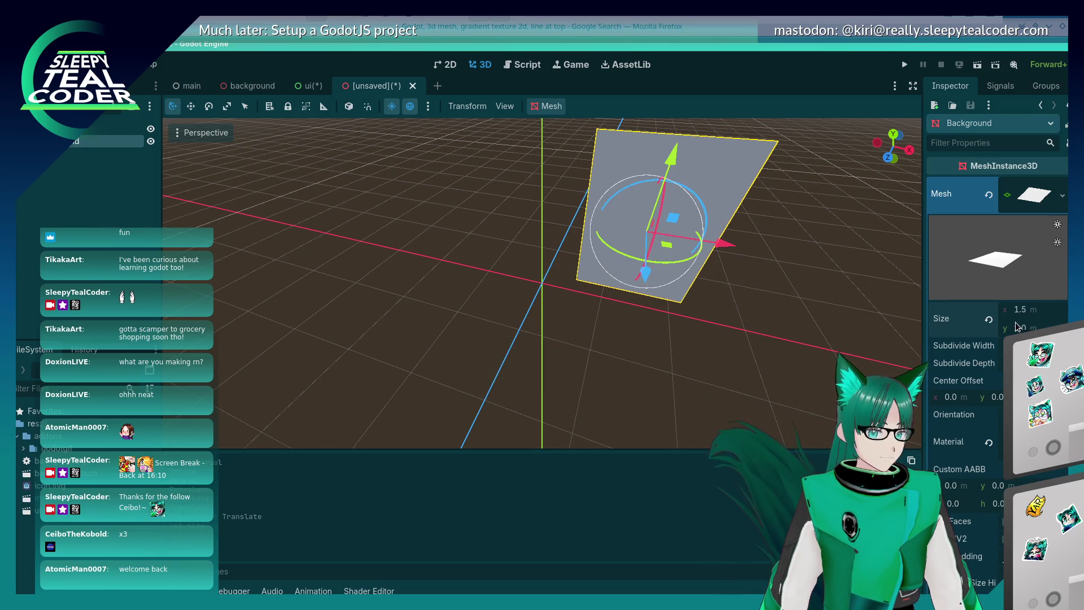
{"action": "left_click", "coordinate": [989, 319]}
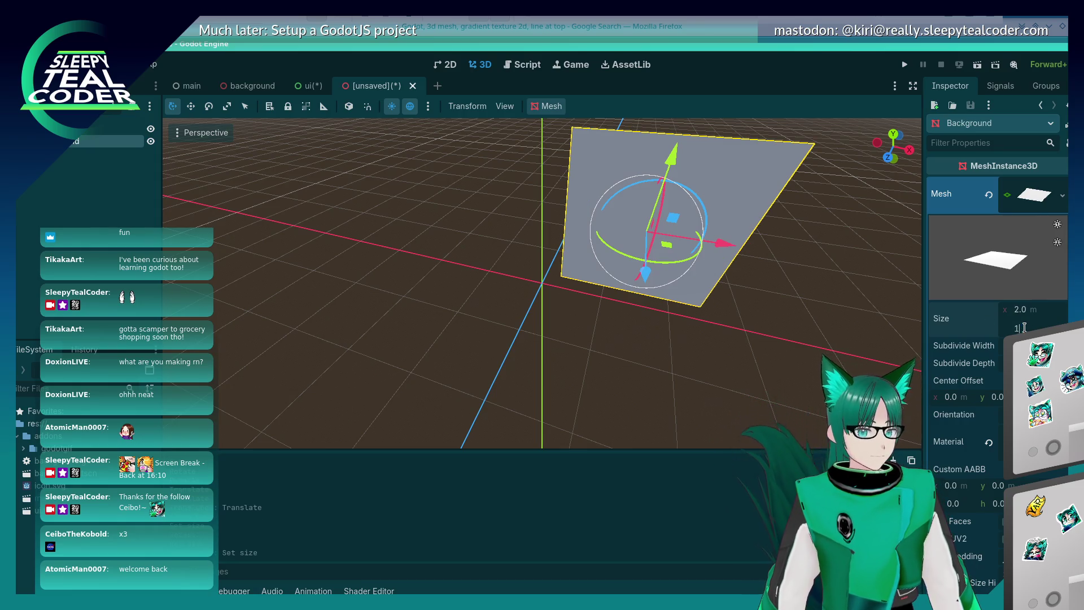
{"action": "type", "text": "."}
{"action": "type", "text": "5"}
{"action": "key", "text": "Return"}
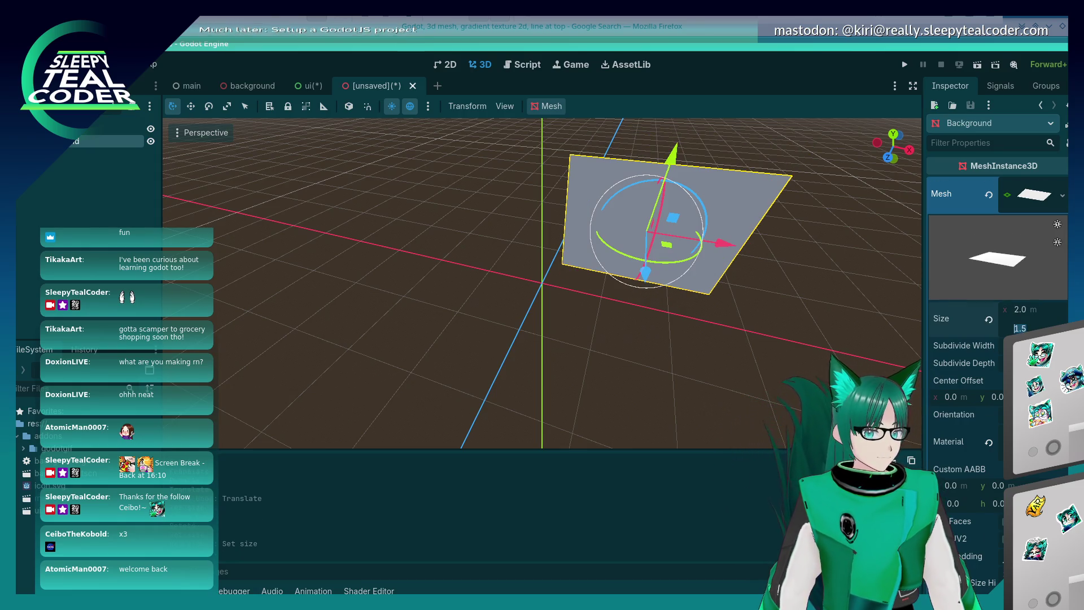
- Set the plane's y size to 1.0 m
{"action": "left_click", "coordinate": [1020, 327]}
{"action": "type", "text": "1"}
{"action": "key", "text": "Return"}
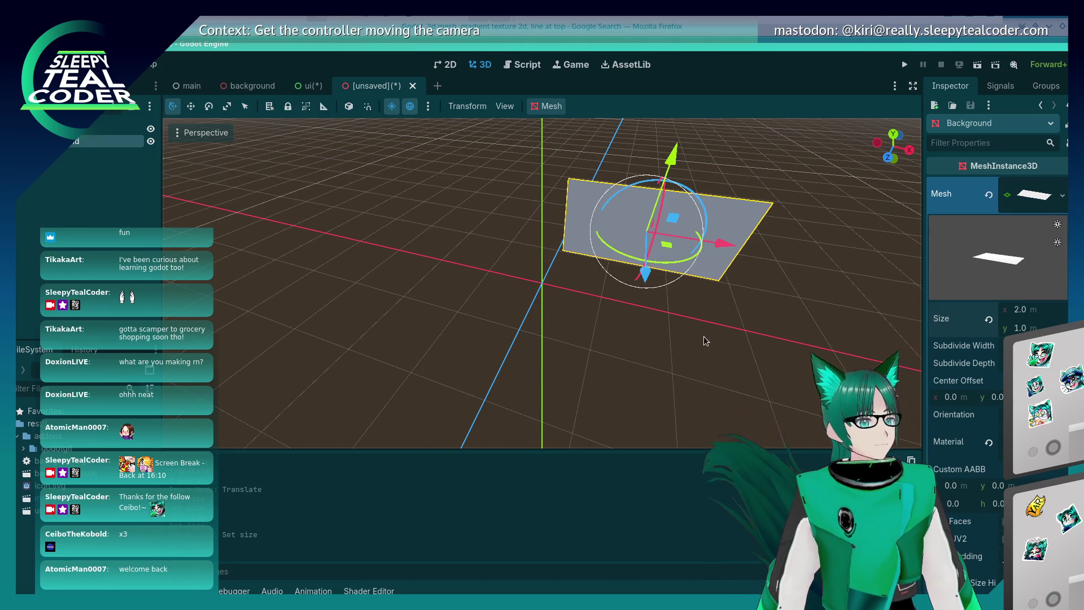
- Lower the plane along Y and nudge it slightly along X
{"action": "left_click", "coordinate": [699, 329]}
{"action": "left_click", "coordinate": [699, 196]}
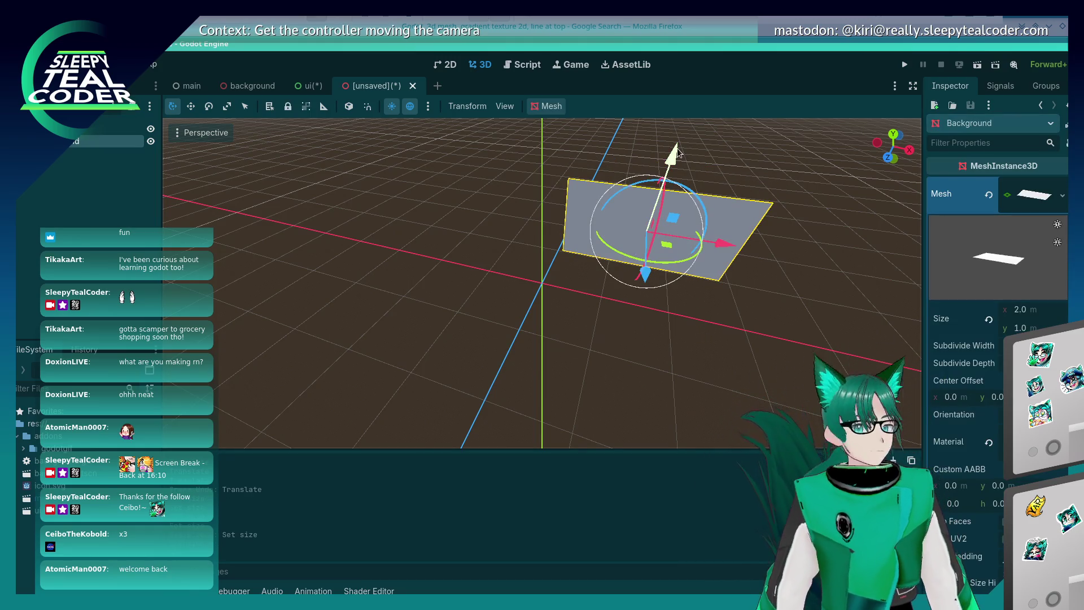
{"action": "left_click_drag", "start_coordinate": [678, 151], "coordinate": [649, 405]}
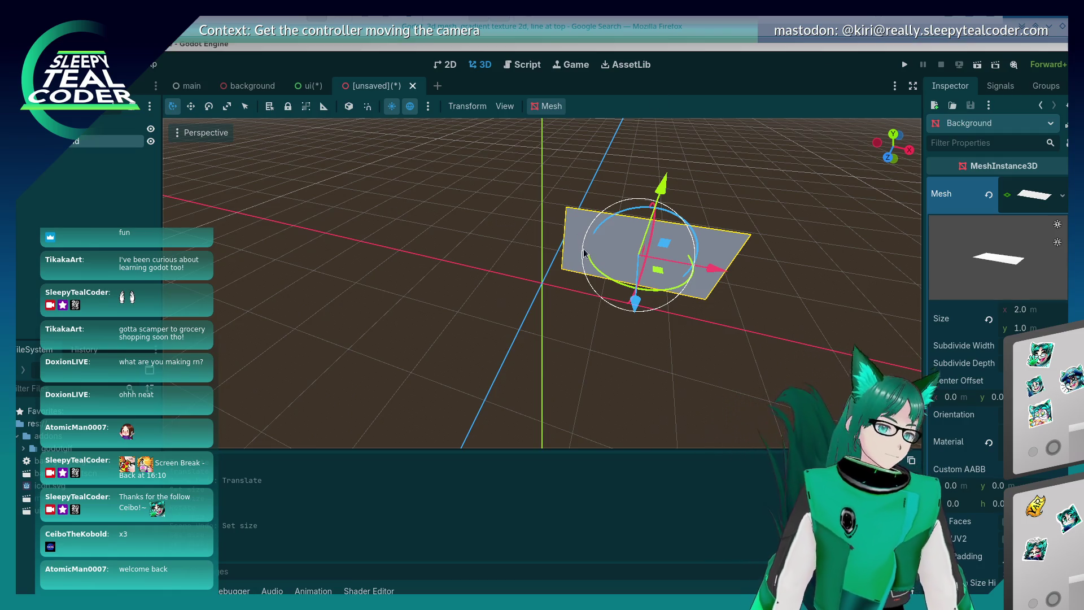
{"action": "left_click", "coordinate": [666, 328]}
{"action": "left_click", "coordinate": [672, 253]}
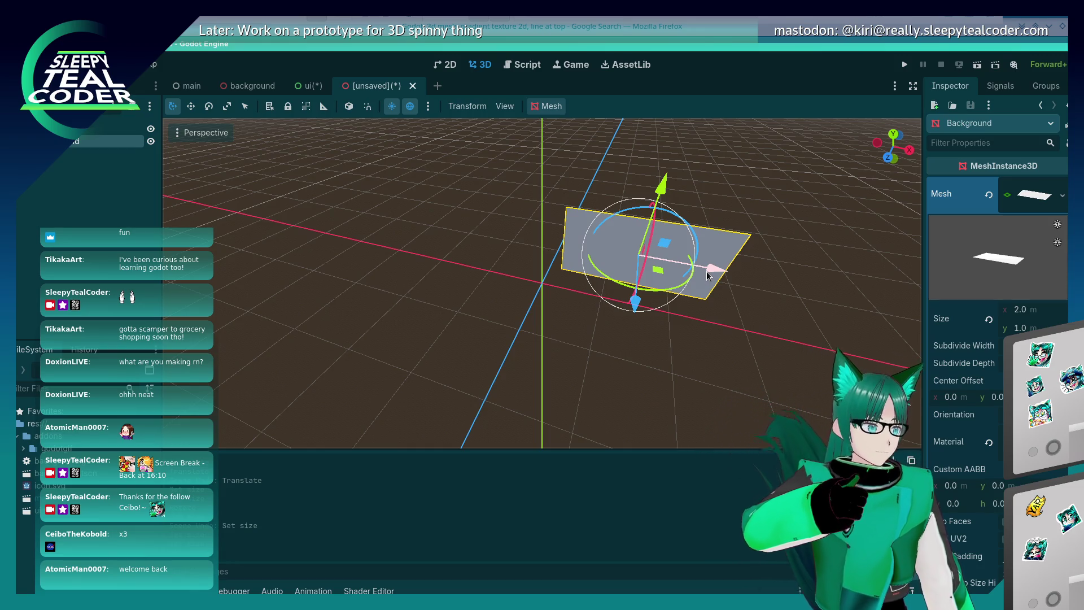
{"action": "left_click", "coordinate": [637, 340]}
{"action": "mouse_move", "coordinate": [637, 340]}
{"action": "left_mouse_down"}
{"action": "mouse_move", "coordinate": [587, 350]}
{"action": "mouse_move", "coordinate": [615, 310]}
{"action": "mouse_move", "coordinate": [604, 322]}
{"action": "left_mouse_up"}
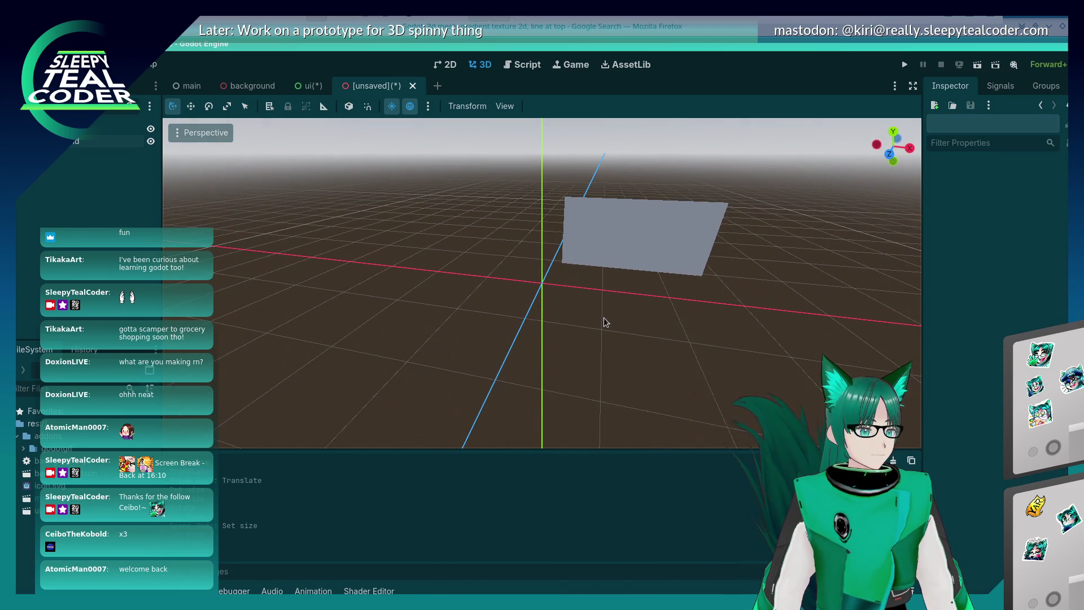
{"action": "left_click", "coordinate": [653, 214]}
{"action": "left_click_drag", "start_coordinate": [712, 249], "coordinate": [718, 252]}
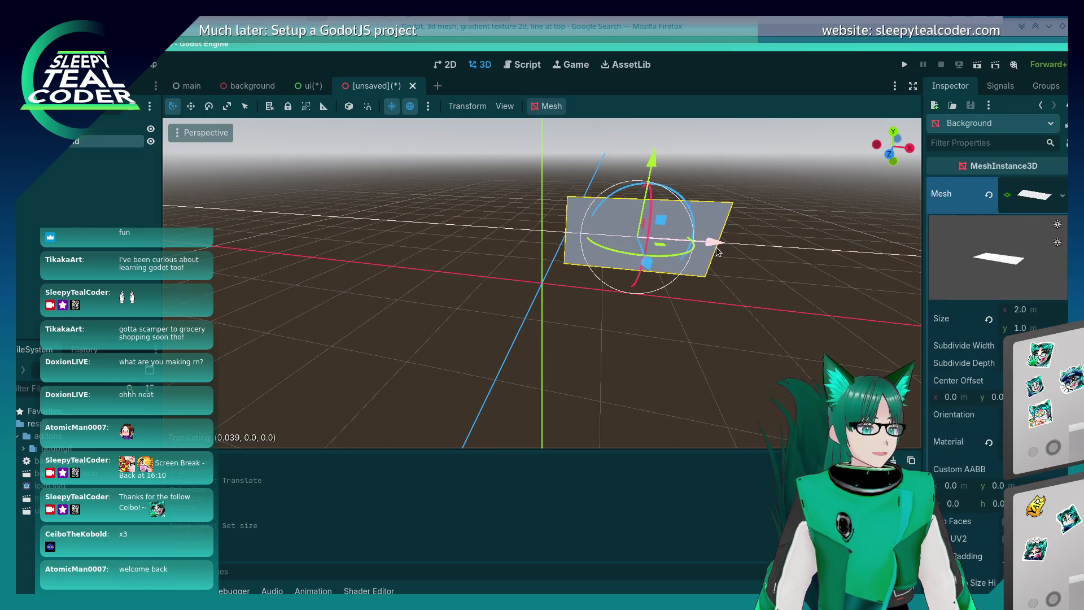
{"action": "left_click", "coordinate": [656, 345]}
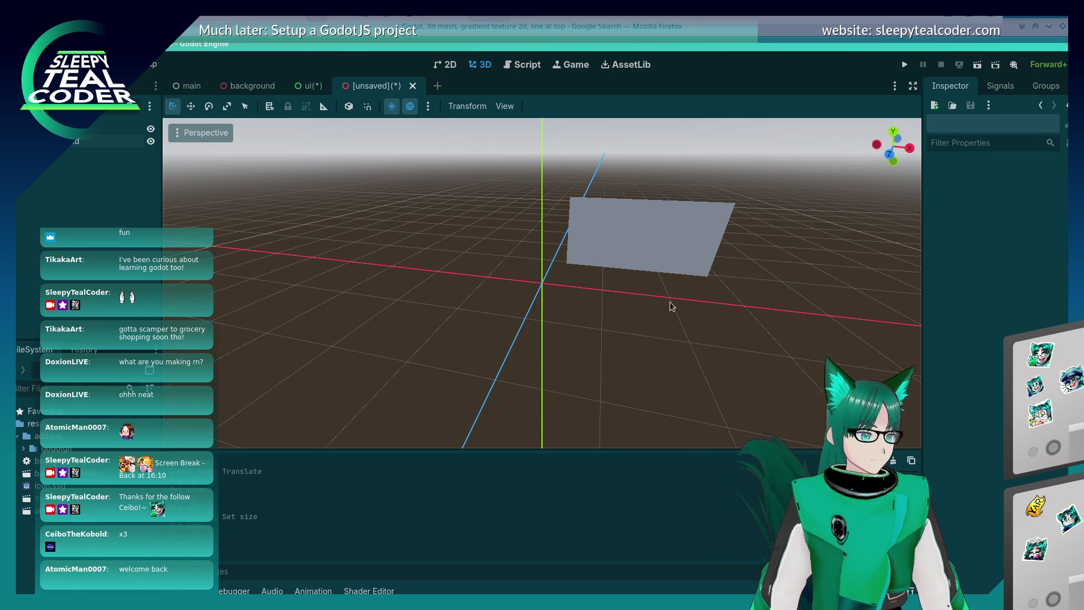
{"action": "left_click", "coordinate": [672, 246]}
{"action": "left_click", "coordinate": [583, 375]}
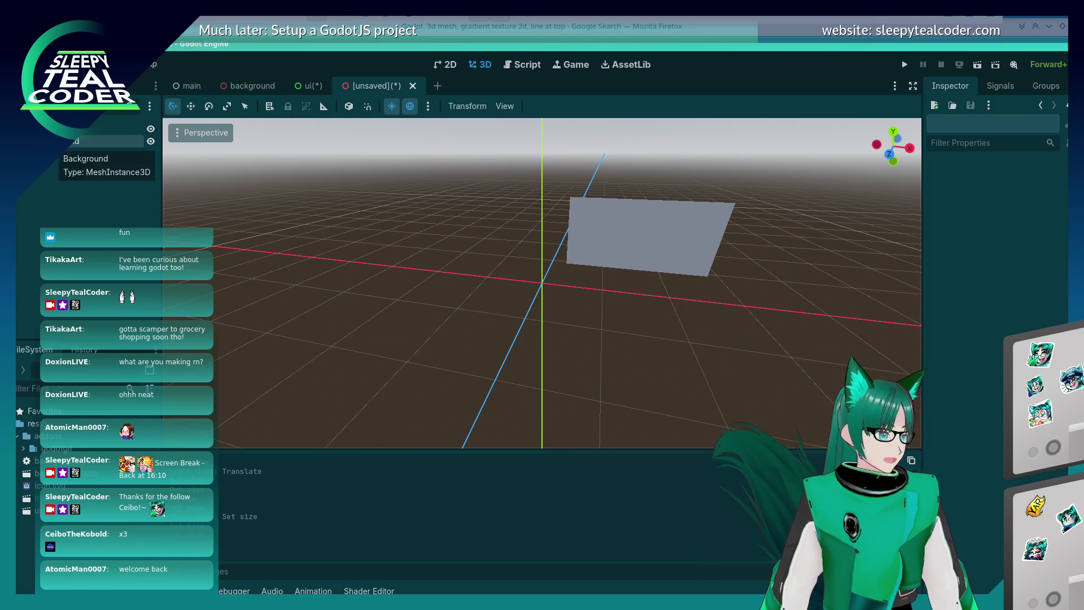
{"action": "right_click", "coordinate": [59, 139]}
- Add a Label3D node with the text 'Test test test test test test test'
{"action": "left_click", "coordinate": [96, 145]}
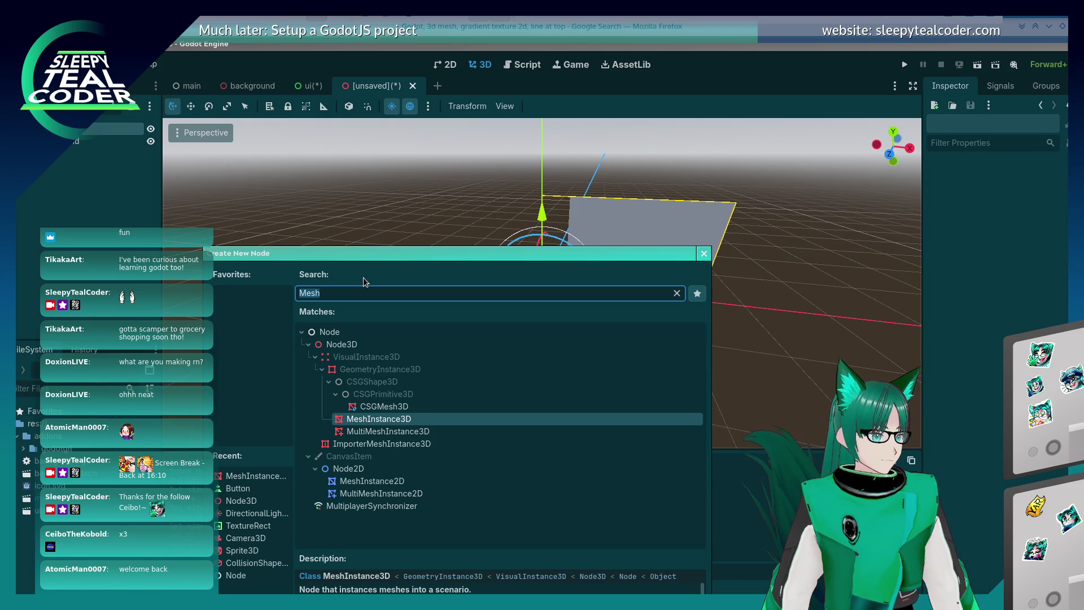
{"action": "type", "text": "Text"}
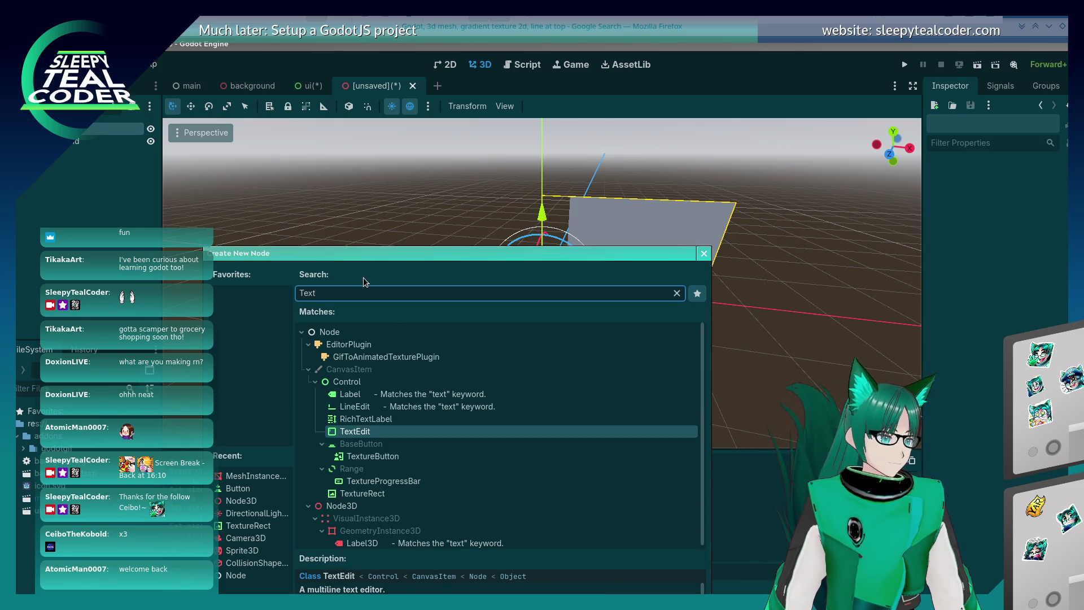
{"action": "type", "text": "Label3D"}
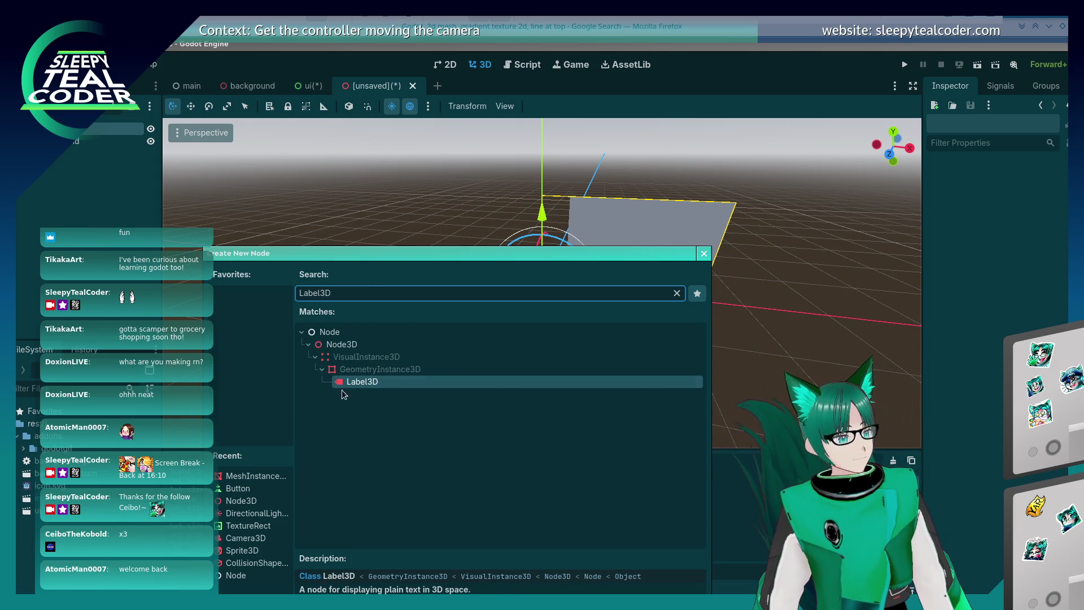
{"action": "double_click", "coordinate": [361, 382]}
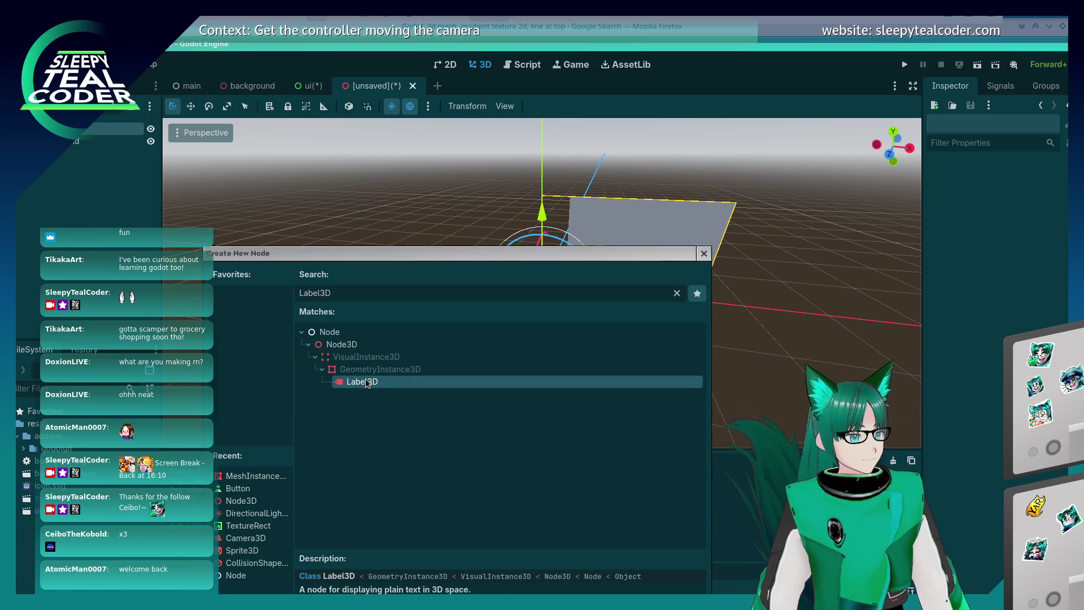
{"action": "left_click_drag", "start_coordinate": [618, 297], "coordinate": [676, 308]}
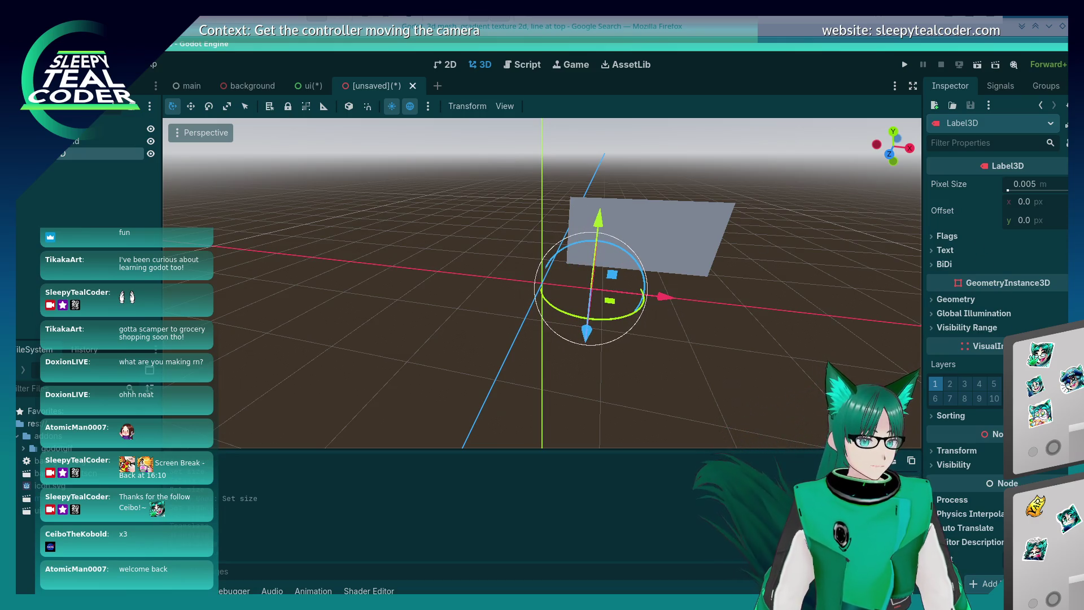
{"action": "left_click", "coordinate": [943, 250]}
{"action": "left_click", "coordinate": [983, 325]}
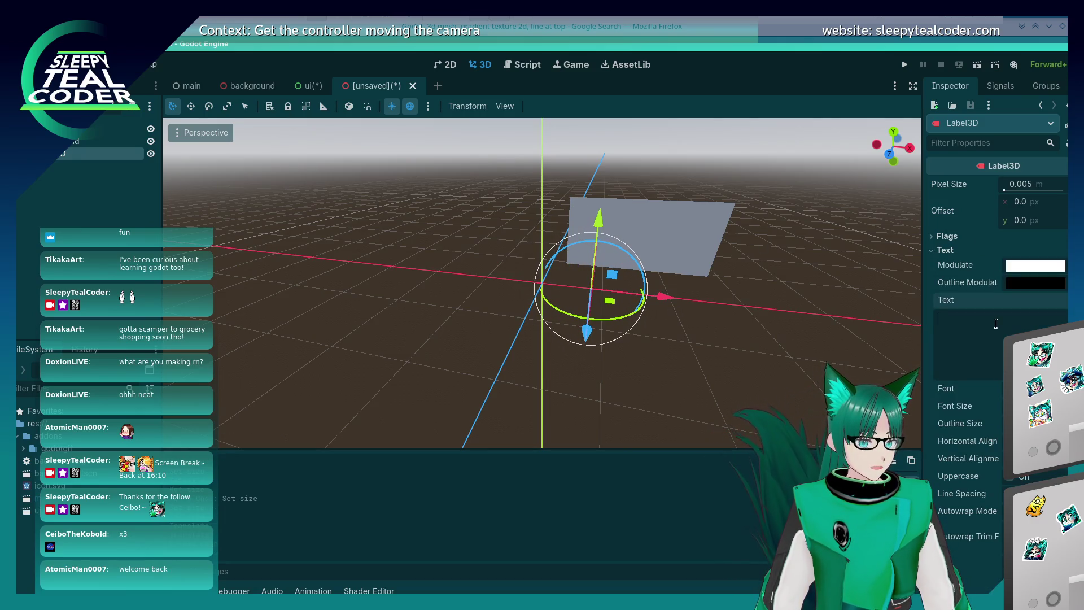
{"action": "type", "text": "Test test "}
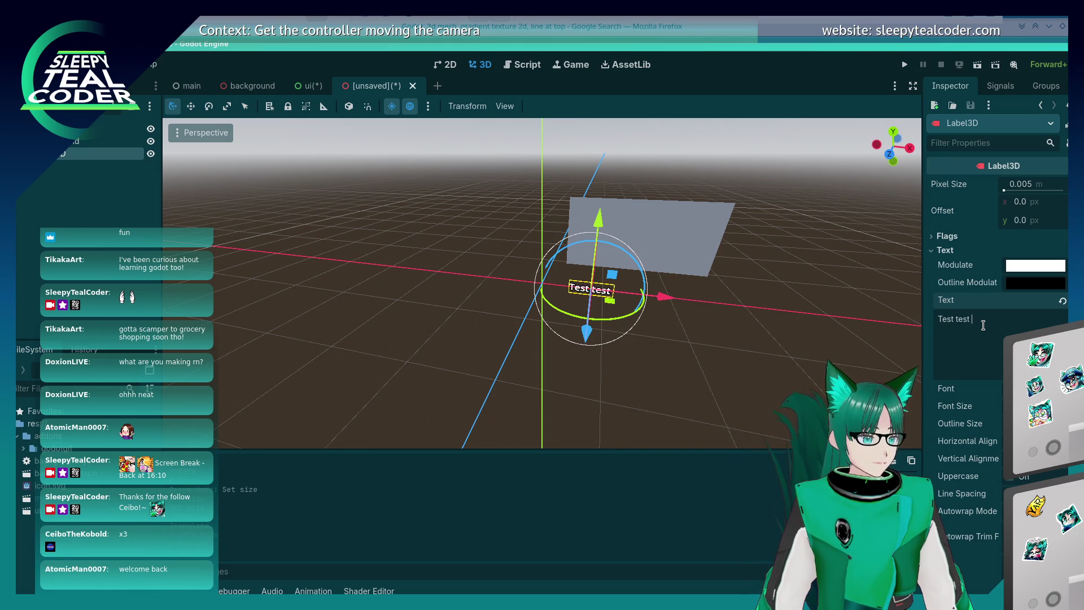
{"action": "type", "text": "test test test test"}
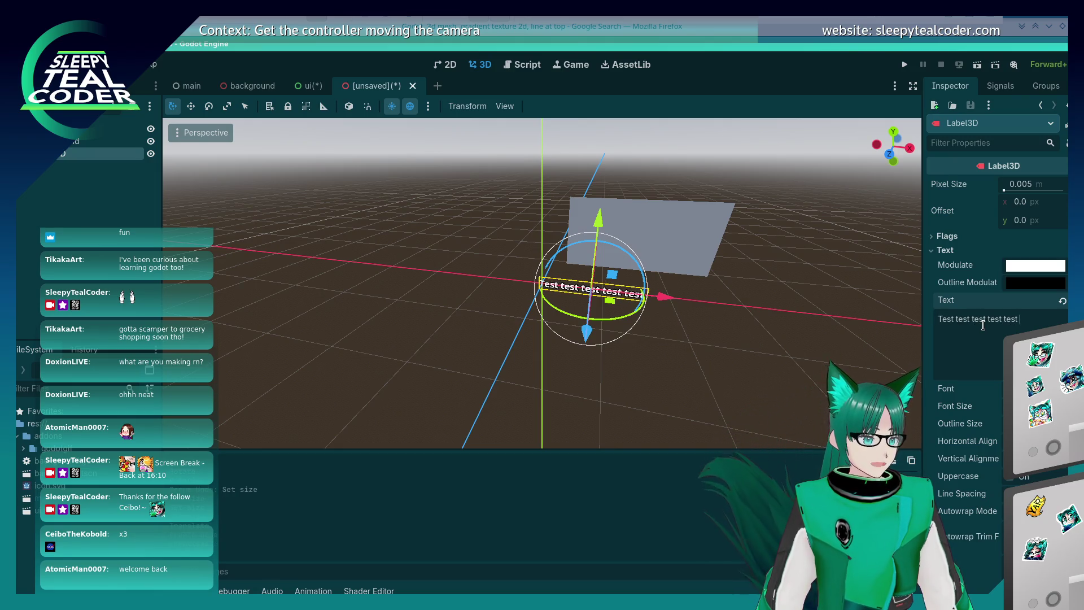
{"action": "type", "text": " test"}
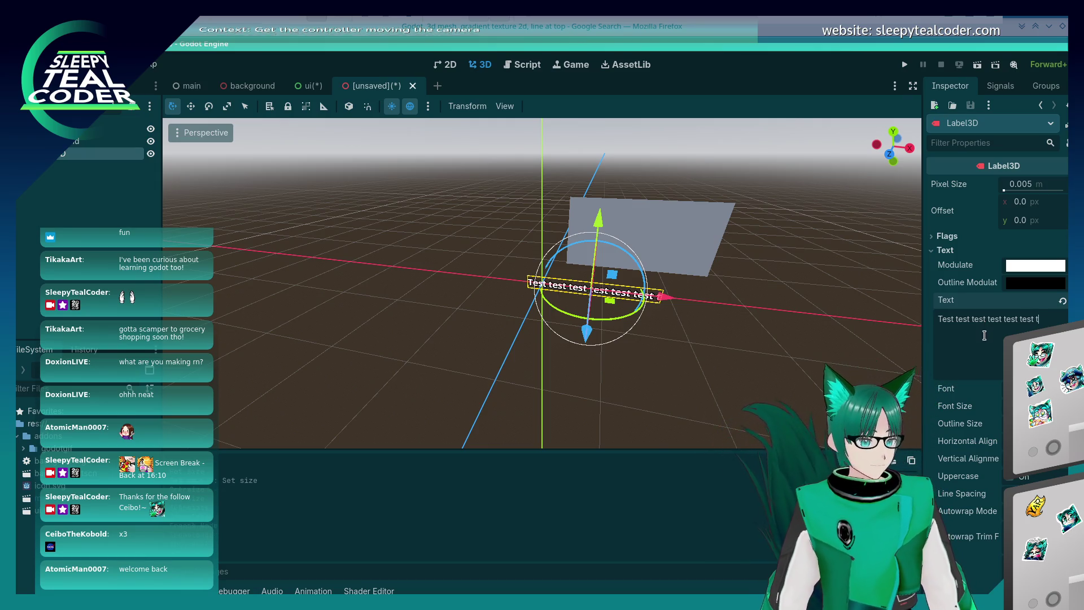
- Move the label further along X and nudge it slightly along Z
{"action": "left_click_drag", "start_coordinate": [666, 298], "coordinate": [707, 301]}
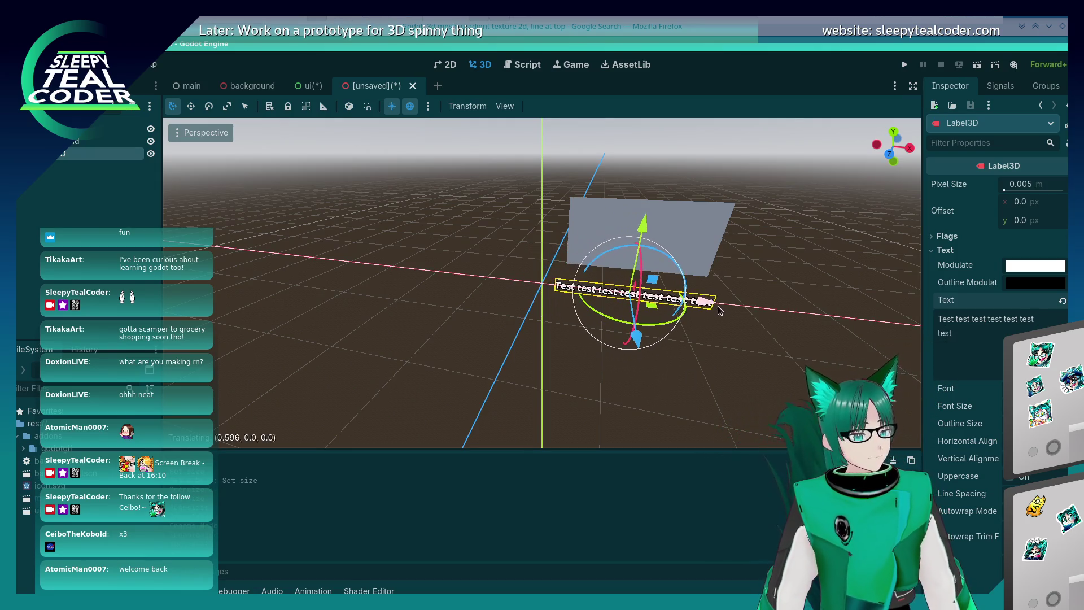
{"action": "key", "text": "f"}
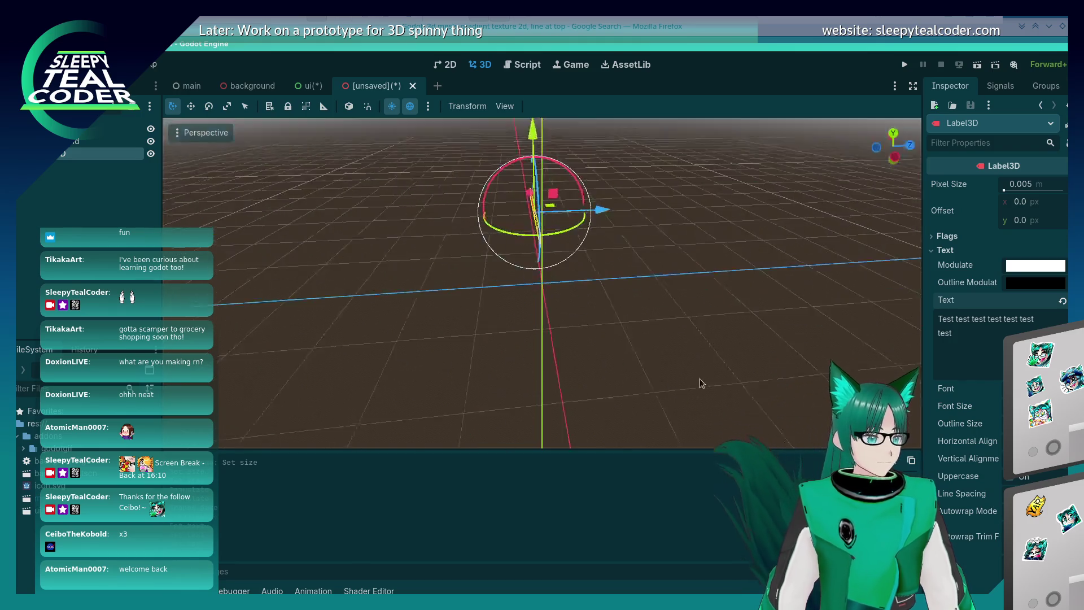
{"action": "mouse_move", "coordinate": [677, 374]}
{"action": "left_mouse_down"}
{"action": "mouse_move", "coordinate": [643, 346]}
{"action": "mouse_move", "coordinate": [484, 350]}
{"action": "mouse_move", "coordinate": [673, 305]}
{"action": "mouse_move", "coordinate": [627, 313]}
{"action": "mouse_move", "coordinate": [628, 356]}
{"action": "mouse_move", "coordinate": [676, 354]}
{"action": "mouse_move", "coordinate": [692, 341]}
{"action": "mouse_move", "coordinate": [662, 310]}
{"action": "mouse_move", "coordinate": [693, 319]}
{"action": "left_mouse_up"}
{"action": "left_click_drag", "start_coordinate": [660, 271], "coordinate": [663, 264]}
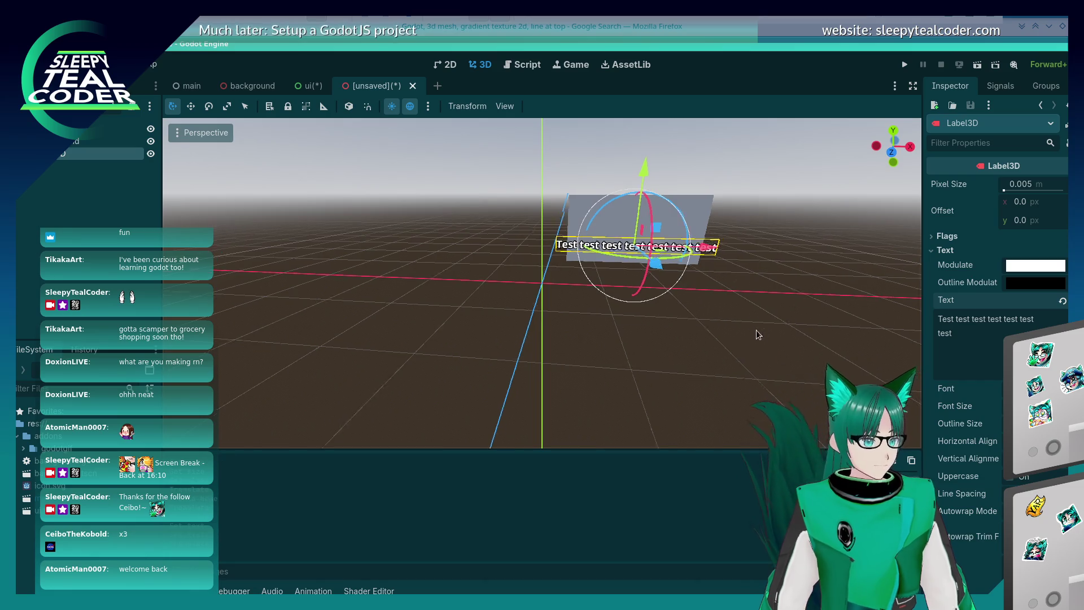
{"action": "left_click_drag", "start_coordinate": [757, 332], "coordinate": [723, 351]}
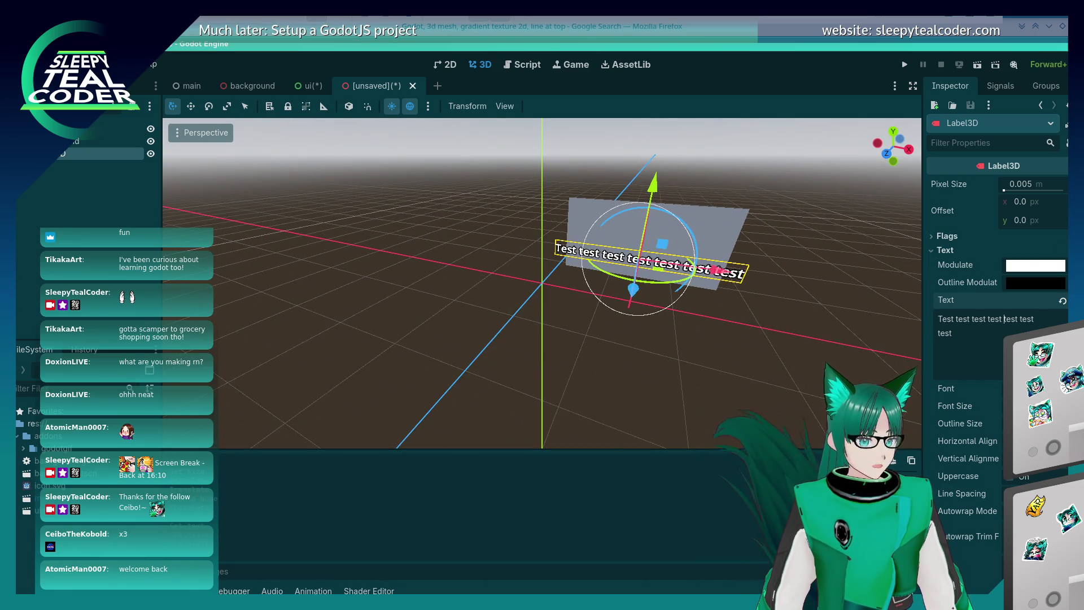
- Break the label text onto two lines after the fourth 'test'
{"action": "key", "text": "BackSpace"}
{"action": "key", "text": "Return"}
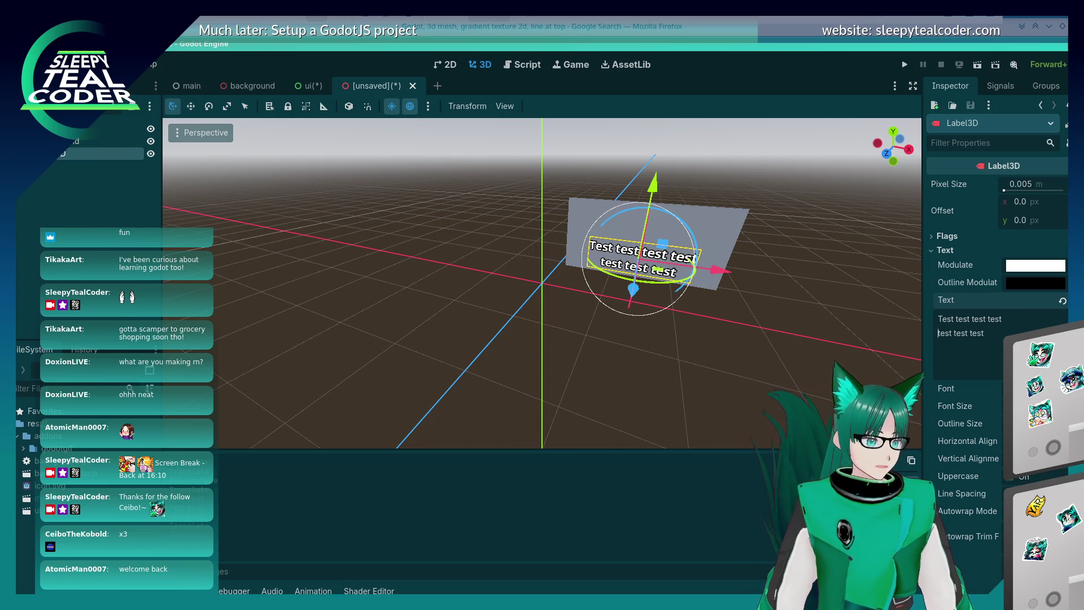
{"action": "left_click", "coordinate": [726, 375]}
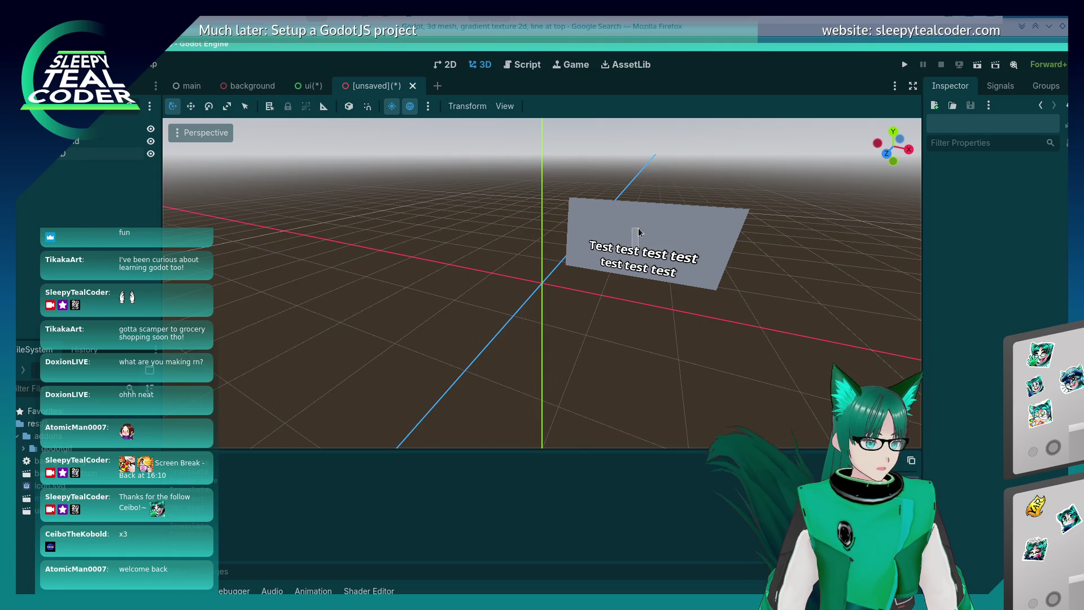
{"action": "left_click", "coordinate": [636, 267]}
{"action": "left_click", "coordinate": [638, 255]}
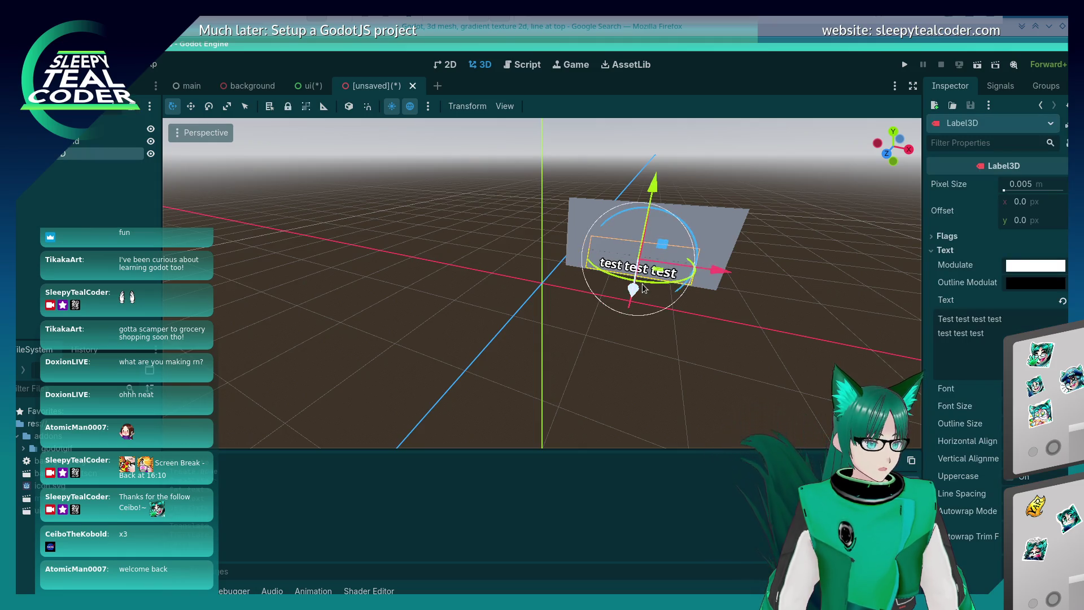
{"action": "left_click", "coordinate": [544, 348]}
{"action": "mouse_move", "coordinate": [546, 348]}
{"action": "left_mouse_down"}
{"action": "mouse_move", "coordinate": [693, 402]}
{"action": "mouse_move", "coordinate": [662, 204]}
{"action": "left_mouse_up"}
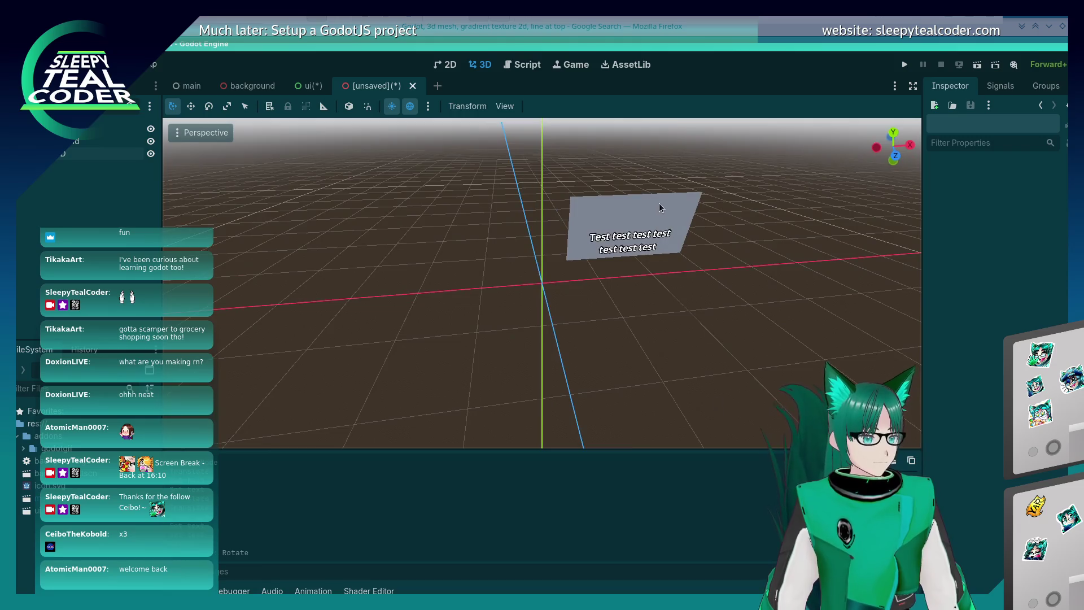
{"action": "left_click", "coordinate": [652, 201]}
{"action": "left_click", "coordinate": [1029, 328]}
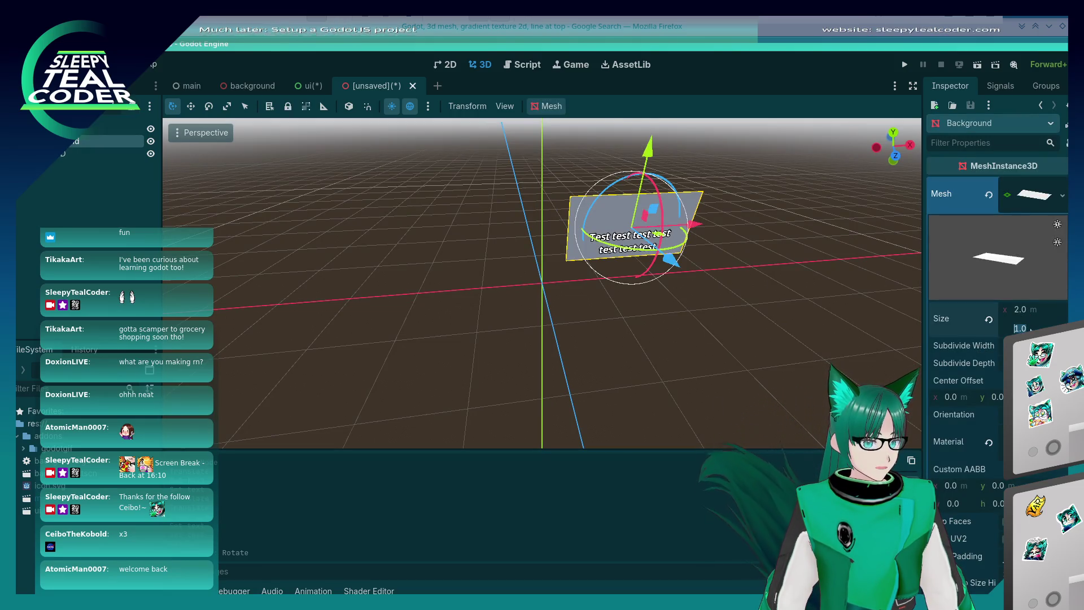
- Set the plane's height to 0.5 m and lower it slightly behind the text
{"action": "type", "text": "0.5"}
{"action": "key", "text": "Return"}
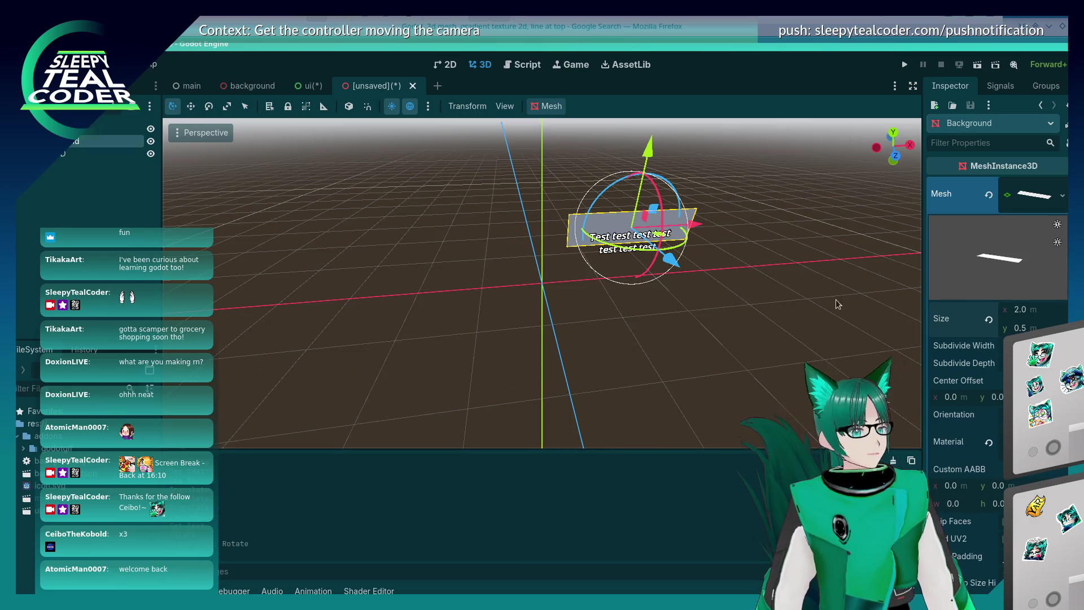
{"action": "left_click_drag", "start_coordinate": [652, 158], "coordinate": [656, 179]}
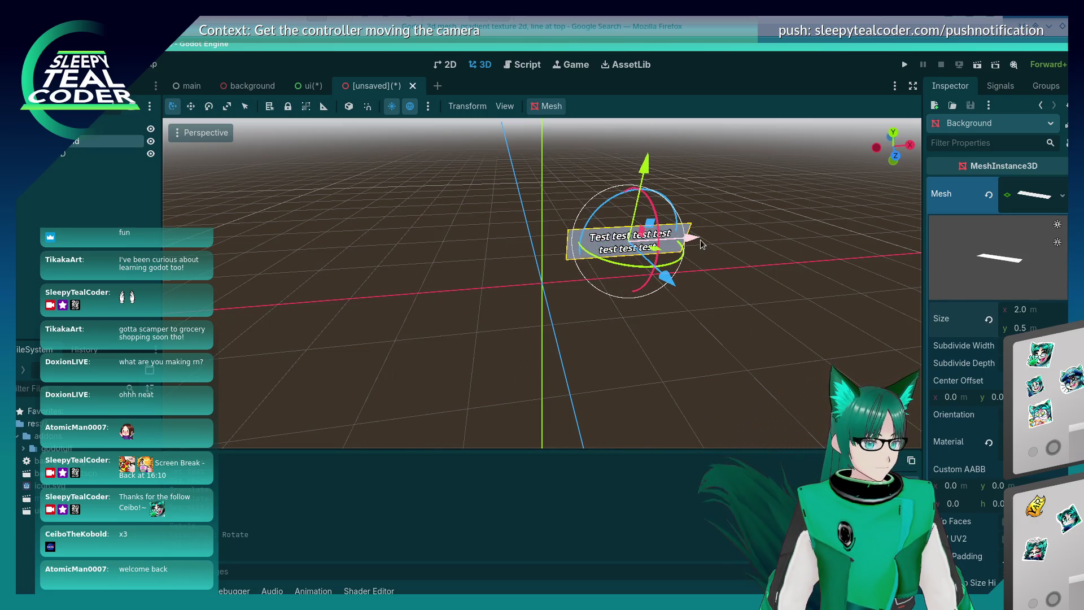
{"action": "left_click", "coordinate": [692, 319]}
{"action": "mouse_move", "coordinate": [694, 351]}
{"action": "left_mouse_down"}
{"action": "mouse_move", "coordinate": [642, 310]}
{"action": "mouse_move", "coordinate": [661, 298]}
{"action": "left_mouse_up"}
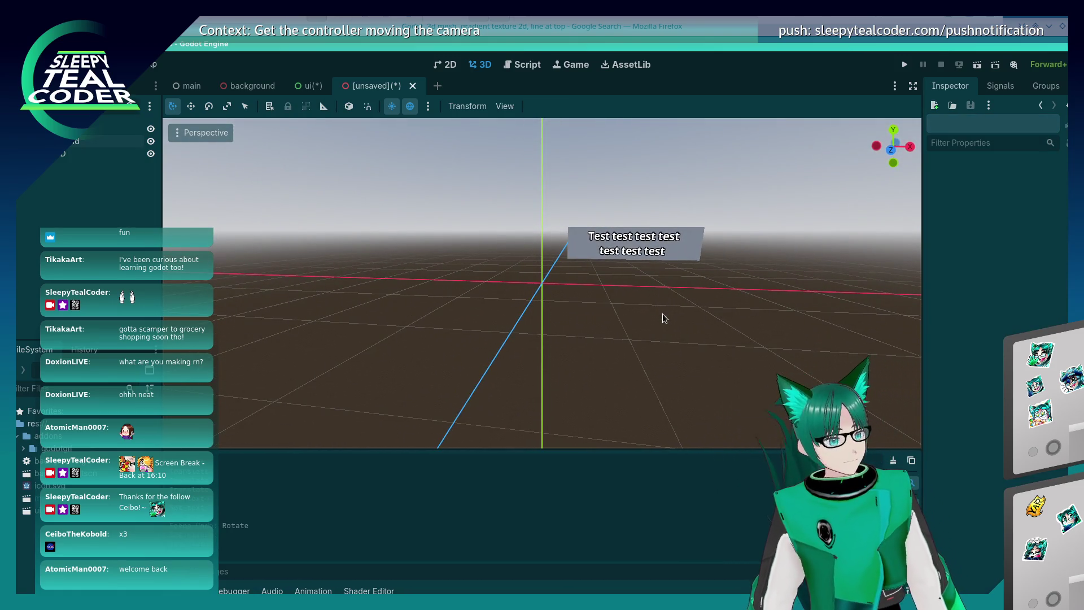
- Expand the Background plane's Material settings
{"action": "left_click", "coordinate": [689, 255]}
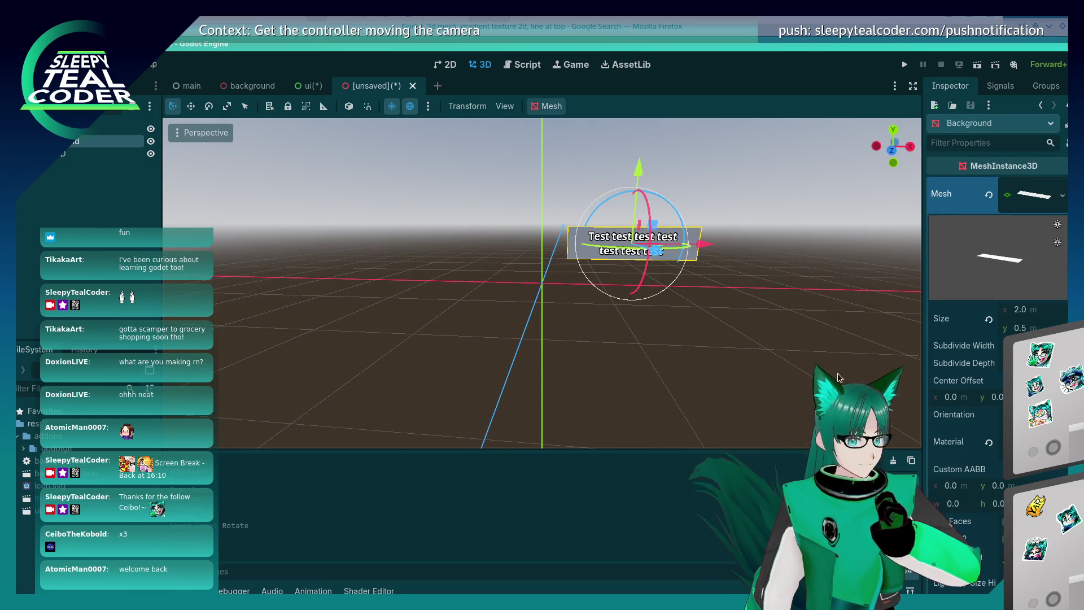
{"action": "left_click", "coordinate": [960, 442]}
{"action": "scroll", "coordinate": [997, 512], "scroll_direction": "down", "scroll_amount": 5}
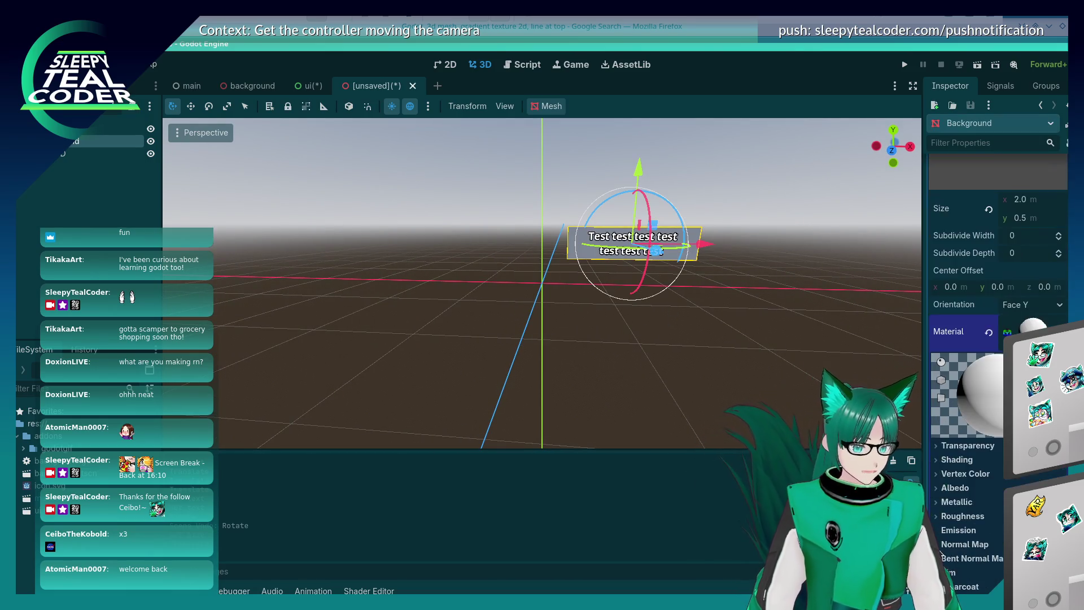
- Assign a GradientTexture2D to the material's albedo and shift its fill point right
{"action": "left_click", "coordinate": [936, 378]}
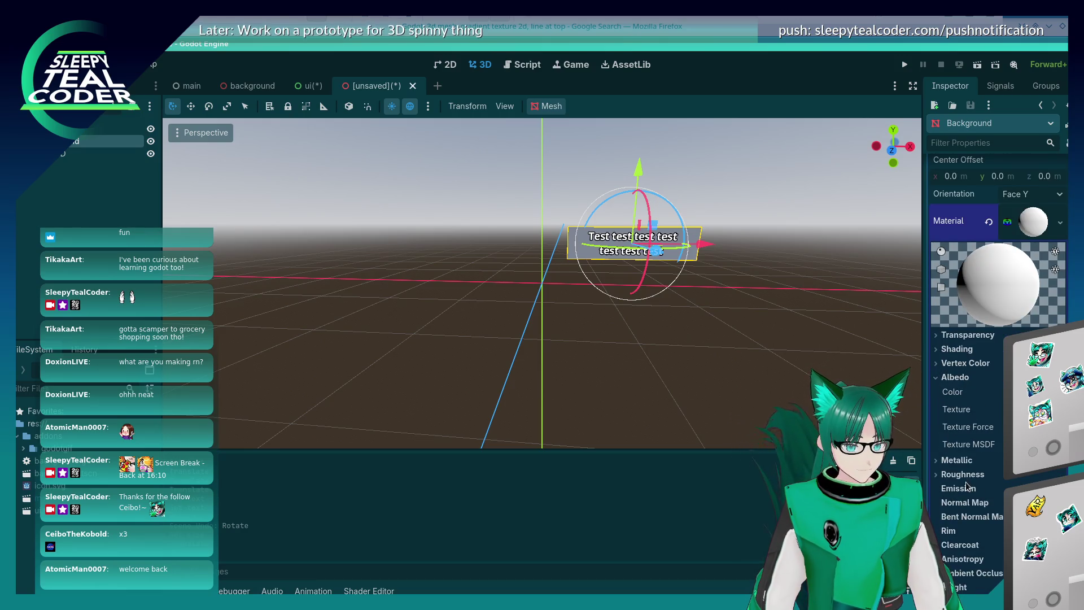
{"action": "left_click", "coordinate": [1031, 409]}
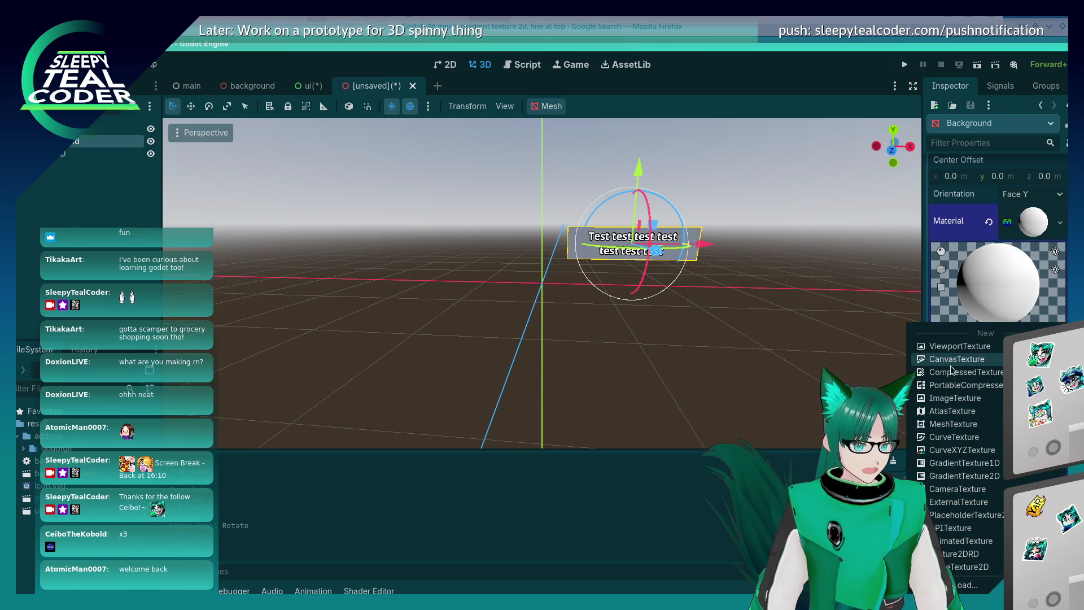
{"action": "left_click", "coordinate": [954, 477]}
{"action": "left_click", "coordinate": [998, 423]}
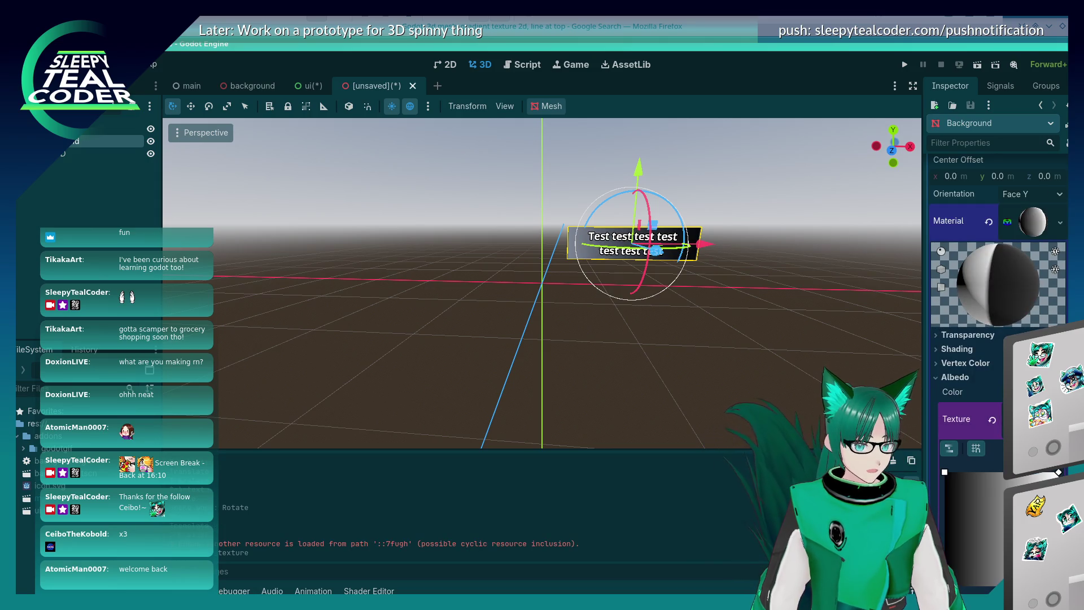
{"action": "mouse_move", "coordinate": [946, 473]}
{"action": "left_mouse_down"}
{"action": "mouse_move", "coordinate": [1045, 474]}
{"action": "mouse_move", "coordinate": [1011, 508]}
{"action": "left_mouse_up"}
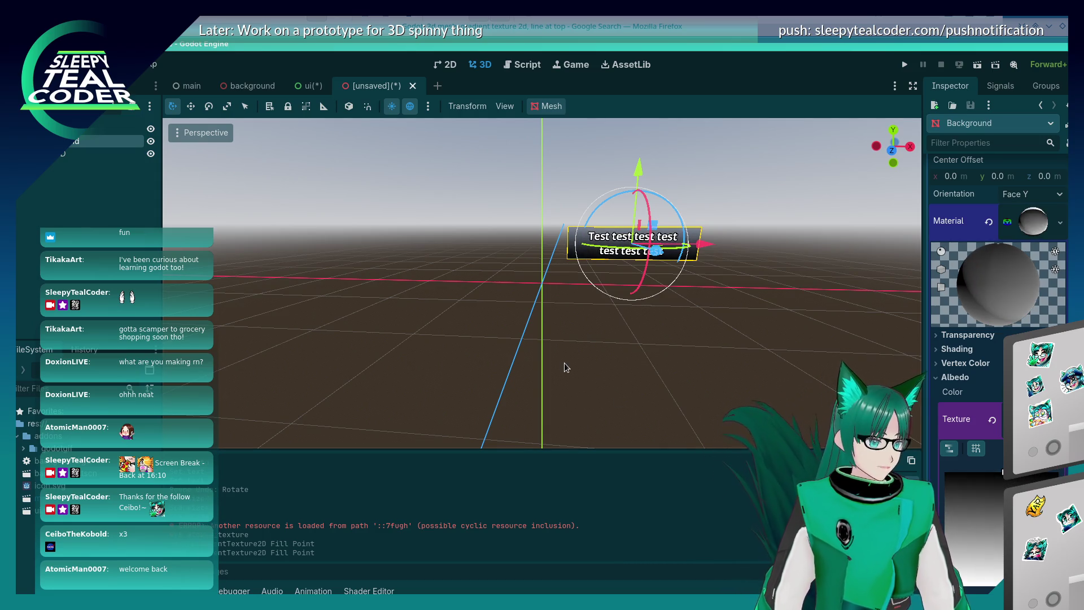
- Rotate the background plane 180 degrees
{"action": "key", "text": "alt+Tab"}
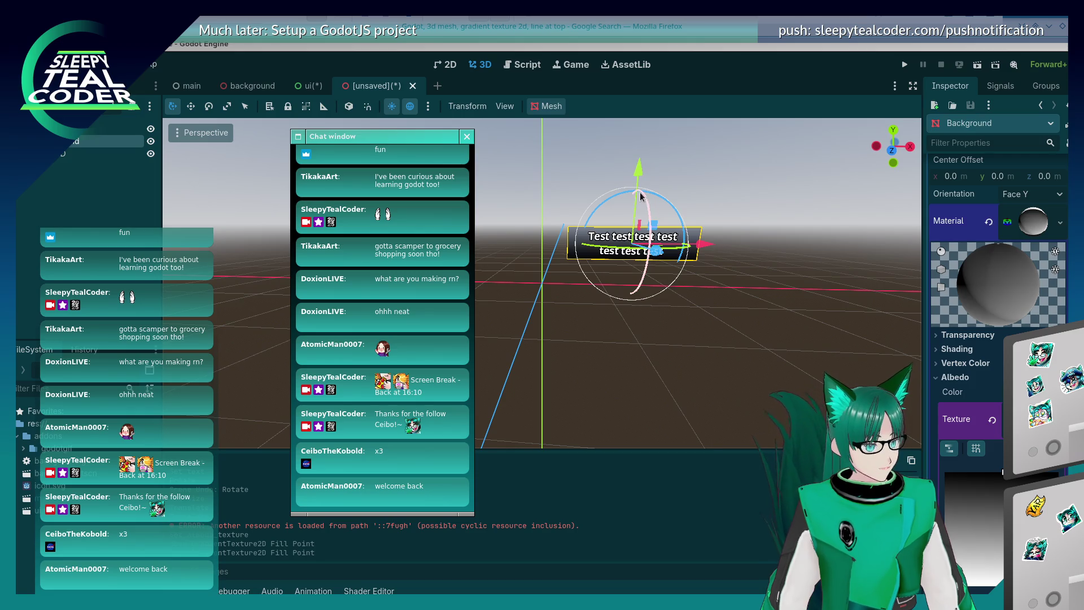
{"action": "mouse_move", "coordinate": [658, 372]}
{"action": "left_mouse_down"}
{"action": "mouse_move", "coordinate": [693, 399]}
{"action": "mouse_move", "coordinate": [657, 414]}
{"action": "left_mouse_up"}
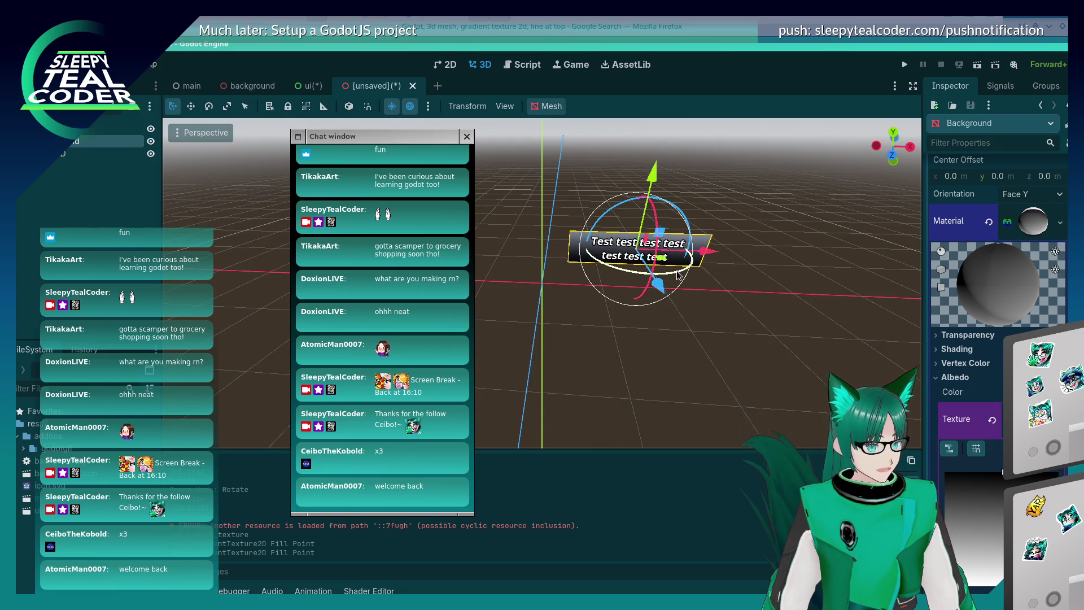
{"action": "mouse_move", "coordinate": [677, 205]}
{"action": "left_mouse_down"}
{"action": "mouse_move", "coordinate": [713, 264]}
{"action": "mouse_move", "coordinate": [680, 316]}
{"action": "mouse_move", "coordinate": [621, 333]}
{"action": "mouse_move", "coordinate": [581, 323]}
{"action": "left_mouse_up"}
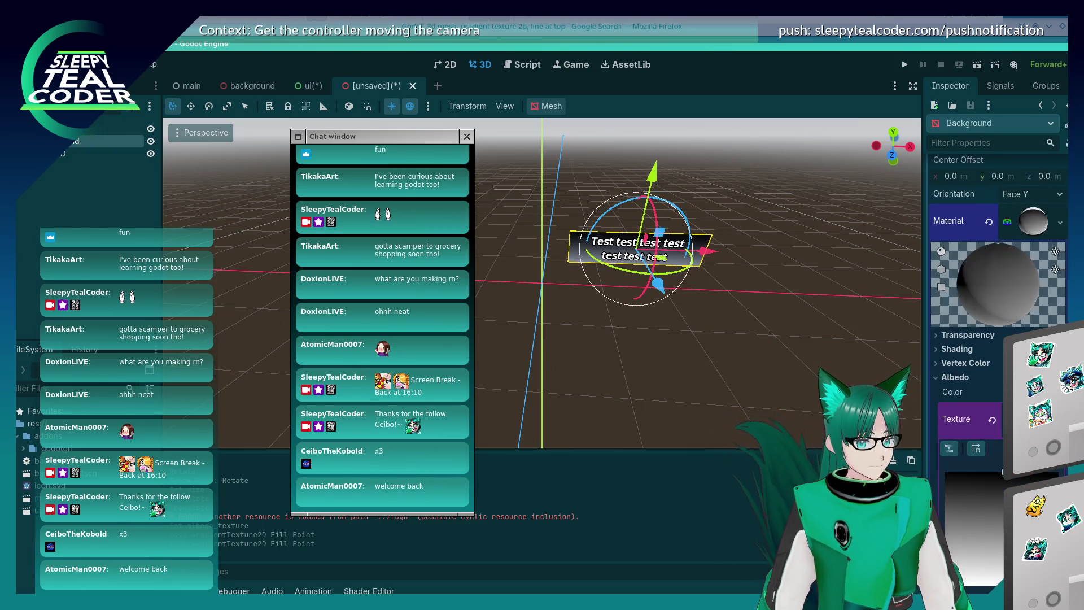
- Set the albedo colour to a teal, ending at 00a497
{"action": "left_click", "coordinate": [1034, 391]}
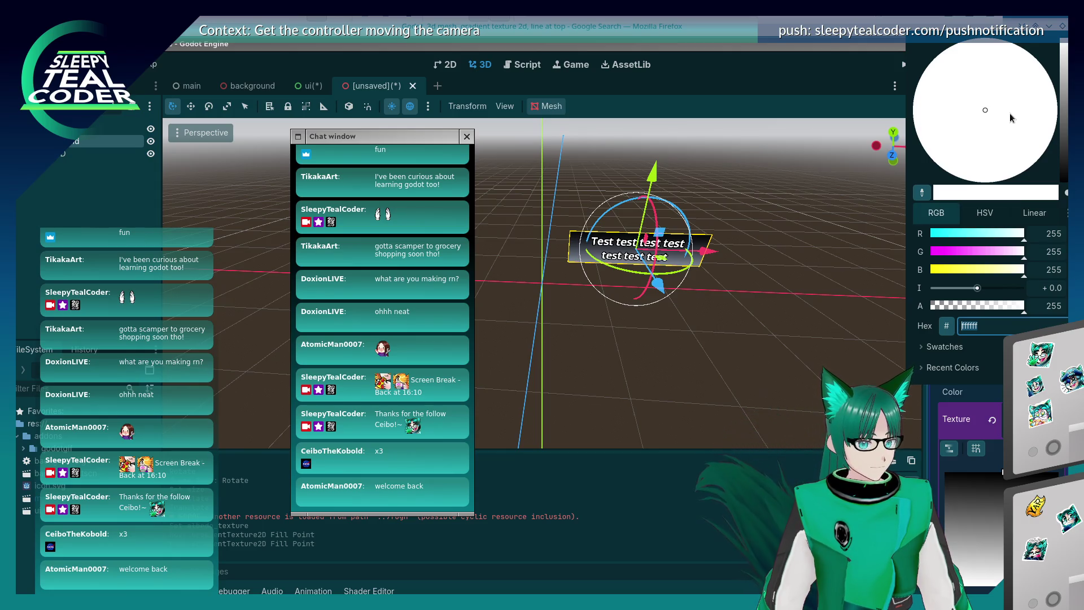
{"action": "type", "text": "ff48ff"}
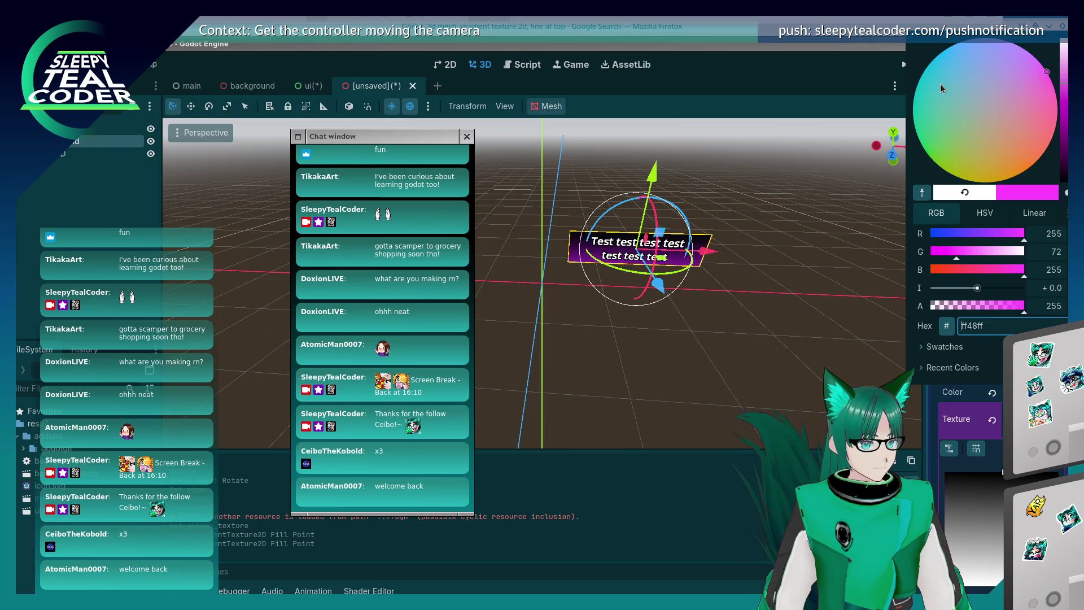
{"action": "left_click", "coordinate": [941, 87]}
{"action": "left_click_drag", "start_coordinate": [933, 76], "coordinate": [911, 102]}
{"action": "mouse_move", "coordinate": [1061, 70]}
{"action": "left_mouse_down"}
{"action": "mouse_move", "coordinate": [1061, 113]}
{"action": "mouse_move", "coordinate": [1062, 48]}
{"action": "left_mouse_up"}
{"action": "left_click", "coordinate": [782, 295]}
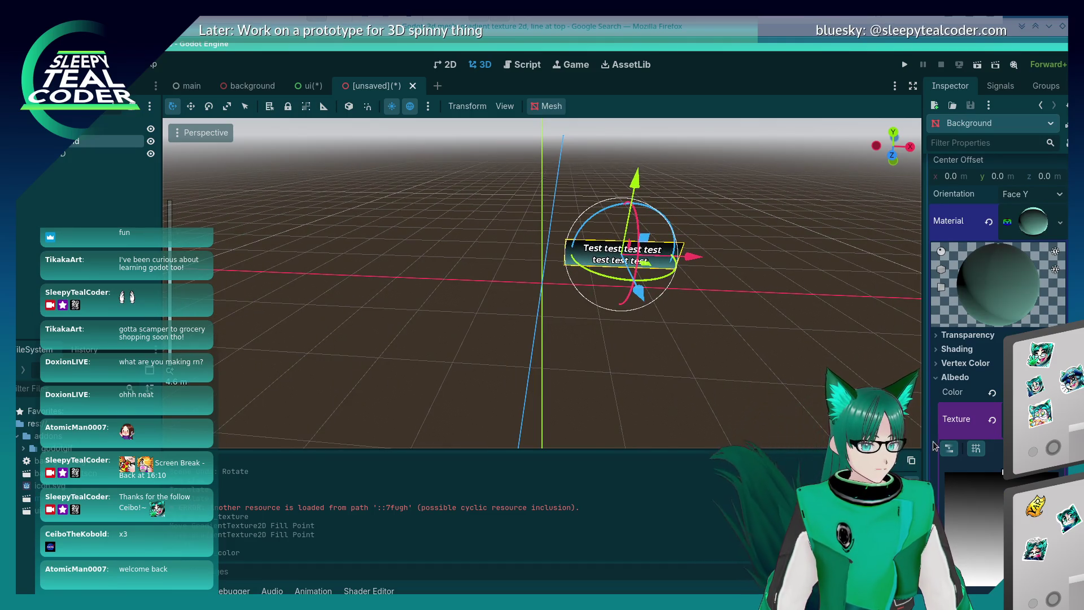
- Move the gradient's fill point to the top centre
{"action": "scroll", "coordinate": [937, 449], "scroll_direction": "down", "scroll_amount": 2}
{"action": "scroll", "coordinate": [937, 449], "scroll_direction": "down", "scroll_amount": 4}
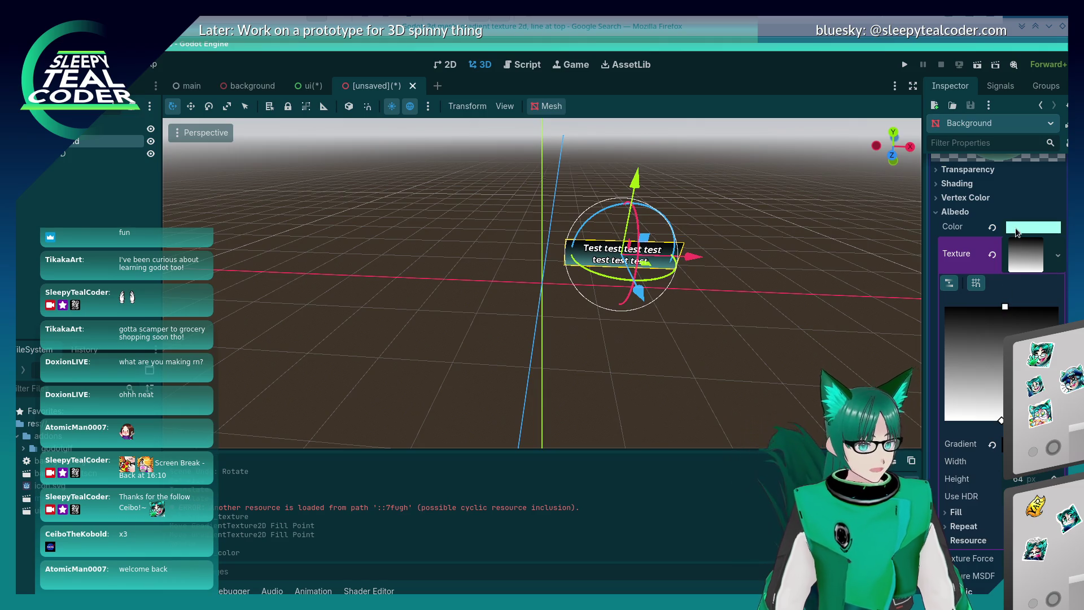
{"action": "left_click", "coordinate": [692, 360]}
{"action": "left_click", "coordinate": [599, 263]}
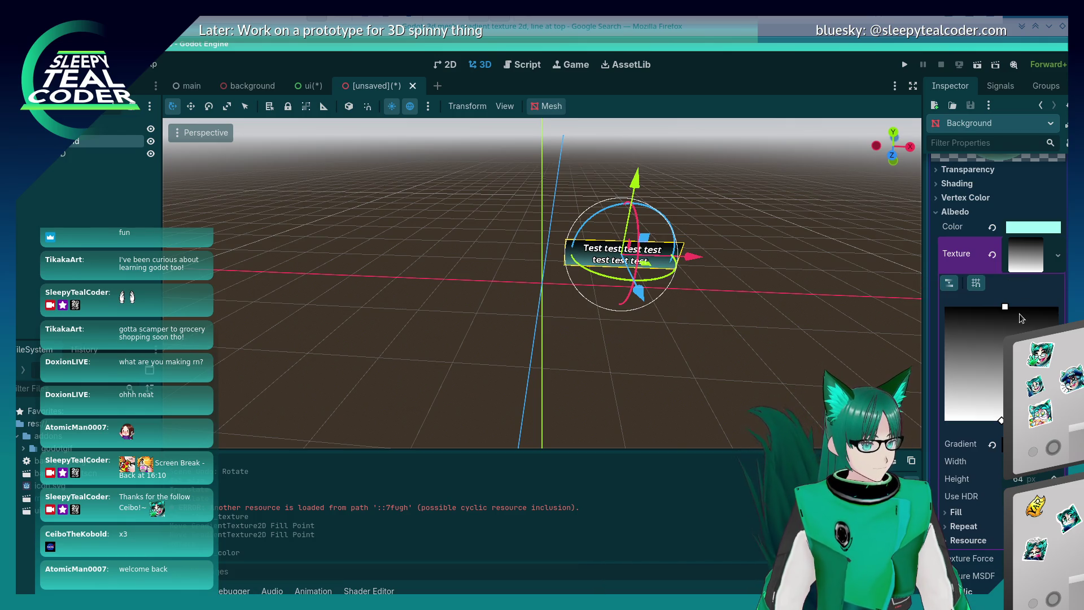
{"action": "mouse_move", "coordinate": [1005, 306]}
{"action": "left_mouse_down"}
{"action": "mouse_move", "coordinate": [1012, 405]}
{"action": "mouse_move", "coordinate": [996, 296]}
{"action": "left_mouse_up"}
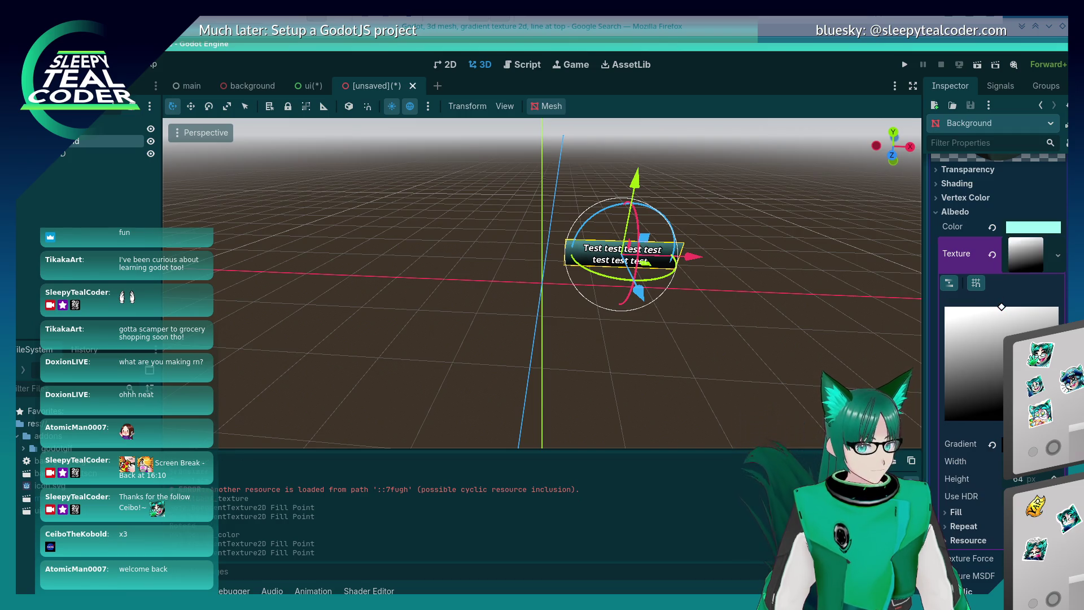
{"action": "left_click_drag", "start_coordinate": [1002, 307], "coordinate": [1006, 309]}
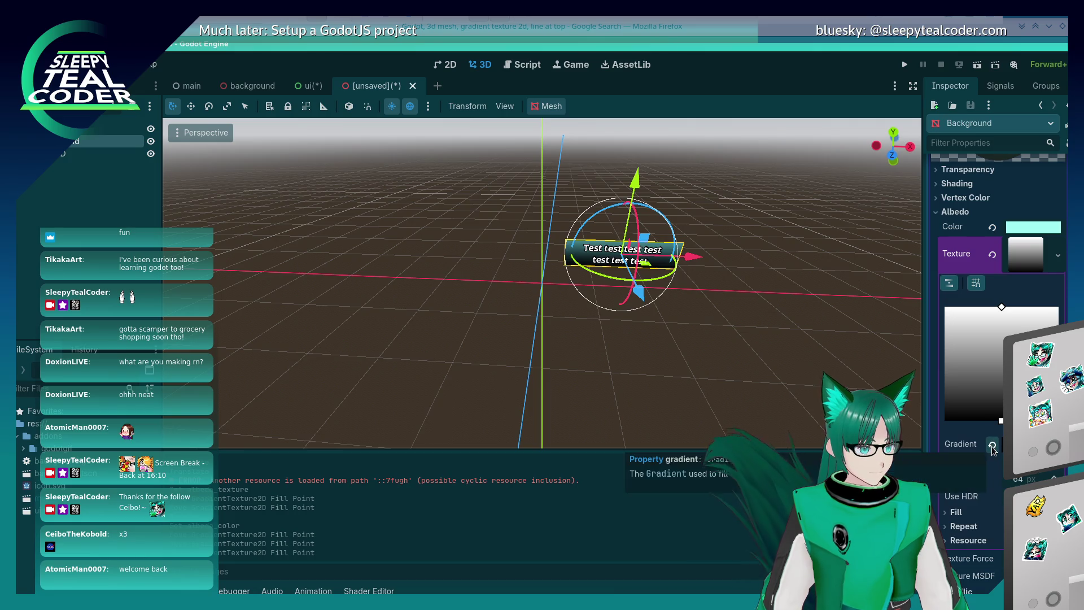
{"action": "left_click", "coordinate": [1022, 444]}
- Open the Gradient's interpolation options and revert a trial colour-space change
{"action": "left_click", "coordinate": [1023, 443]}
{"action": "left_click", "coordinate": [1022, 443]}
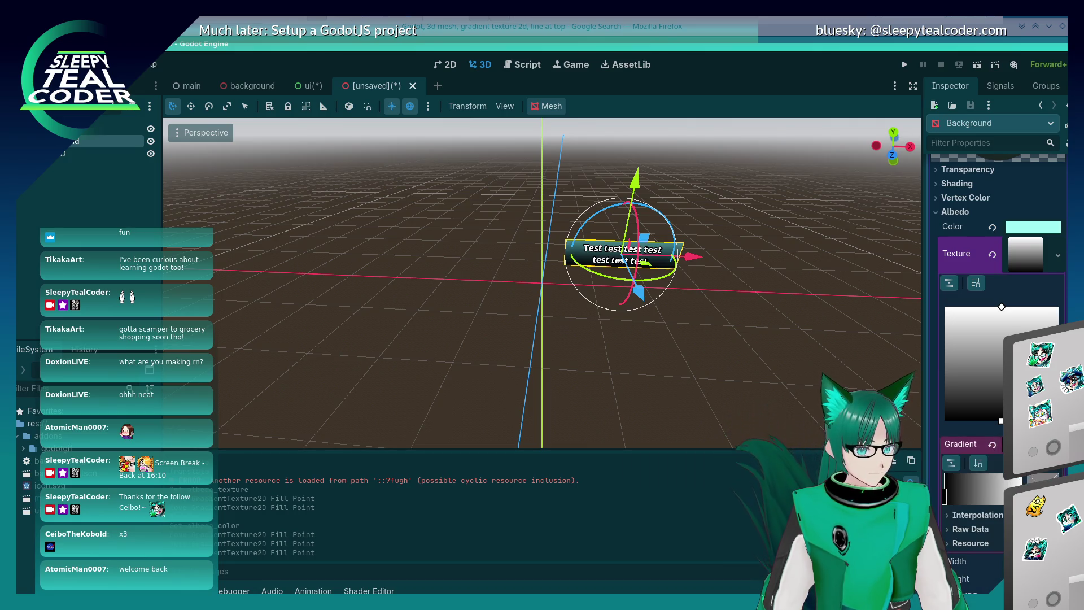
{"action": "left_click", "coordinate": [947, 515]}
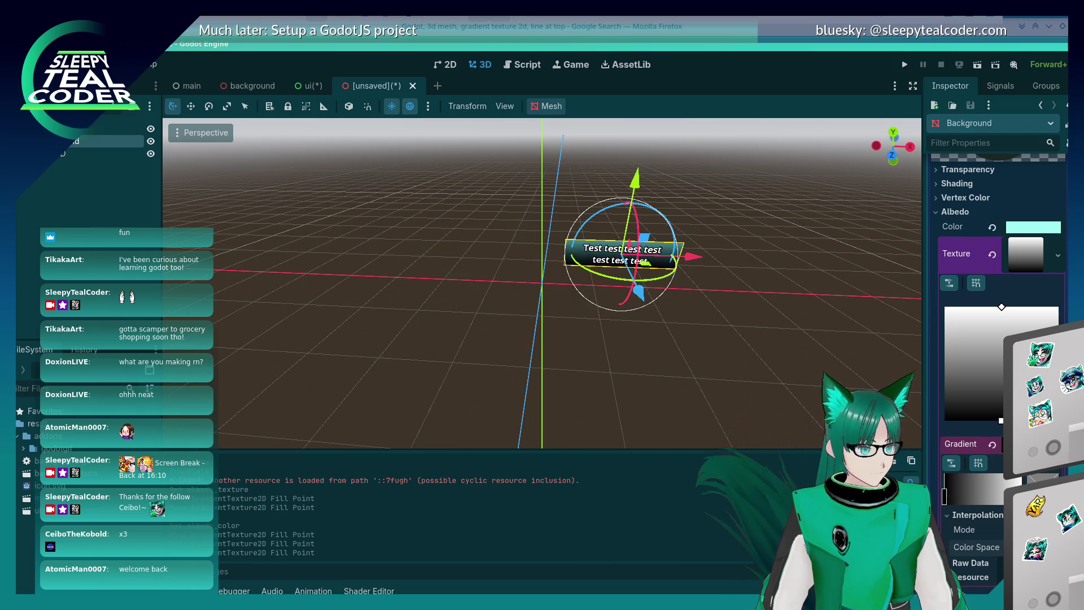
{"action": "left_click", "coordinate": [1033, 547]}
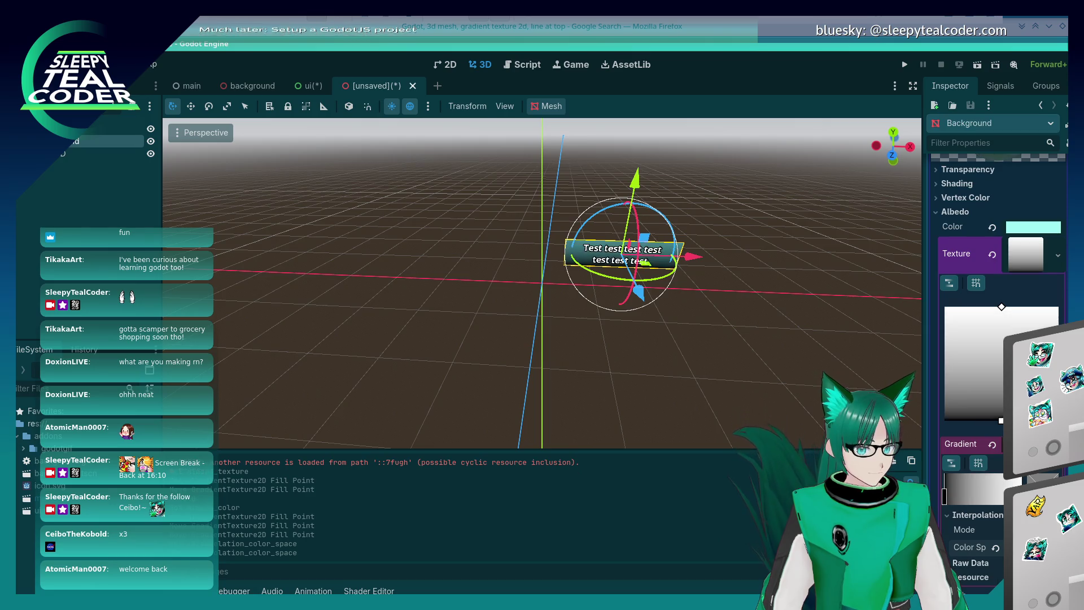
{"action": "key", "text": "ctrl+z"}
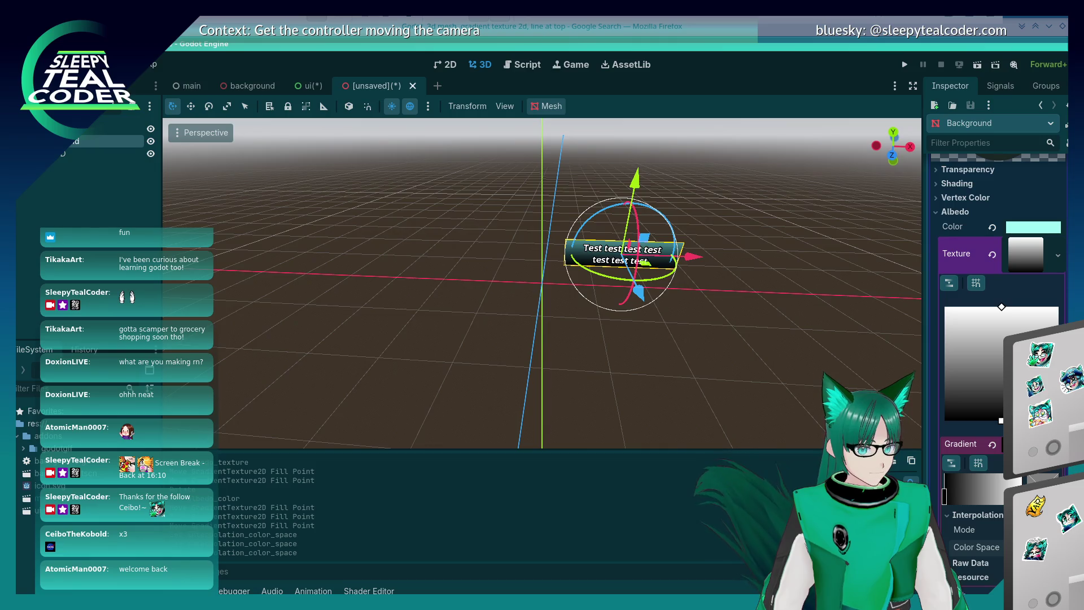
- Darken the white gradient stop to light grey and lighten the black stop
{"action": "left_click", "coordinate": [1011, 491]}
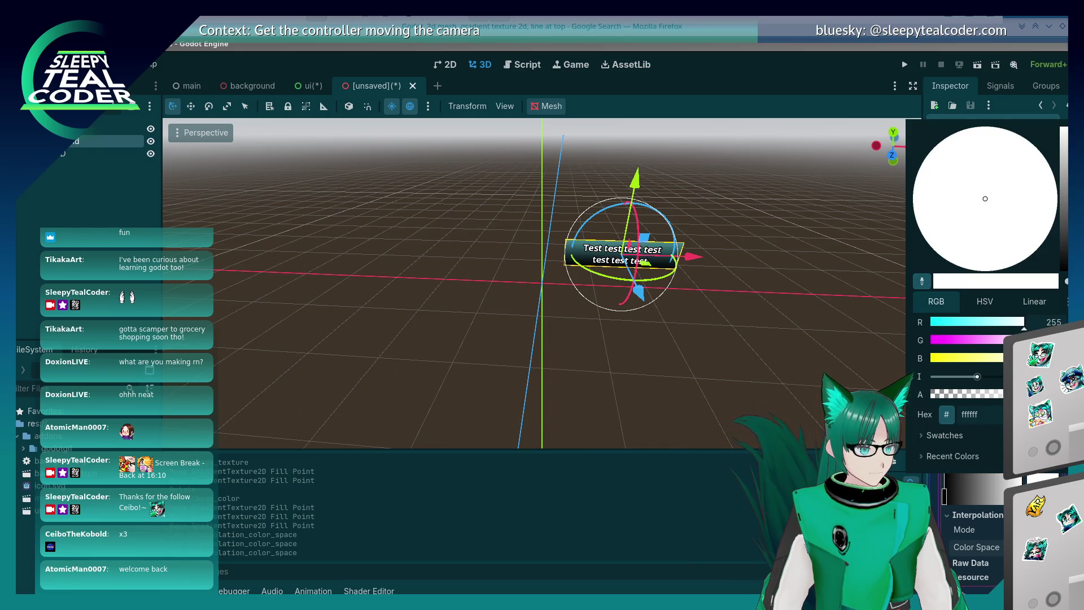
{"action": "mouse_move", "coordinate": [1063, 129]}
{"action": "left_mouse_down"}
{"action": "mouse_move", "coordinate": [1064, 241]}
{"action": "mouse_move", "coordinate": [1063, 128]}
{"action": "left_mouse_up"}
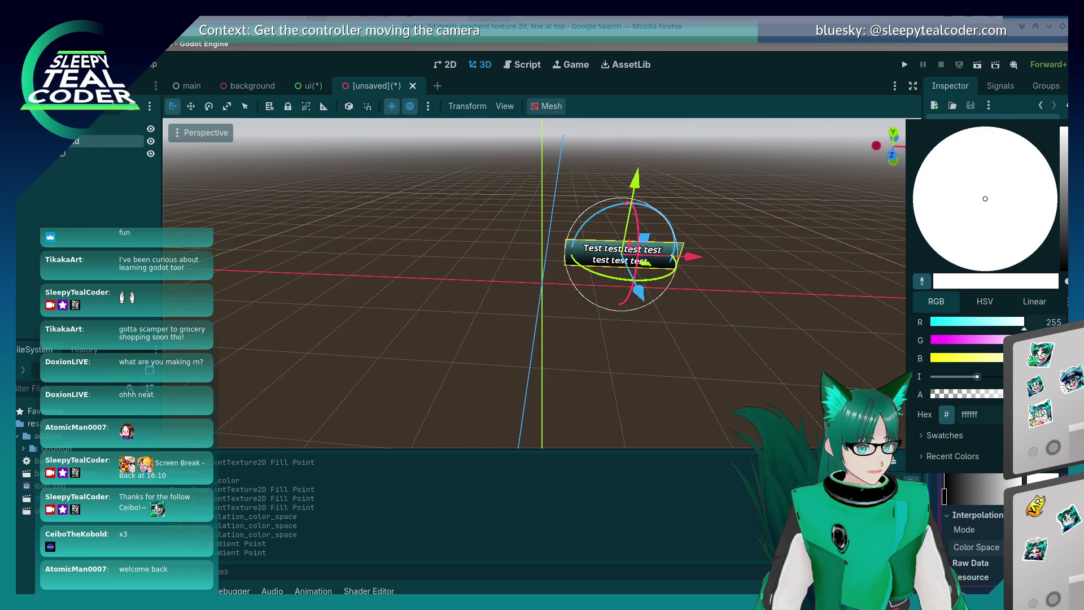
{"action": "left_click", "coordinate": [956, 503]}
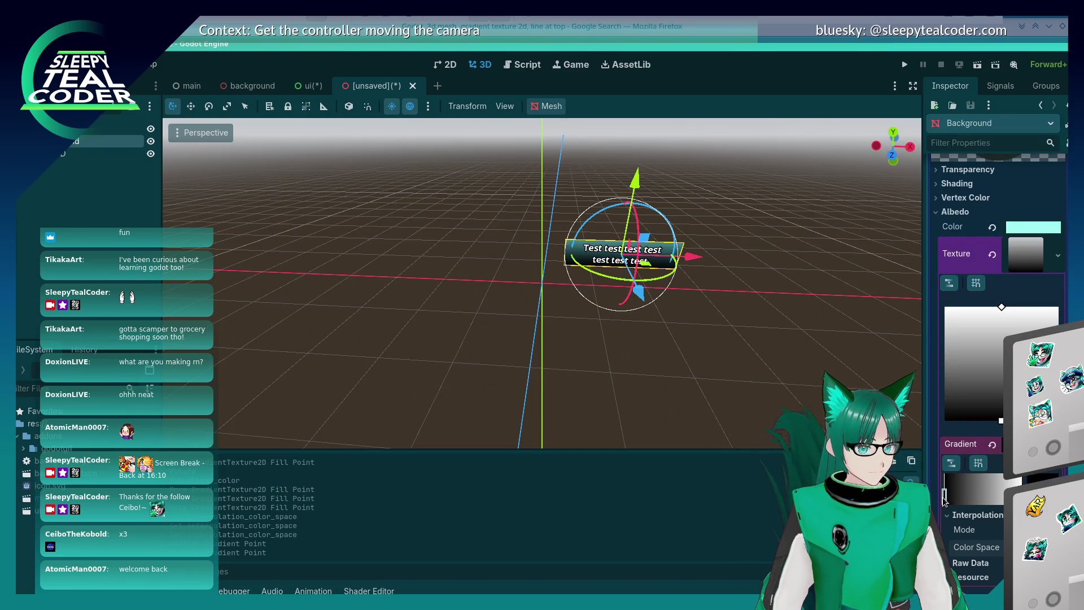
{"action": "double_click", "coordinate": [945, 497]}
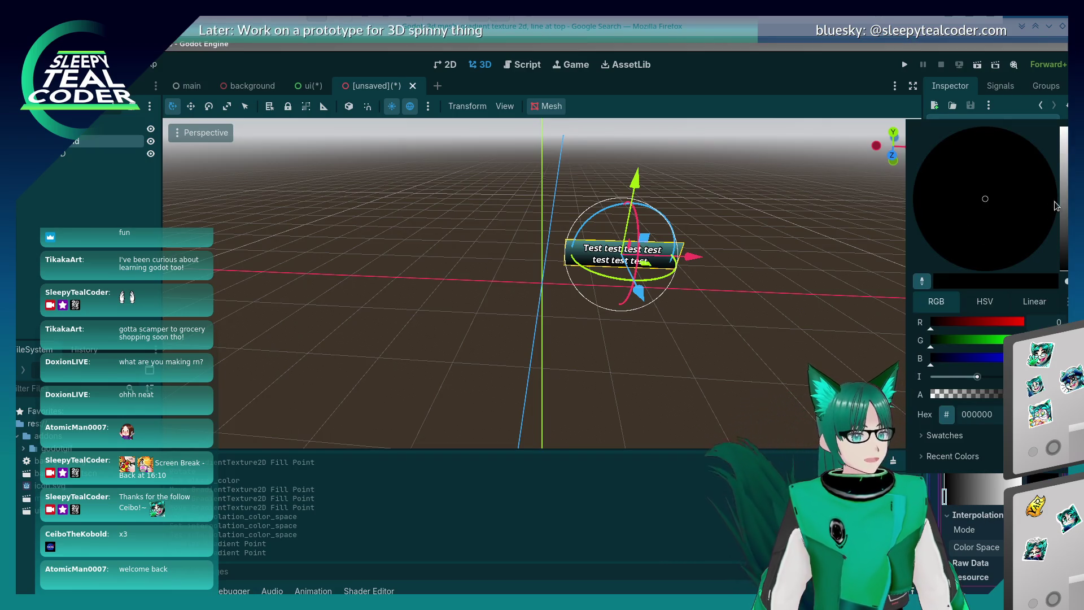
{"action": "left_click", "coordinate": [1063, 171]}
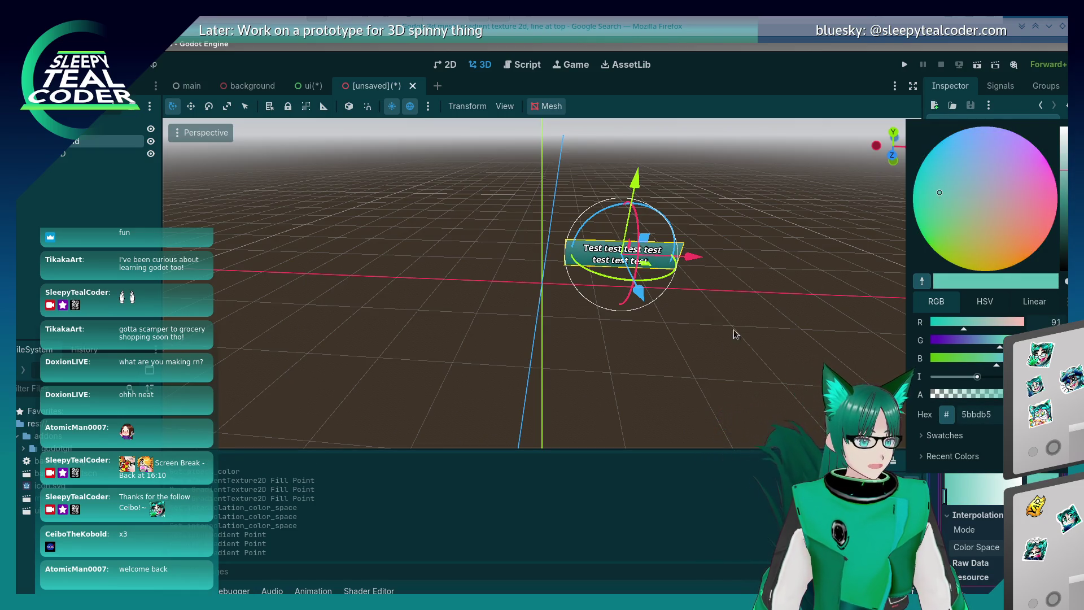
{"action": "left_click", "coordinate": [716, 346]}
{"action": "left_click", "coordinate": [716, 342]}
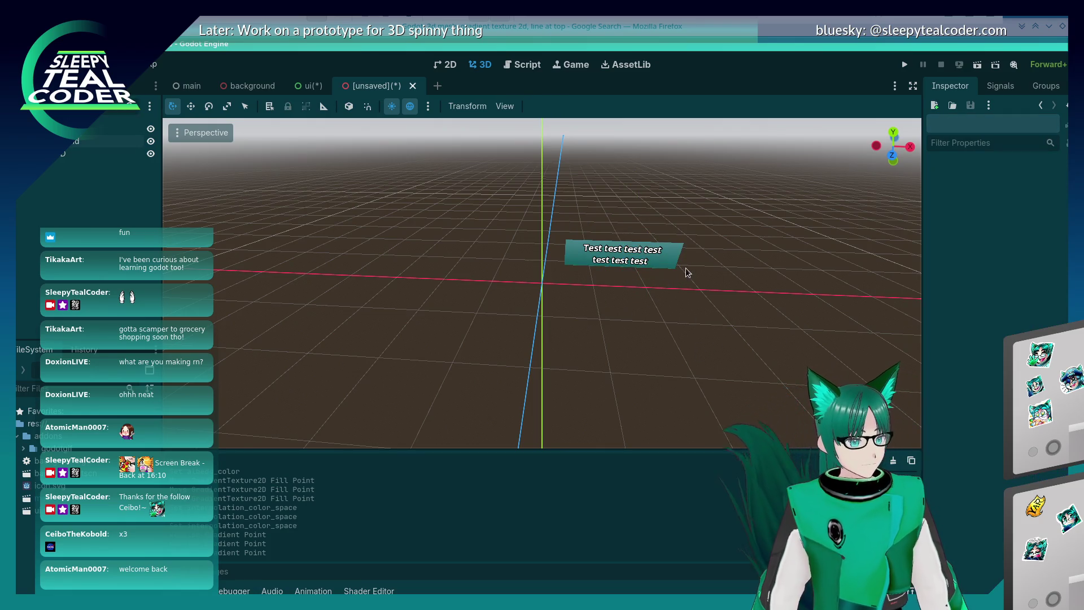
{"action": "mouse_move", "coordinate": [672, 298]}
{"action": "left_mouse_down"}
{"action": "mouse_move", "coordinate": [686, 299]}
{"action": "mouse_move", "coordinate": [594, 310]}
{"action": "mouse_move", "coordinate": [579, 285]}
{"action": "mouse_move", "coordinate": [583, 303]}
{"action": "mouse_move", "coordinate": [591, 256]}
{"action": "mouse_move", "coordinate": [562, 296]}
{"action": "mouse_move", "coordinate": [563, 398]}
{"action": "mouse_move", "coordinate": [573, 344]}
{"action": "left_mouse_up"}
- Zoom in on the teal label panel, move the chat window aside, and reselect the label
{"action": "scroll", "coordinate": [576, 281], "scroll_direction": "up", "scroll_amount": 5}
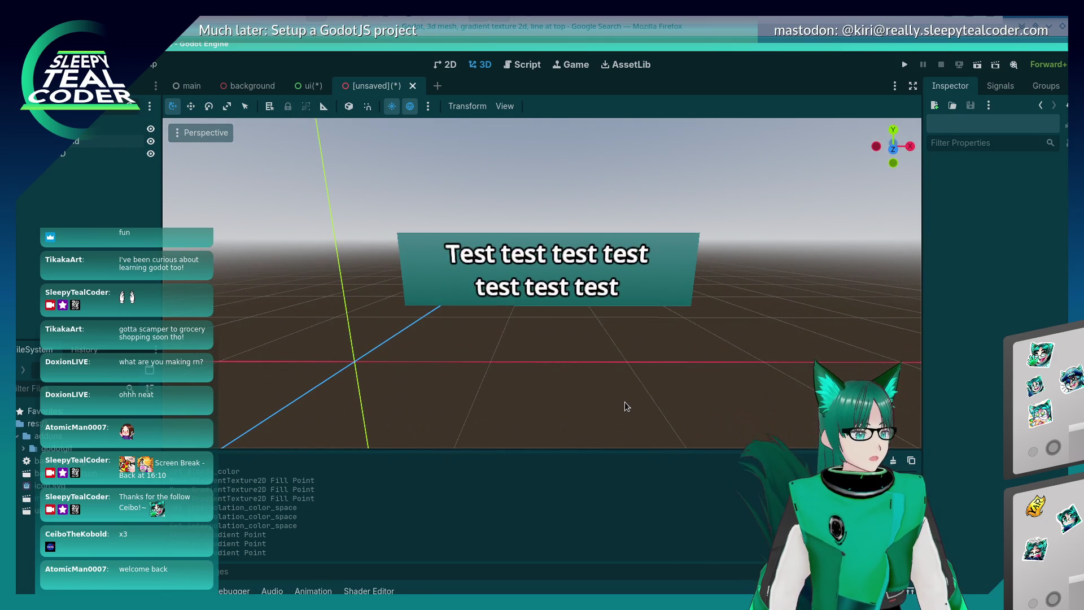
{"action": "key", "text": "alt+Tab"}
{"action": "mouse_move", "coordinate": [396, 135]}
{"action": "left_mouse_down"}
{"action": "mouse_move", "coordinate": [299, 72]}
{"action": "mouse_move", "coordinate": [296, 57]}
{"action": "left_mouse_up"}
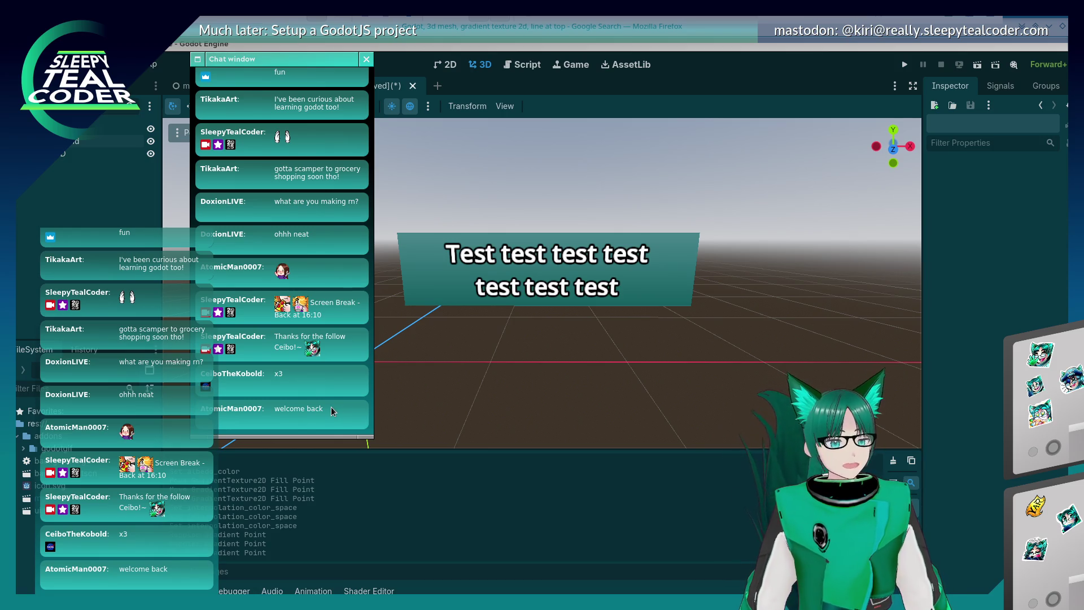
{"action": "left_click", "coordinate": [423, 291]}
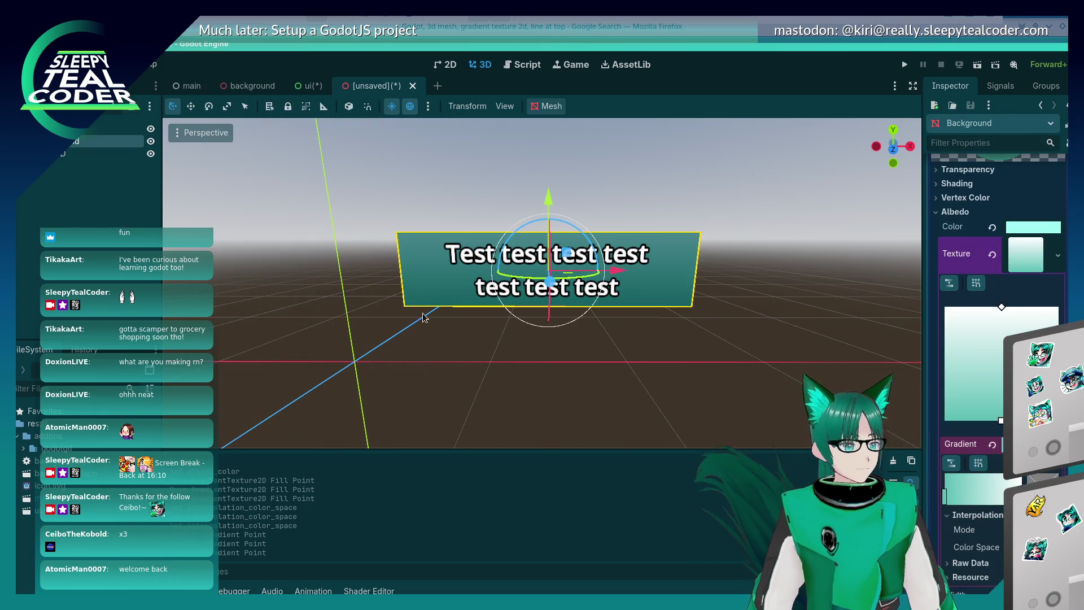
- Recolour the label gradient's white stop to a teal green
{"action": "left_click_drag", "start_coordinate": [465, 368], "coordinate": [472, 360]}
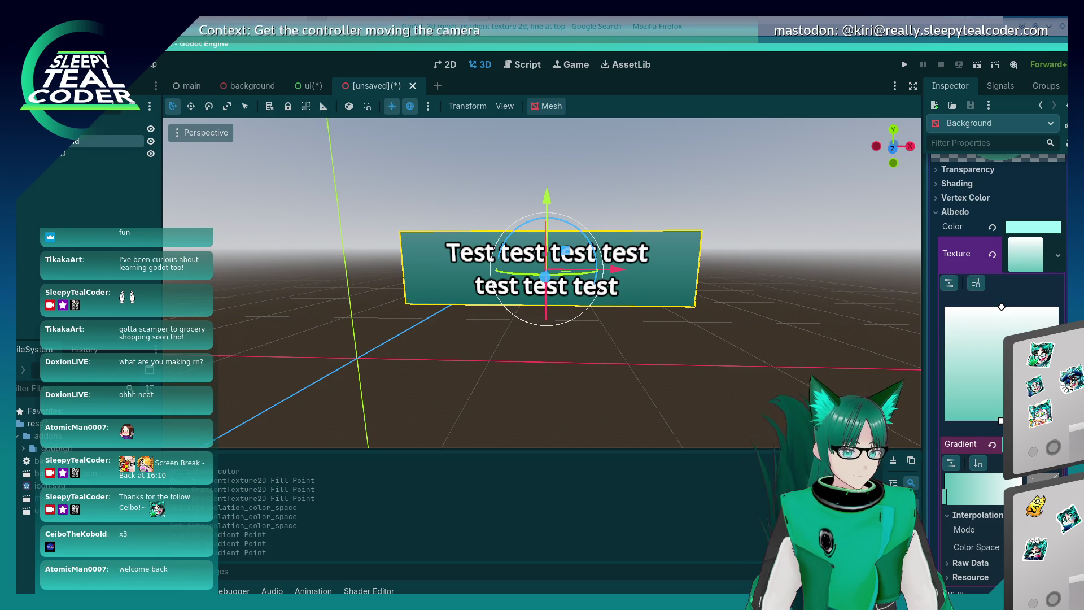
{"action": "double_click", "coordinate": [1002, 306]}
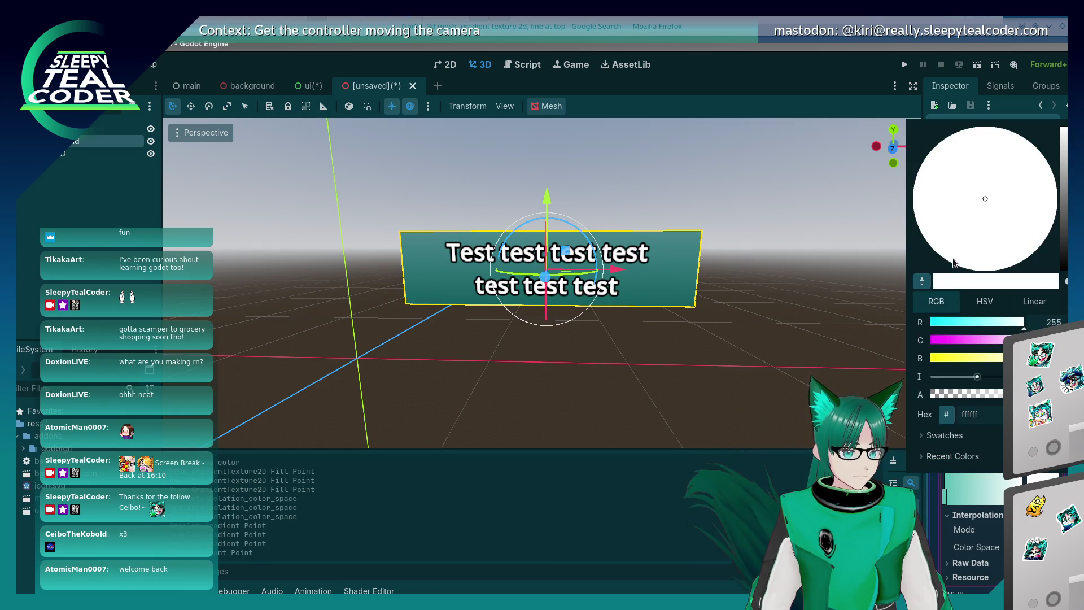
{"action": "left_click_drag", "start_coordinate": [1064, 216], "coordinate": [1064, 193]}
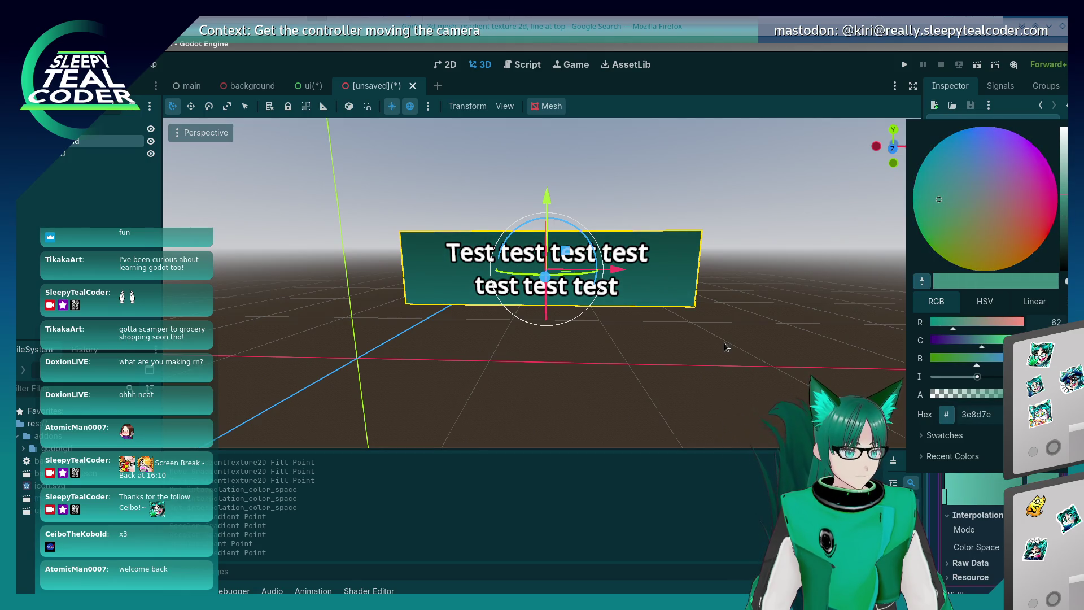
{"action": "left_click", "coordinate": [704, 337]}
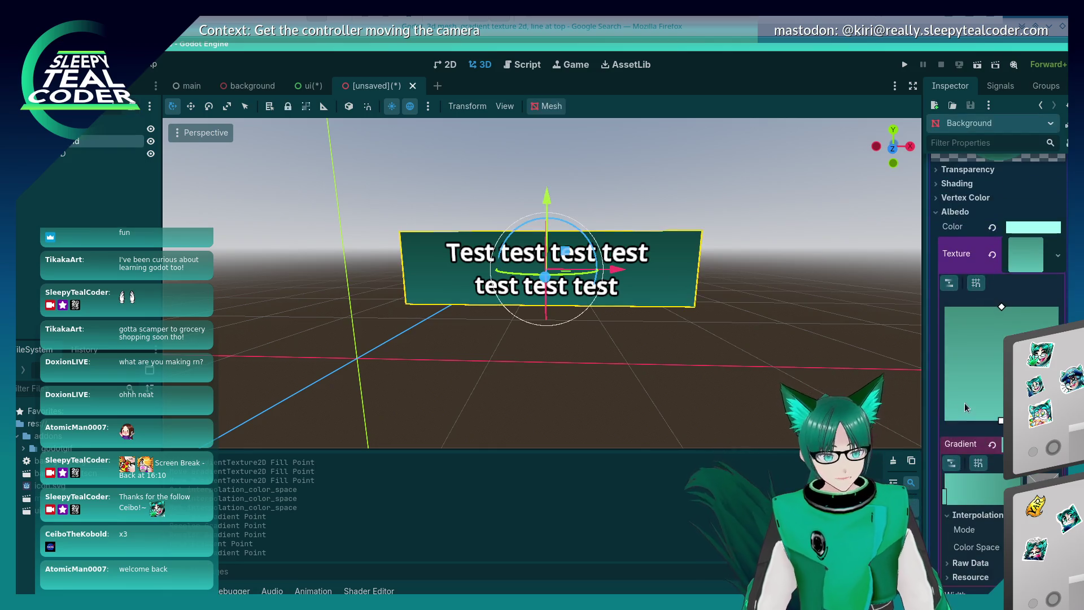
{"action": "double_click", "coordinate": [944, 496]}
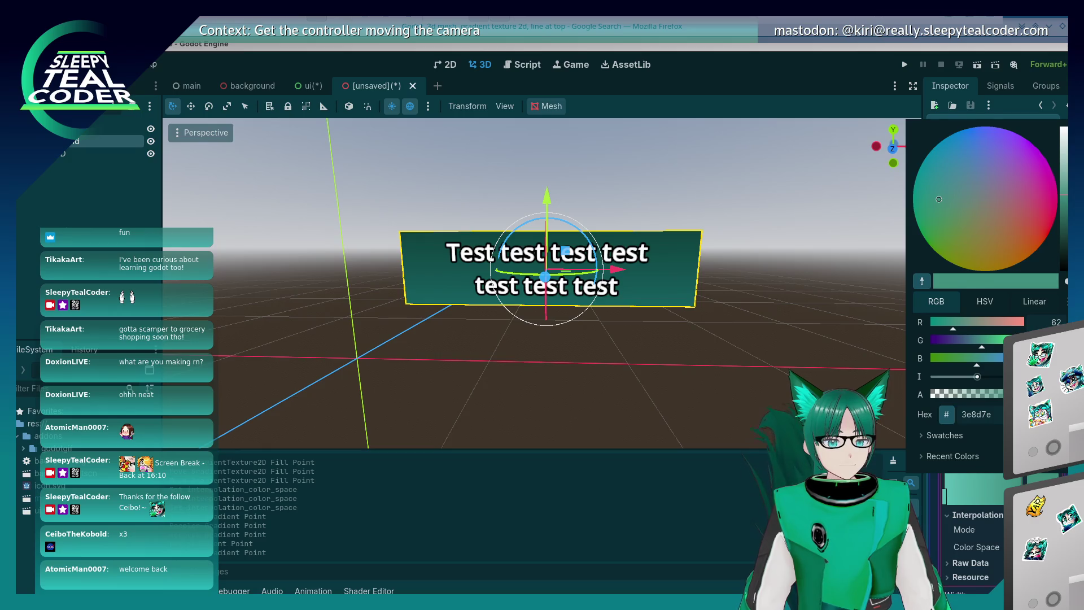
{"action": "key", "text": "Escape"}
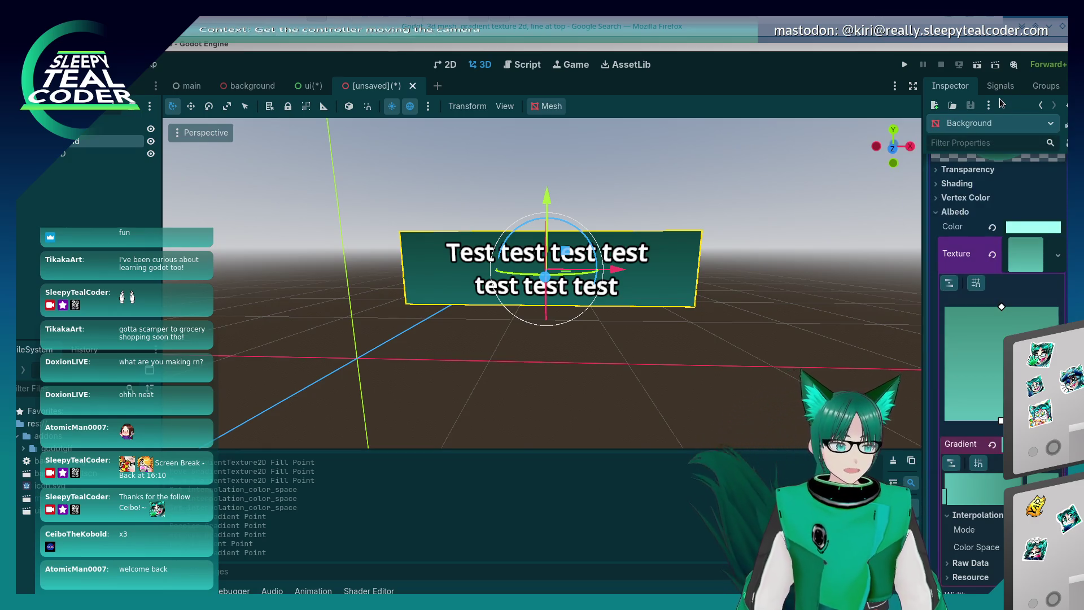
{"action": "key", "text": "alt+Tab"}
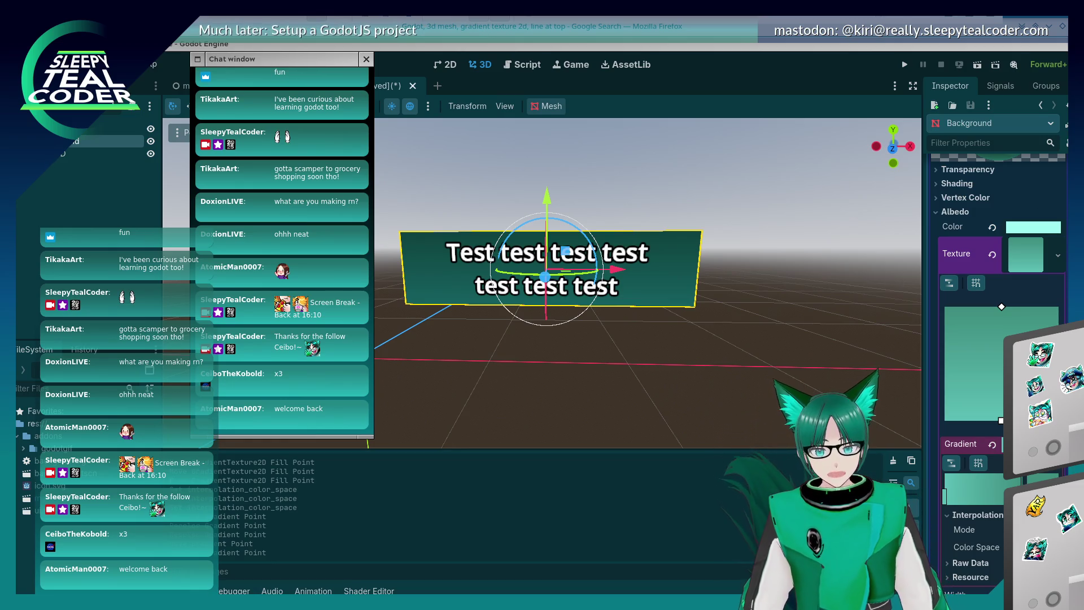
- Set the material's albedo colour to hex 208585, a darker teal
{"action": "left_click", "coordinate": [1033, 227]}
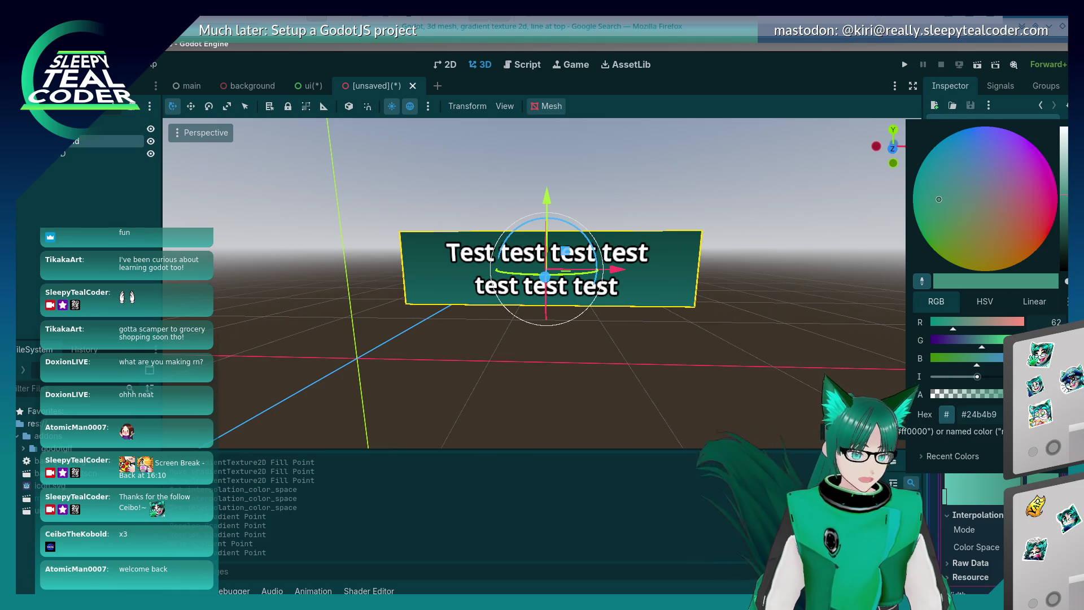
{"action": "left_click_drag", "start_coordinate": [939, 200], "coordinate": [925, 179]}
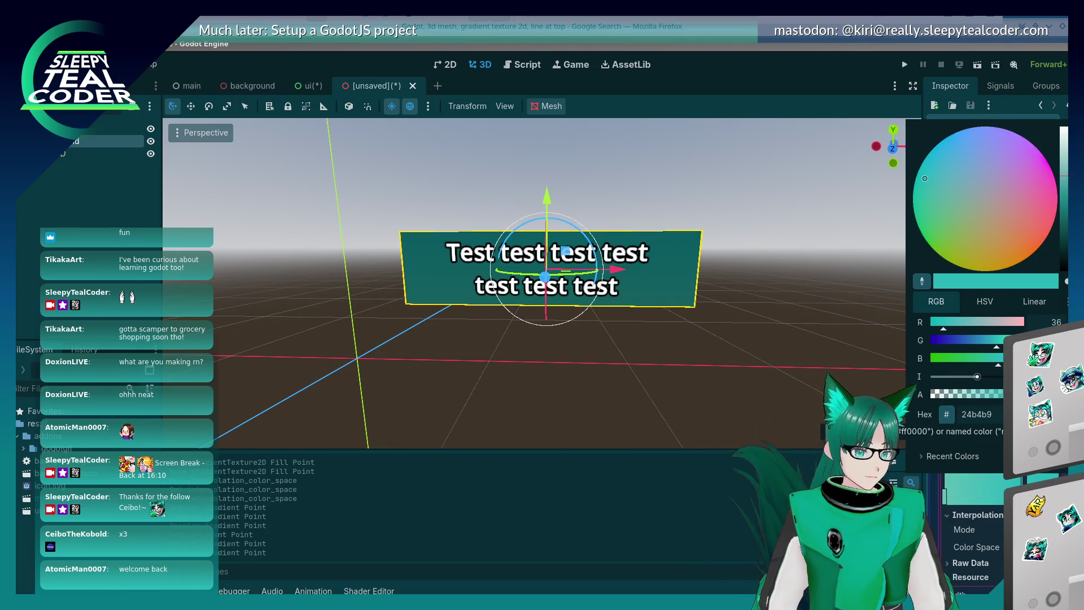
{"action": "left_click", "coordinate": [947, 507]}
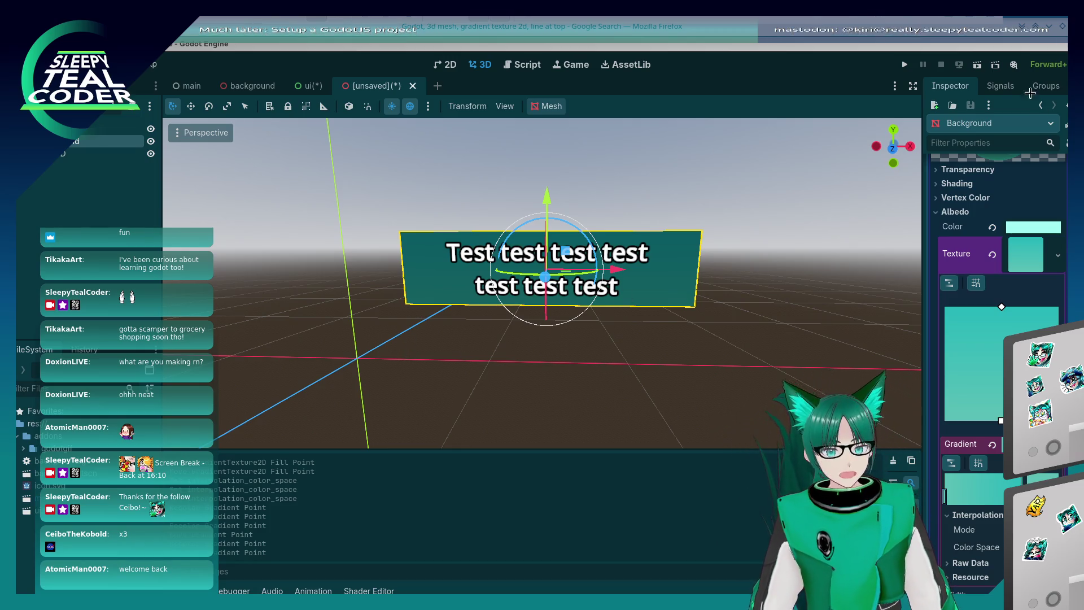
{"action": "key", "text": "alt+Tab"}
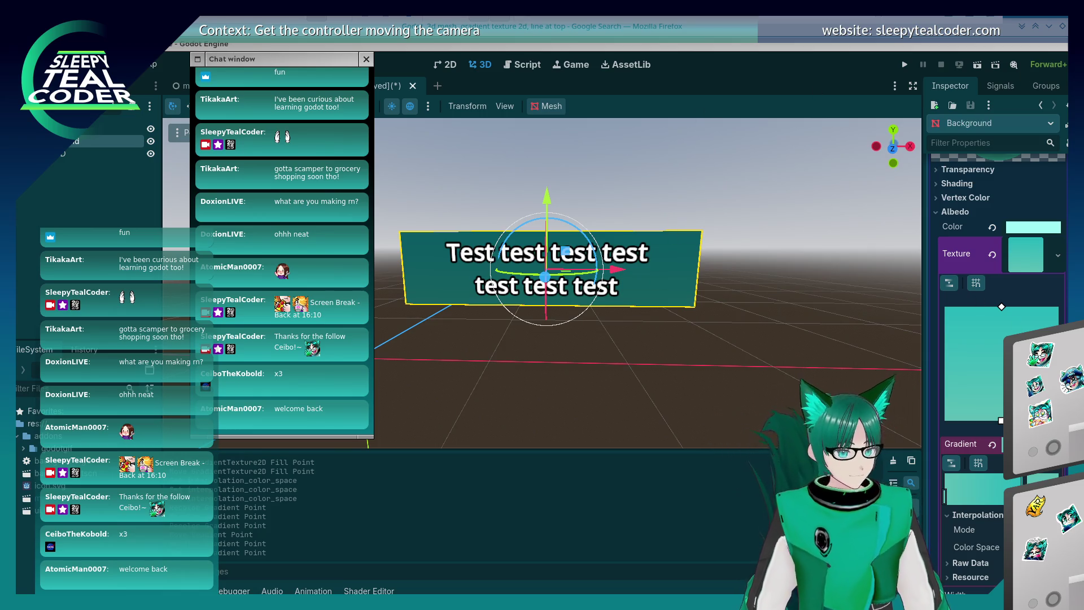
{"action": "left_click", "coordinate": [1033, 227]}
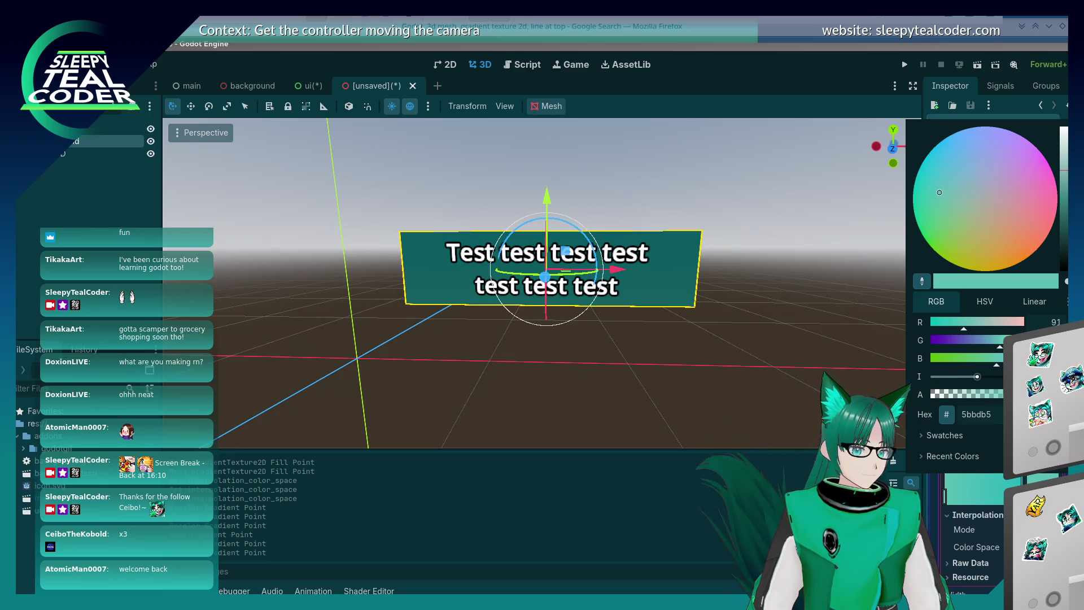
{"action": "type", "text": "#208585"}
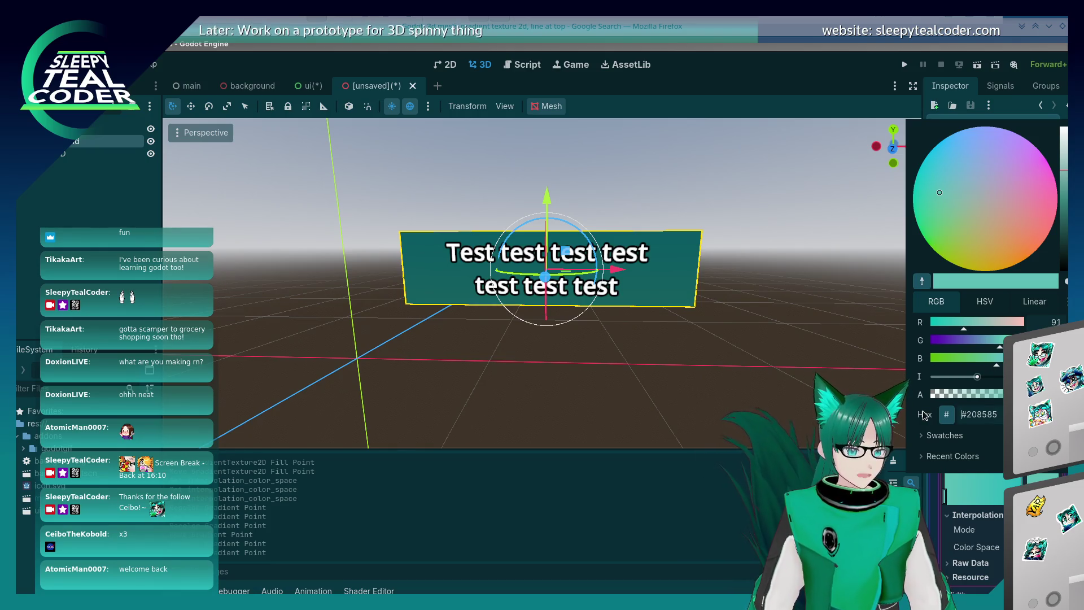
{"action": "key", "text": "Return"}
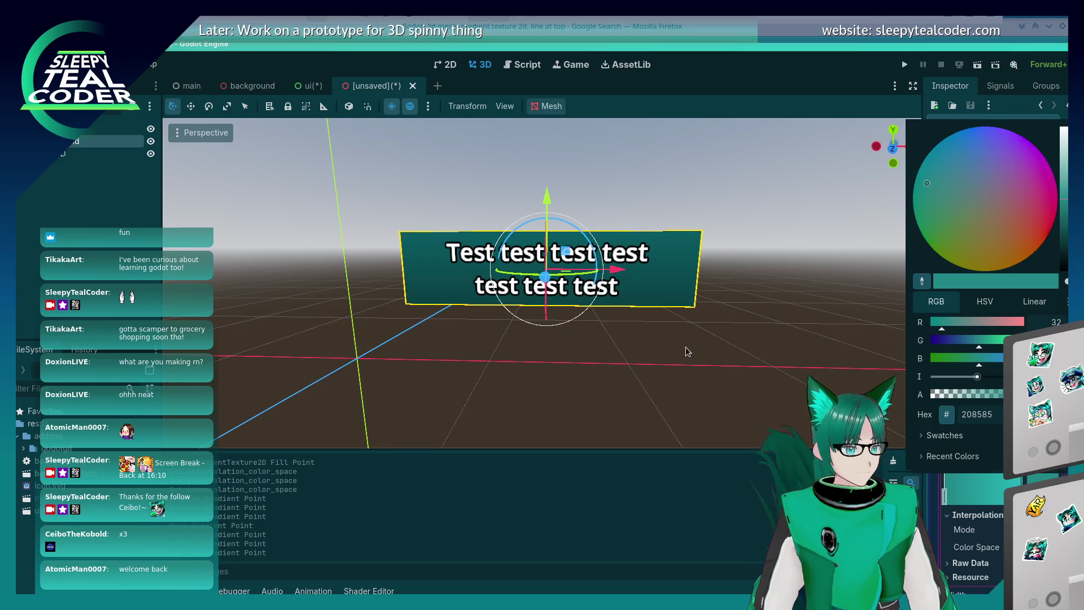
{"action": "left_click", "coordinate": [686, 347]}
- Select the message panel mesh so its Background material shows in the Inspector
{"action": "left_click", "coordinate": [678, 346]}
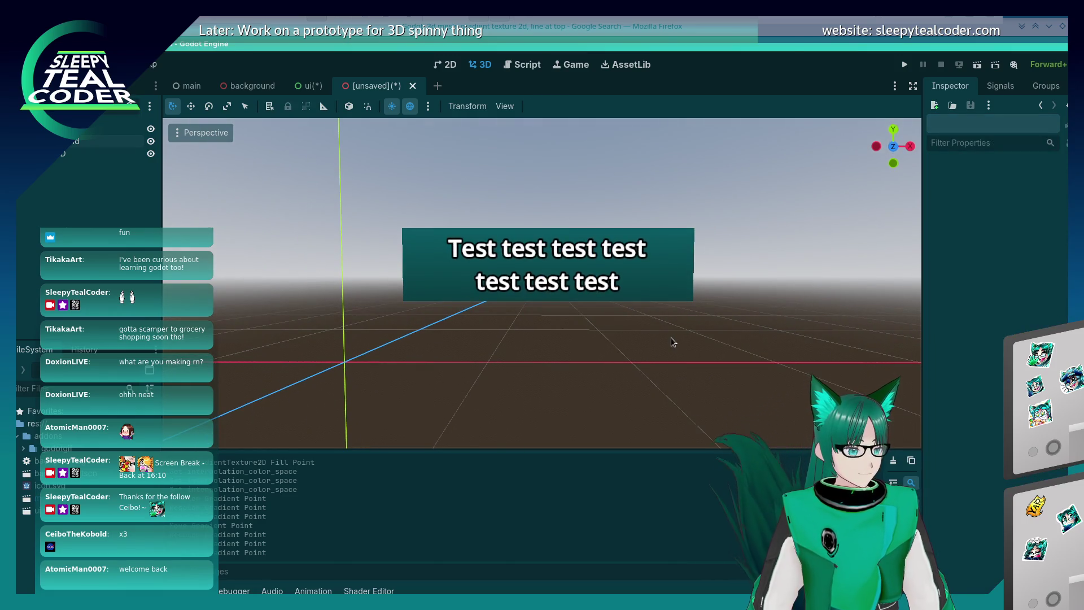
{"action": "key", "text": "alt+Tab"}
{"action": "key", "text": "alt+Tab"}
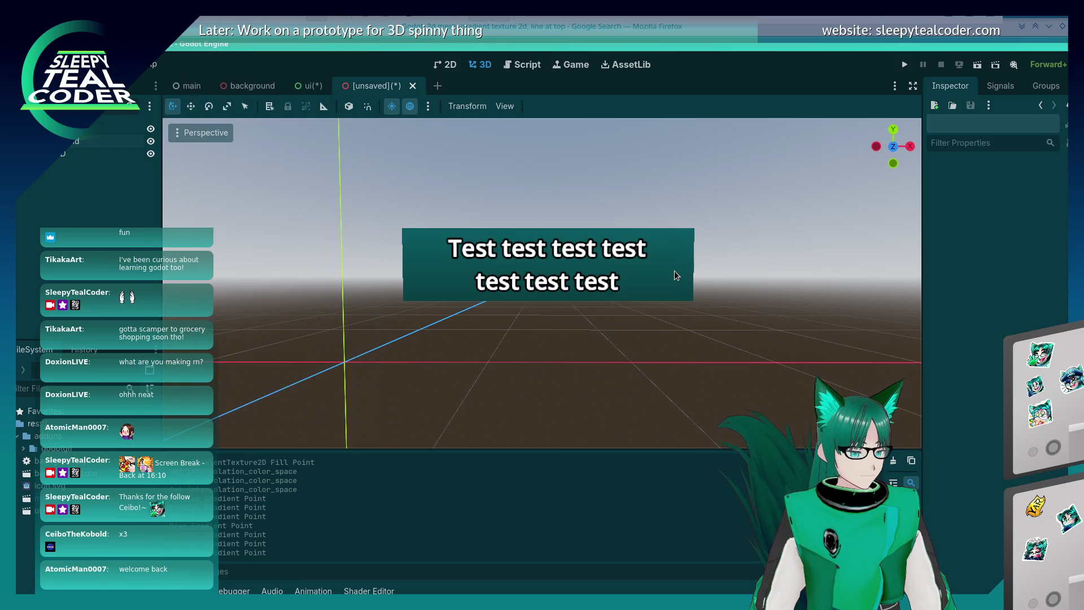
{"action": "left_click", "coordinate": [676, 274]}
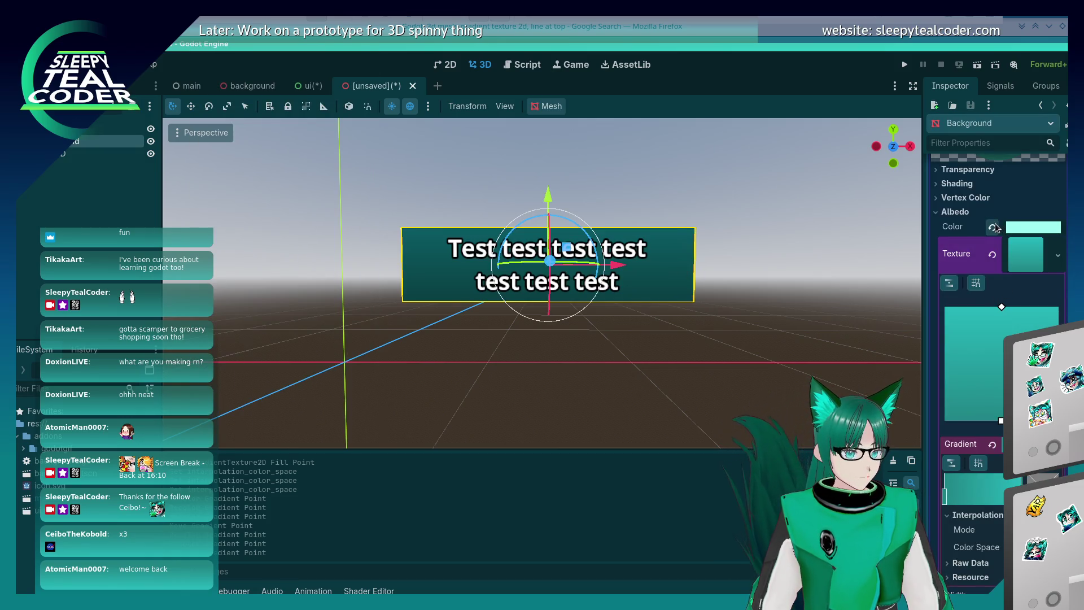
- Revert the panel's albedo colour to white and move its gradient fill point upward
{"action": "left_click", "coordinate": [994, 227]}
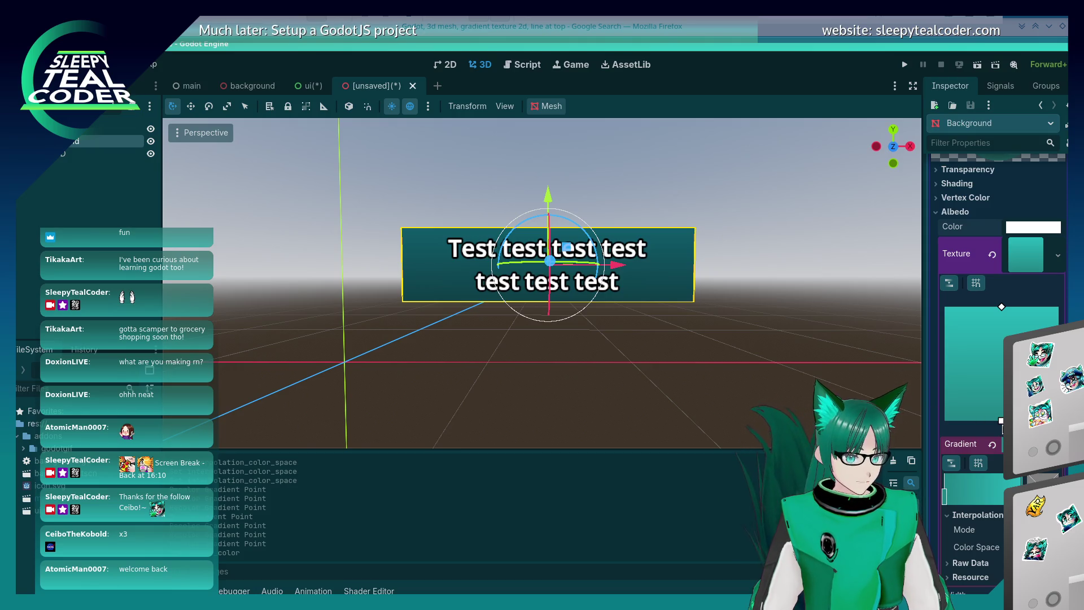
{"action": "left_click_drag", "start_coordinate": [1003, 406], "coordinate": [1007, 328]}
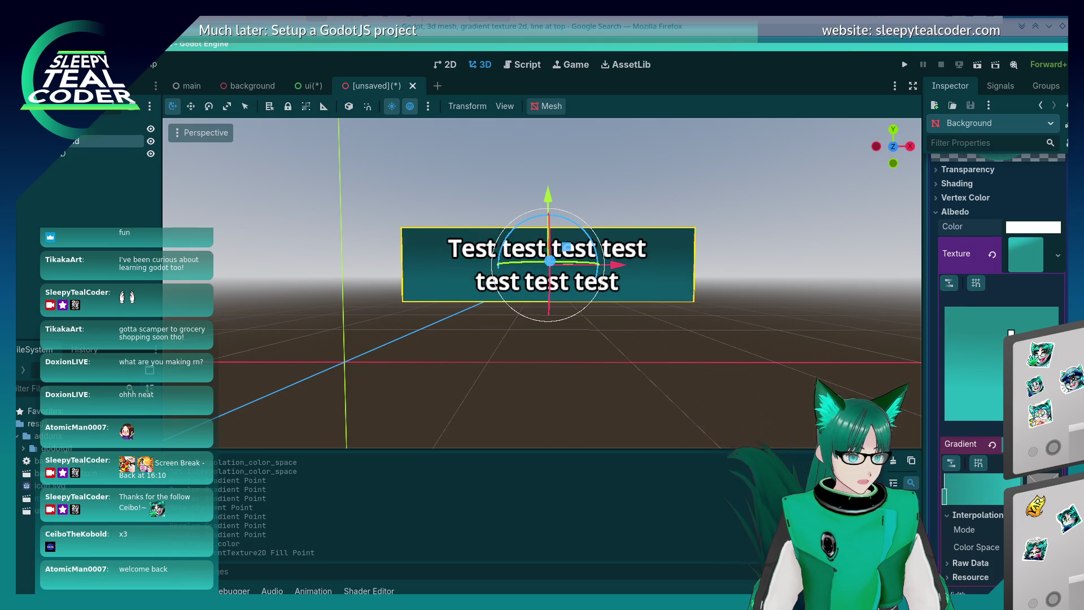
{"action": "left_click", "coordinate": [1012, 332]}
{"action": "left_click", "coordinate": [1002, 330]}
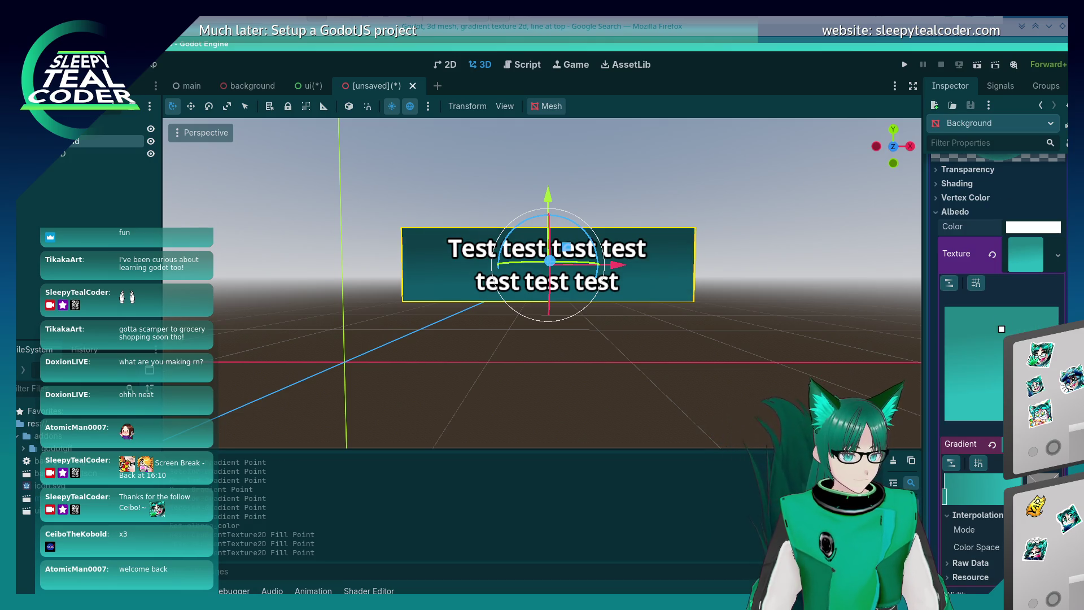
- Reselect the message panel mesh, then start saving the scene but cancel
{"action": "left_click", "coordinate": [658, 406]}
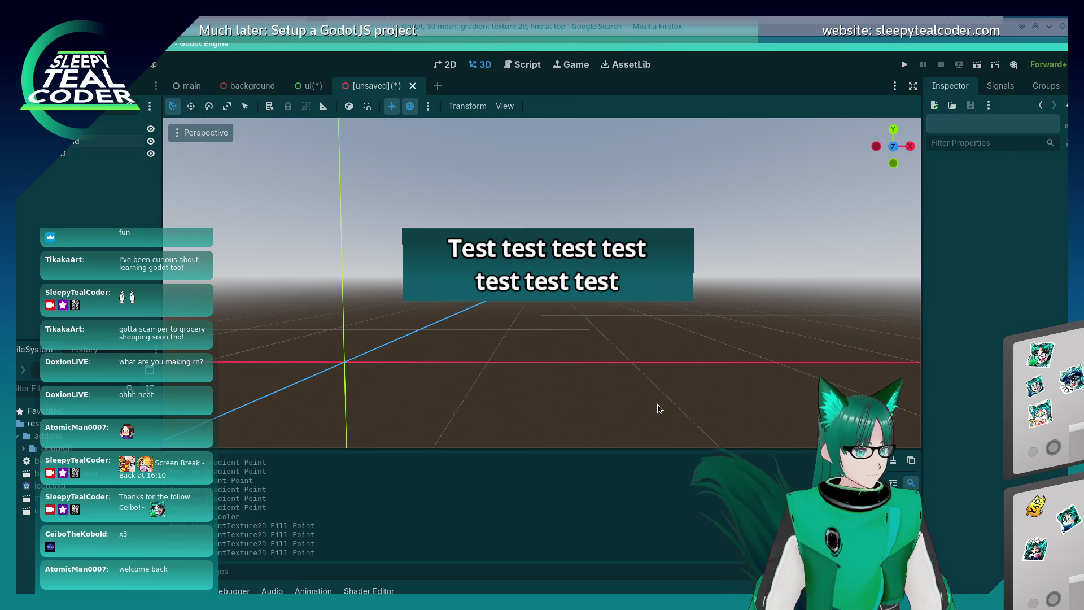
{"action": "key", "text": "alt+Tab"}
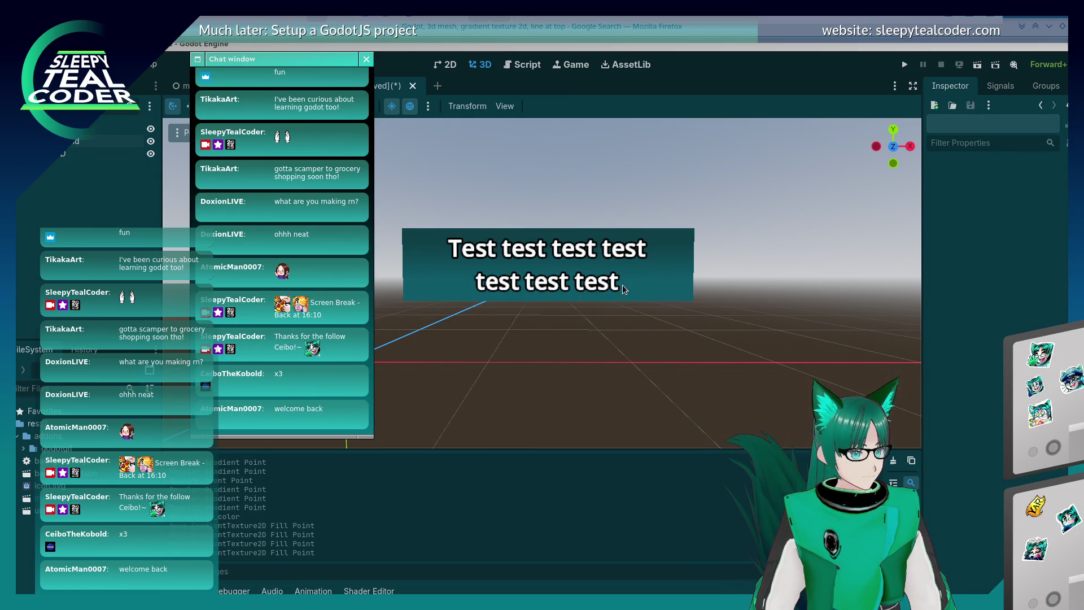
{"action": "left_click", "coordinate": [603, 357]}
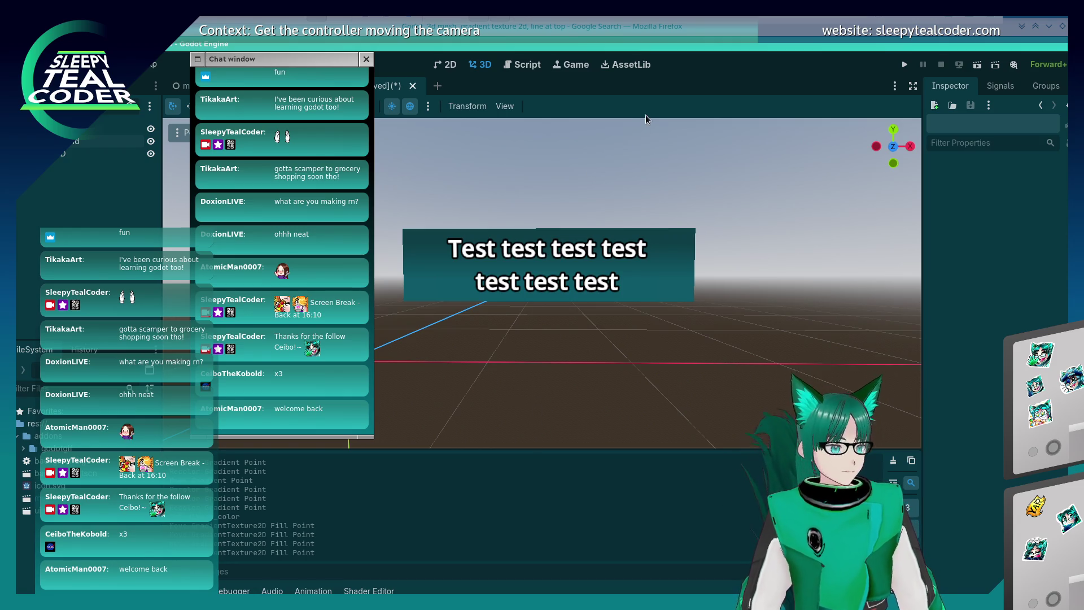
{"action": "left_click", "coordinate": [677, 282]}
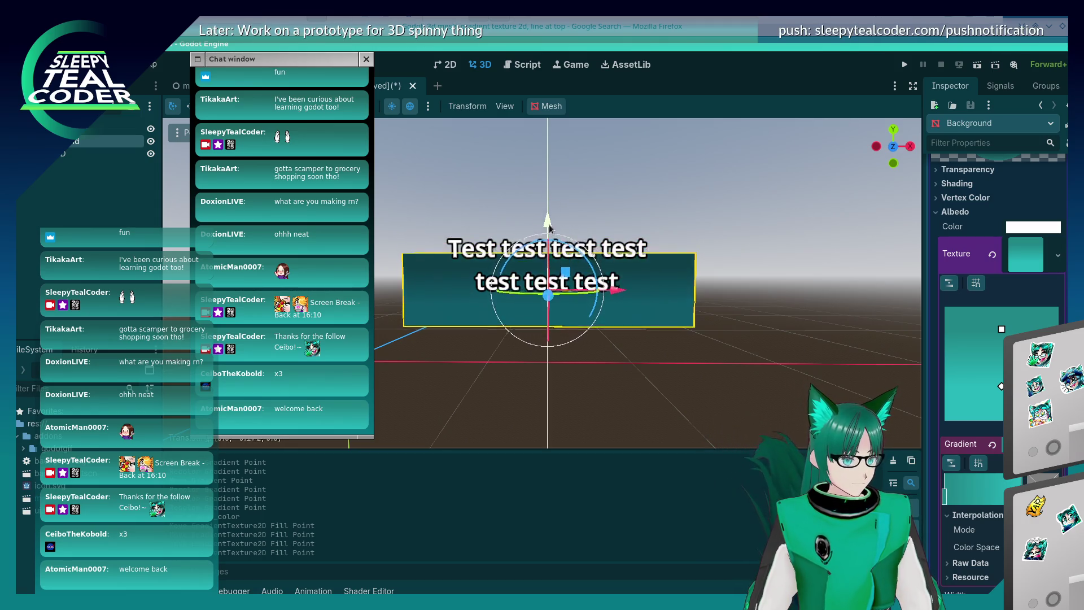
{"action": "key", "text": "ctrl+s"}
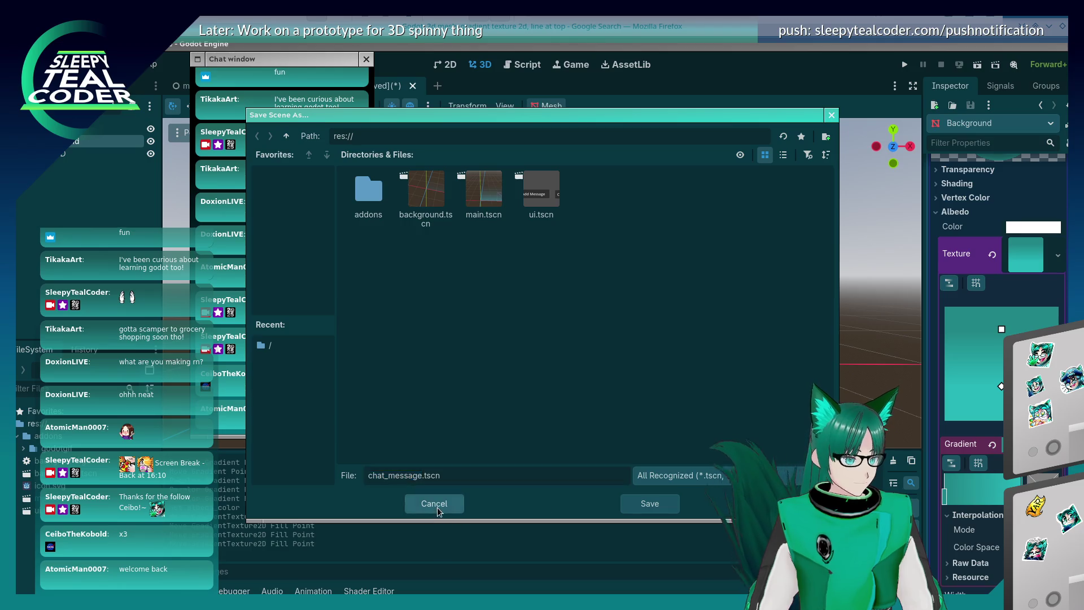
{"action": "left_click", "coordinate": [434, 503]}
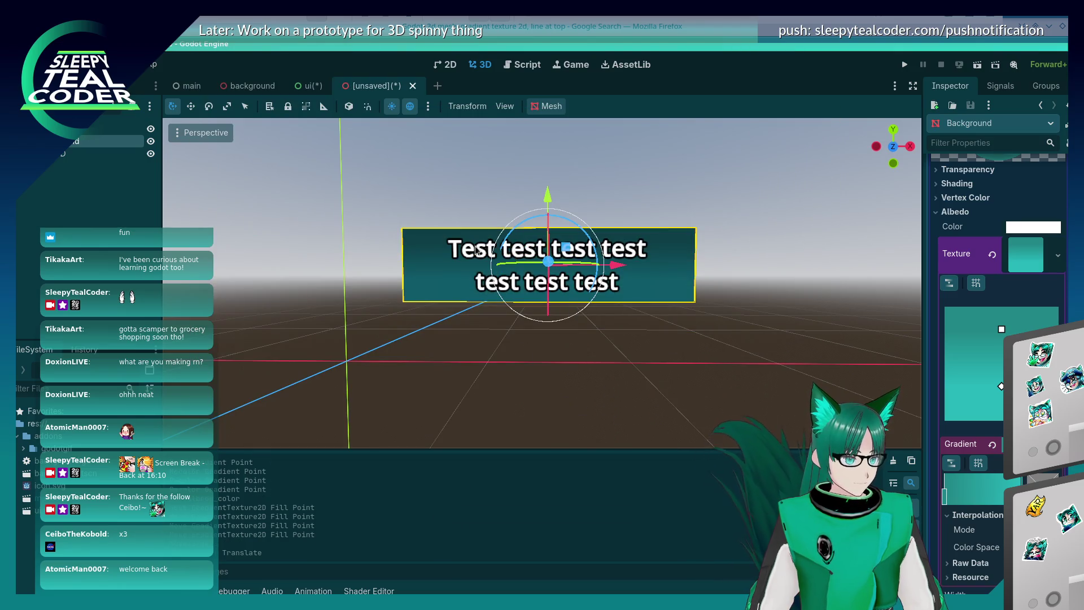
- Move the message down slightly and bring up Save Scene As with chat_message.tscn
{"action": "left_click", "coordinate": [554, 266]}
{"action": "left_click_drag", "start_coordinate": [547, 195], "coordinate": [547, 235]}
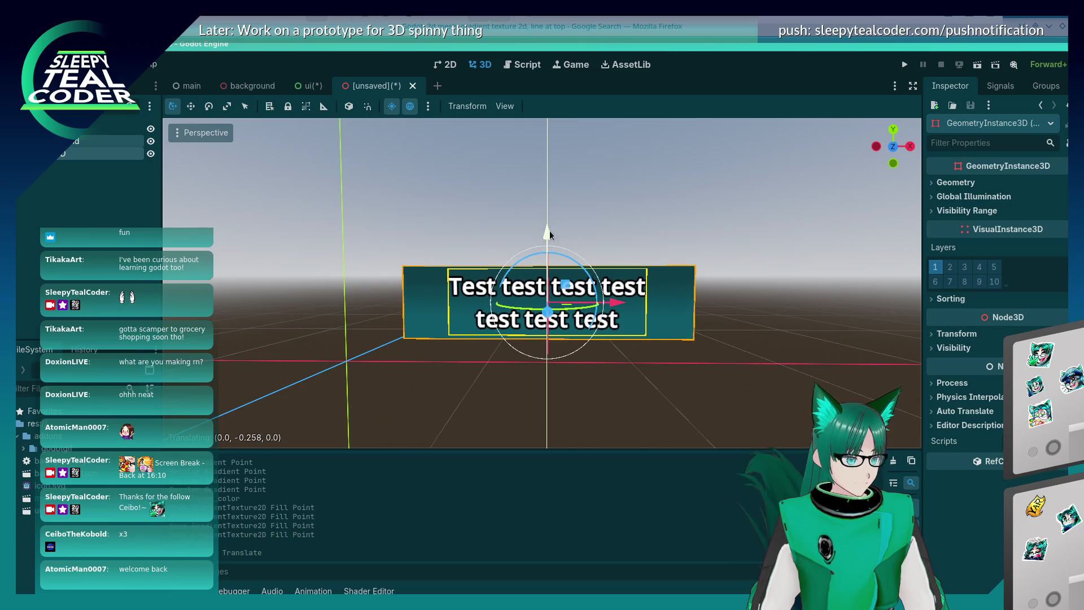
{"action": "left_click", "coordinate": [634, 203]}
{"action": "key", "text": "ctrl+s"}
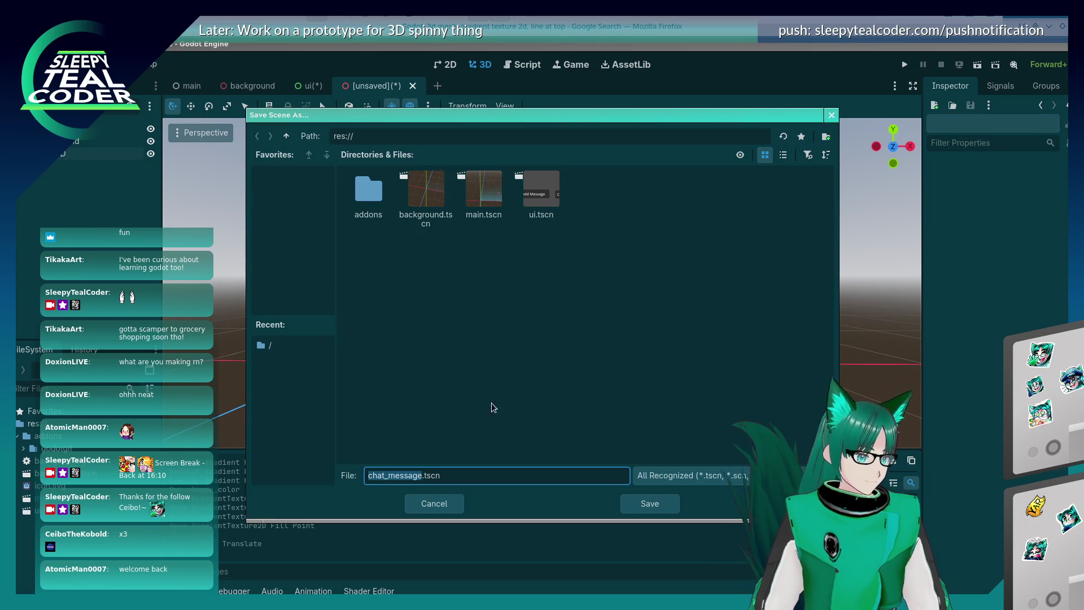
- Save the scene as chat_message.tscn and rename the Label3D node to 'Message'
{"action": "left_click", "coordinate": [644, 503]}
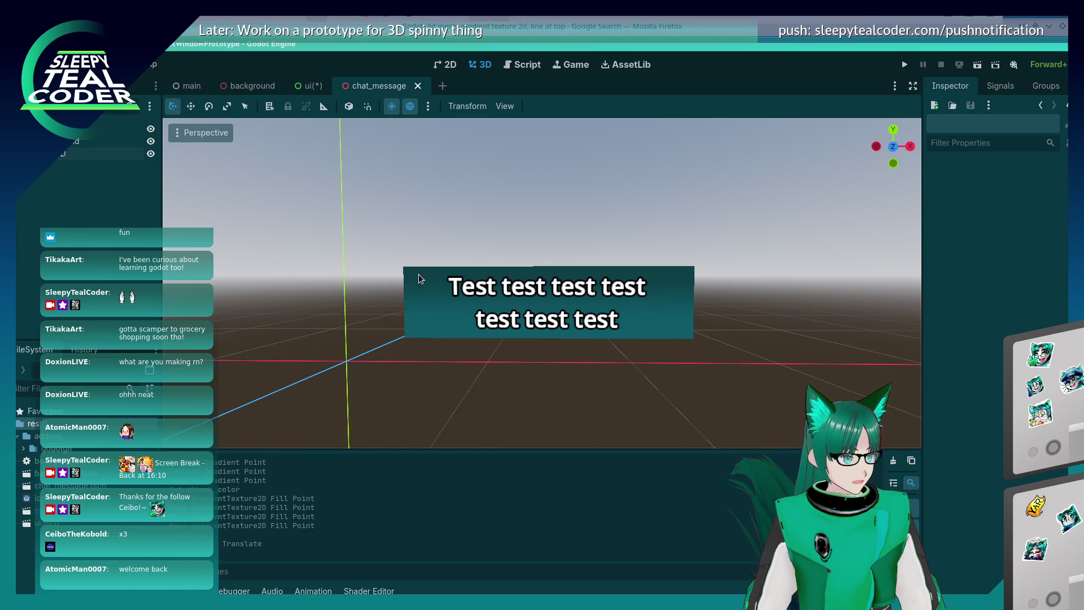
{"action": "left_click", "coordinate": [61, 155]}
{"action": "double_click", "coordinate": [61, 155]}
{"action": "type", "text": "Message"}
{"action": "key", "text": "Return"}
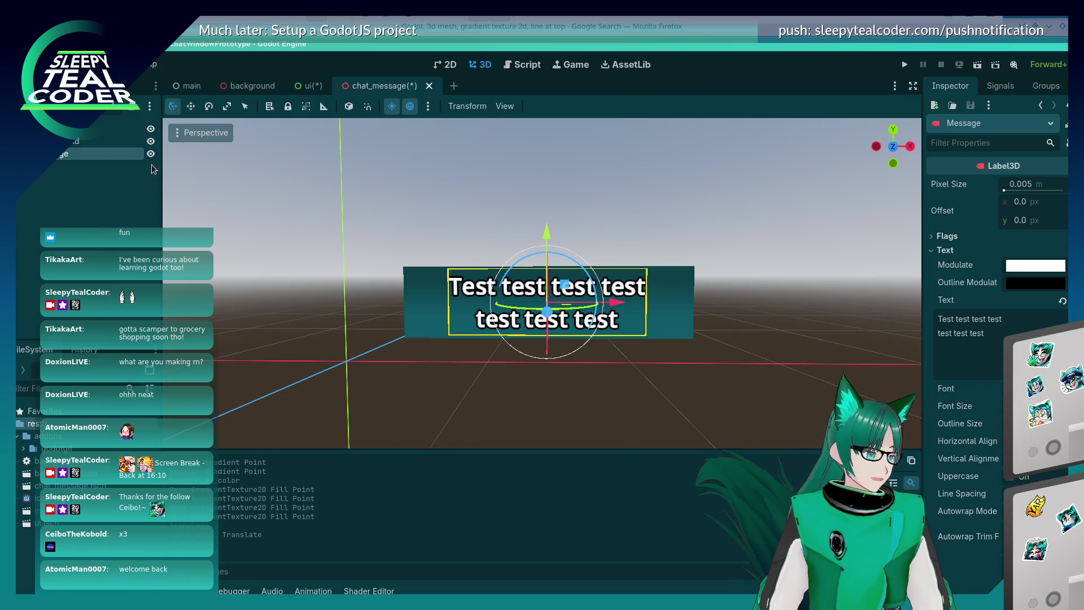
{"action": "left_click", "coordinate": [69, 163]}
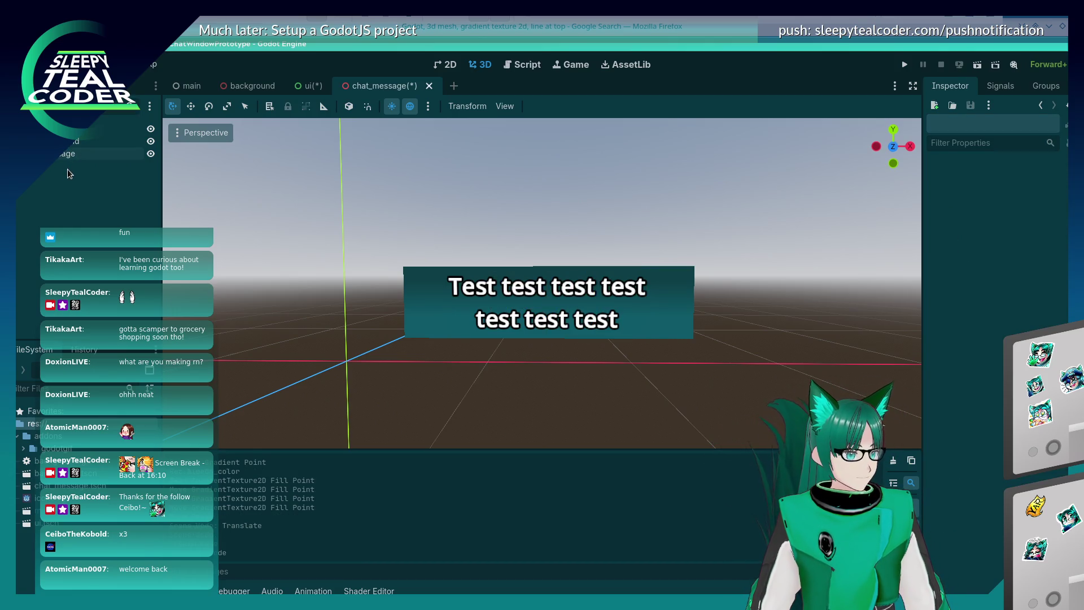
{"action": "right_click", "coordinate": [82, 131]}
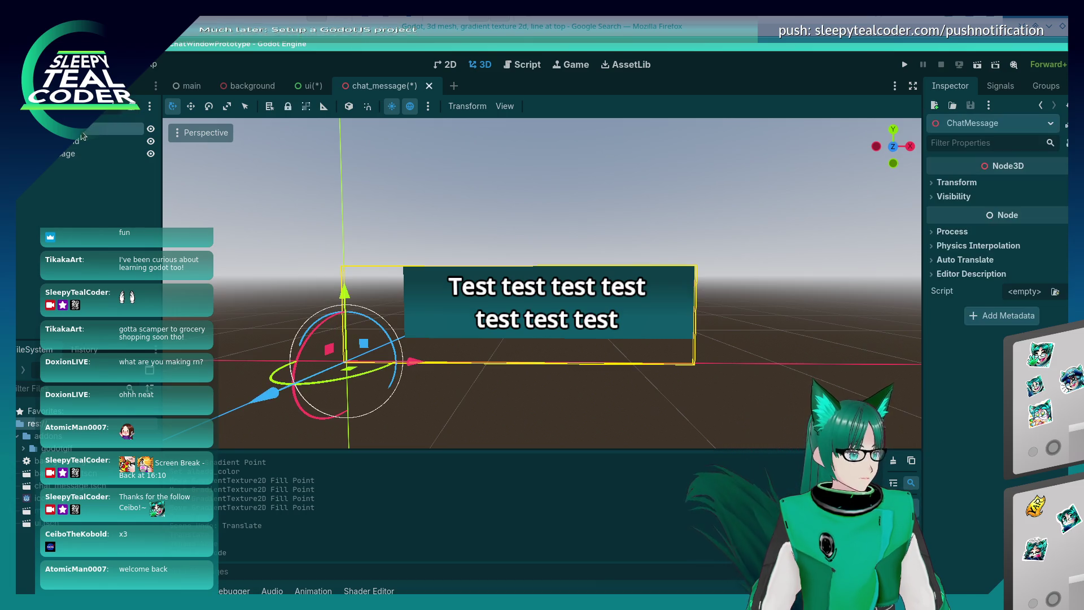
- Add a MeshInstance3D child with a new PlaneMesh, shifted about 0.589 along X
{"action": "left_click", "coordinate": [120, 144]}
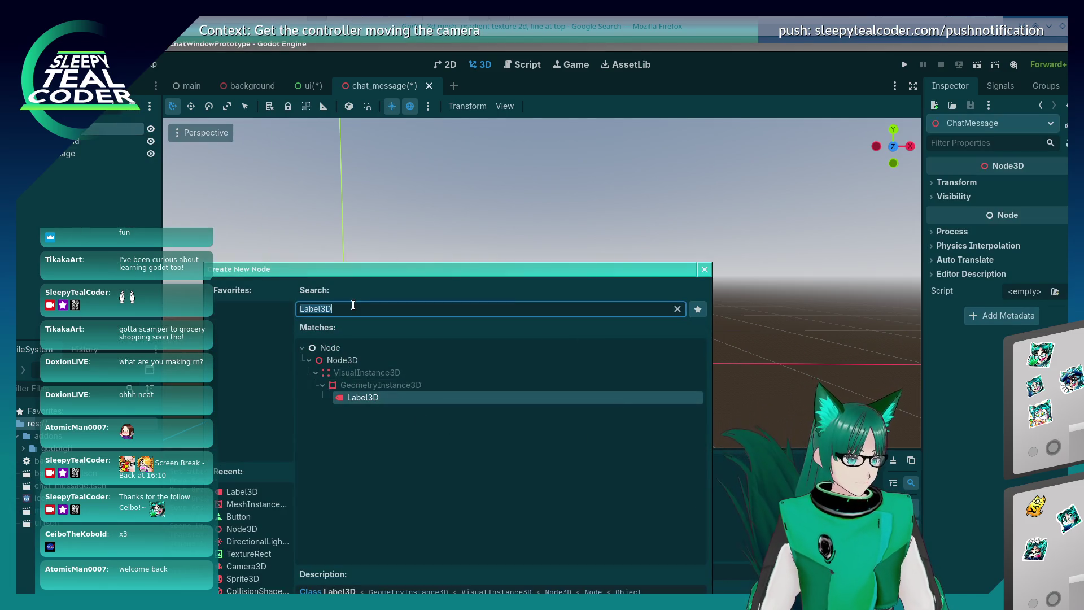
{"action": "type", "text": "Mesh"}
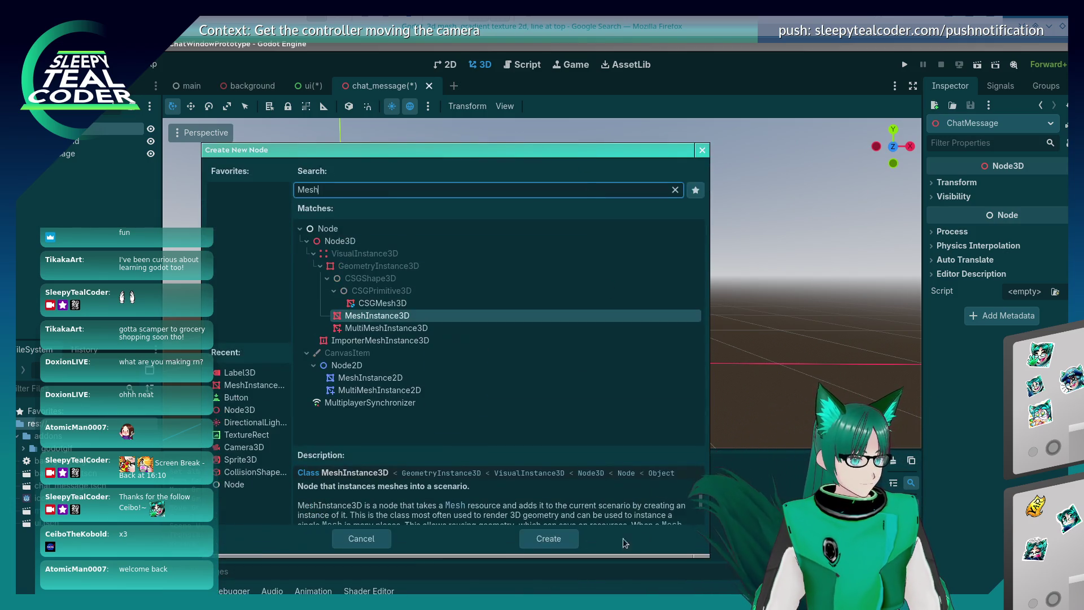
{"action": "left_click", "coordinate": [537, 539]}
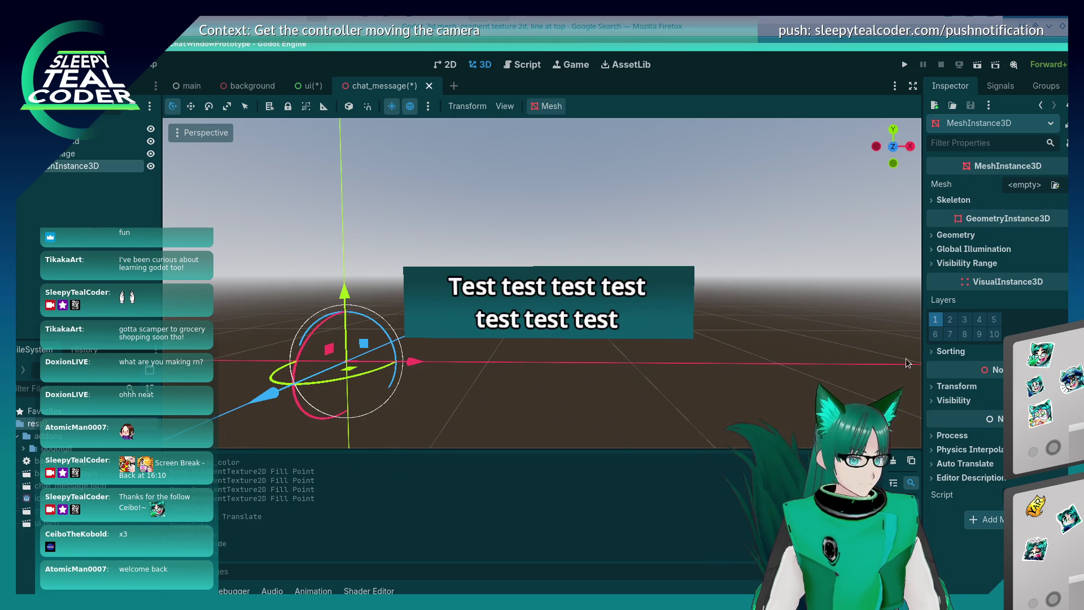
{"action": "left_click", "coordinate": [1025, 184]}
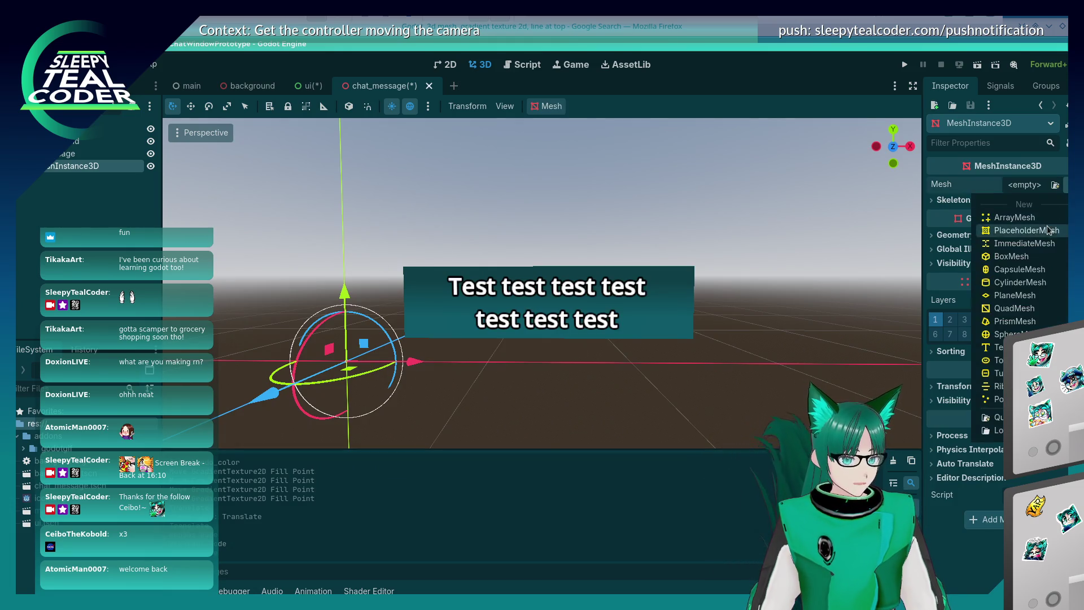
{"action": "left_click", "coordinate": [1039, 299]}
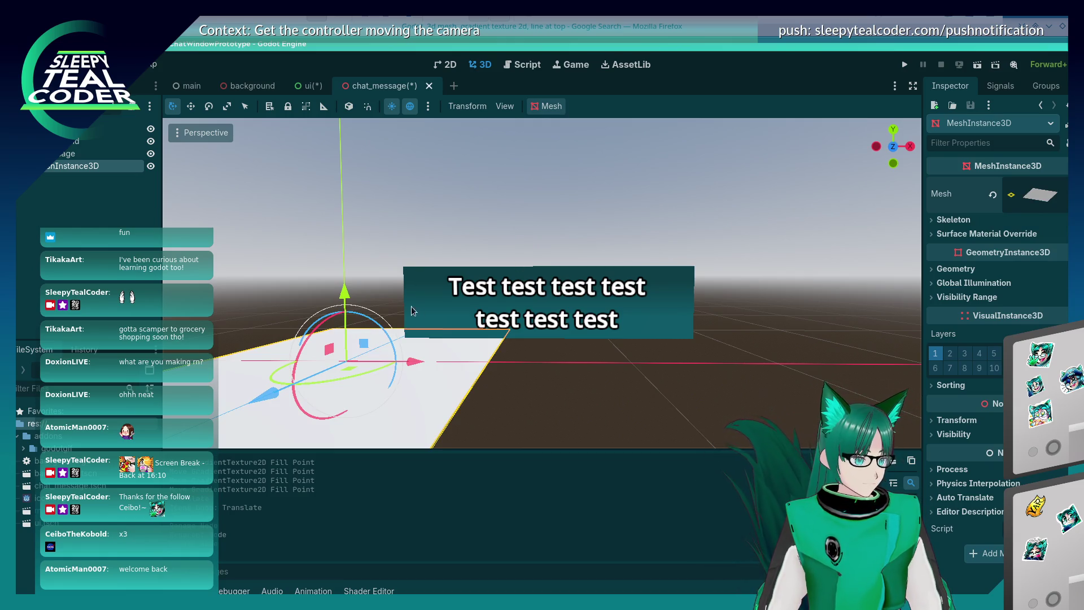
{"action": "scroll", "coordinate": [405, 310], "scroll_direction": "down", "scroll_amount": 3}
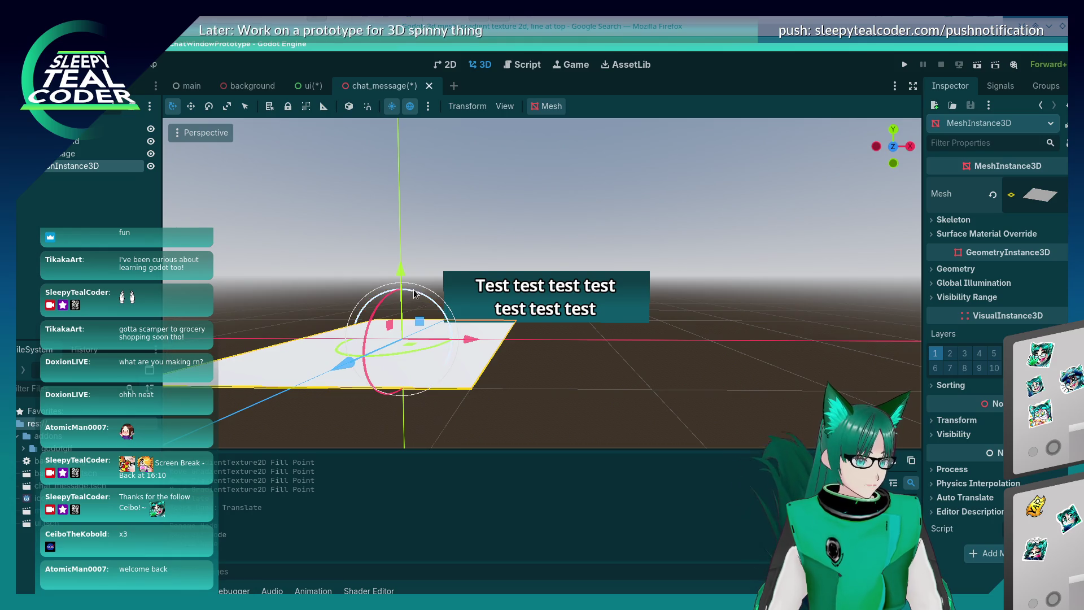
{"action": "left_click_drag", "start_coordinate": [459, 340], "coordinate": [519, 337]}
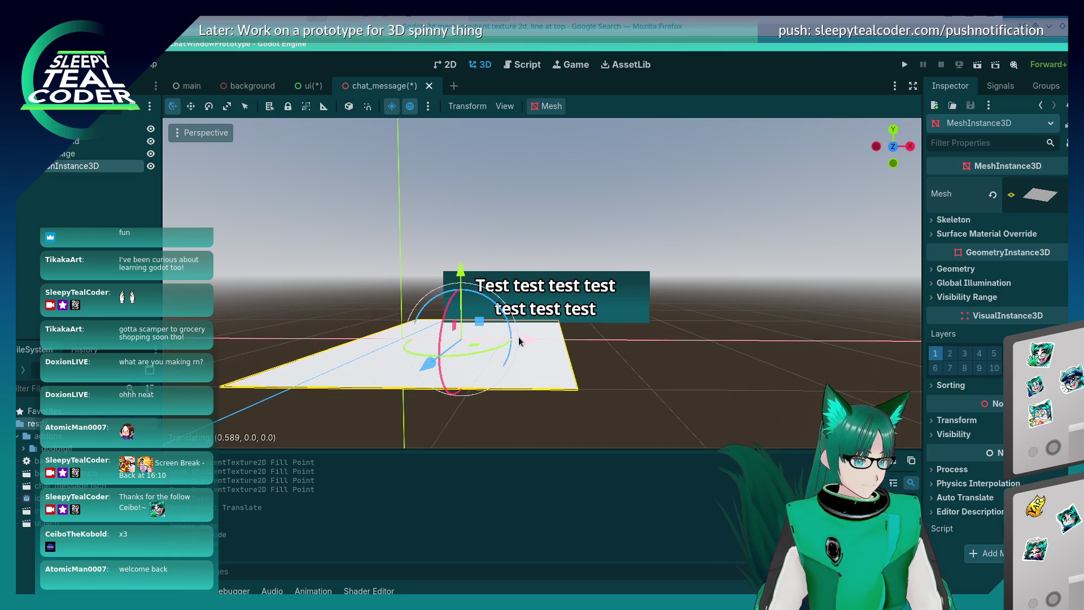
- Raise the plane along Y and undo a trial rotation about Z
{"action": "left_click_drag", "start_coordinate": [459, 270], "coordinate": [461, 168]}
{"action": "mouse_move", "coordinate": [496, 206]}
{"action": "left_mouse_down"}
{"action": "mouse_move", "coordinate": [484, 249]}
{"action": "mouse_move", "coordinate": [497, 265]}
{"action": "mouse_move", "coordinate": [494, 246]}
{"action": "mouse_move", "coordinate": [461, 244]}
{"action": "left_mouse_up"}
{"action": "key", "text": "ctrl+z"}
{"action": "key", "text": "ctrl+z"}
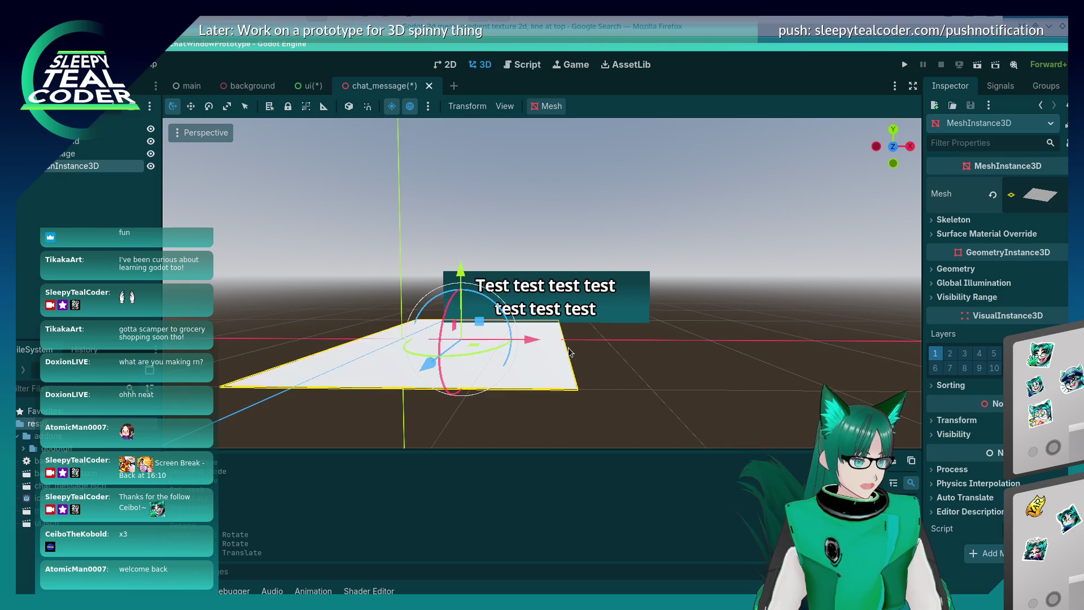
- Orbit and snap the view until the panel stands upright above the plane
{"action": "mouse_move", "coordinate": [582, 356]}
{"action": "left_mouse_down"}
{"action": "mouse_move", "coordinate": [610, 361]}
{"action": "mouse_move", "coordinate": [571, 407]}
{"action": "left_mouse_up"}
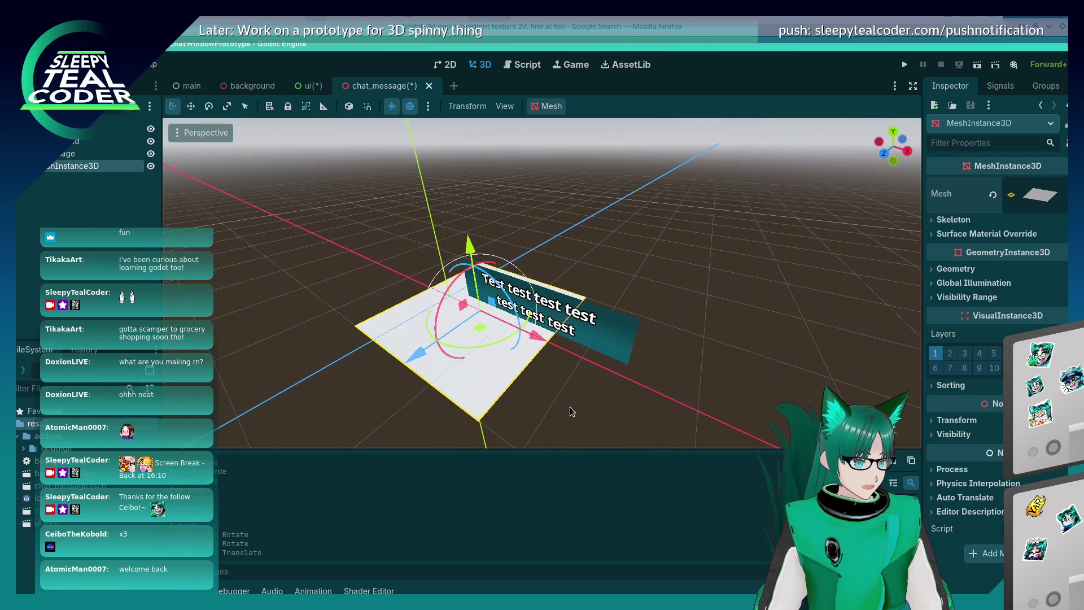
{"action": "left_click", "coordinate": [599, 346]}
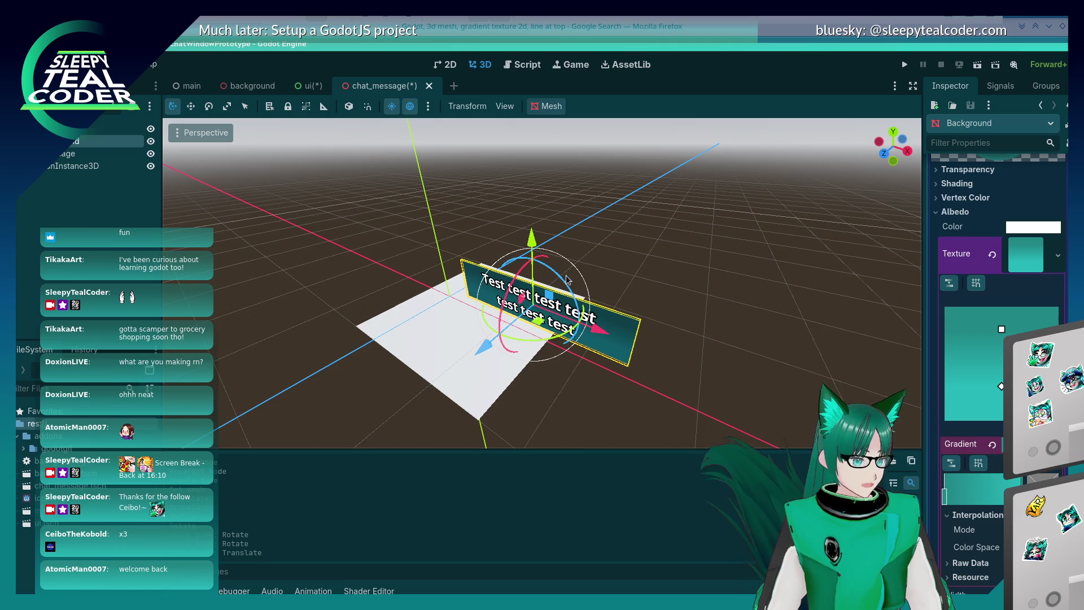
{"action": "left_click_drag", "start_coordinate": [687, 289], "coordinate": [612, 276]}
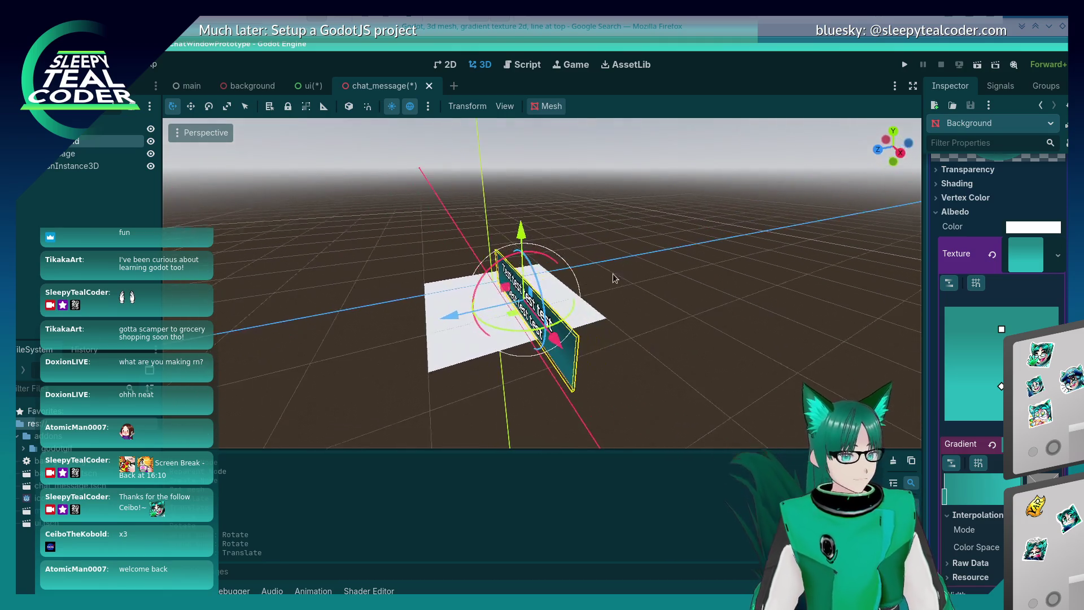
{"action": "left_click", "coordinate": [878, 151]}
{"action": "mouse_move", "coordinate": [829, 343]}
{"action": "left_mouse_down"}
{"action": "mouse_move", "coordinate": [743, 237]}
{"action": "mouse_move", "coordinate": [694, 339]}
{"action": "mouse_move", "coordinate": [666, 364]}
{"action": "mouse_move", "coordinate": [685, 363]}
{"action": "mouse_move", "coordinate": [811, 205]}
{"action": "mouse_move", "coordinate": [830, 268]}
{"action": "mouse_move", "coordinate": [339, 338]}
{"action": "mouse_move", "coordinate": [373, 178]}
{"action": "mouse_move", "coordinate": [755, 232]}
{"action": "left_mouse_up"}
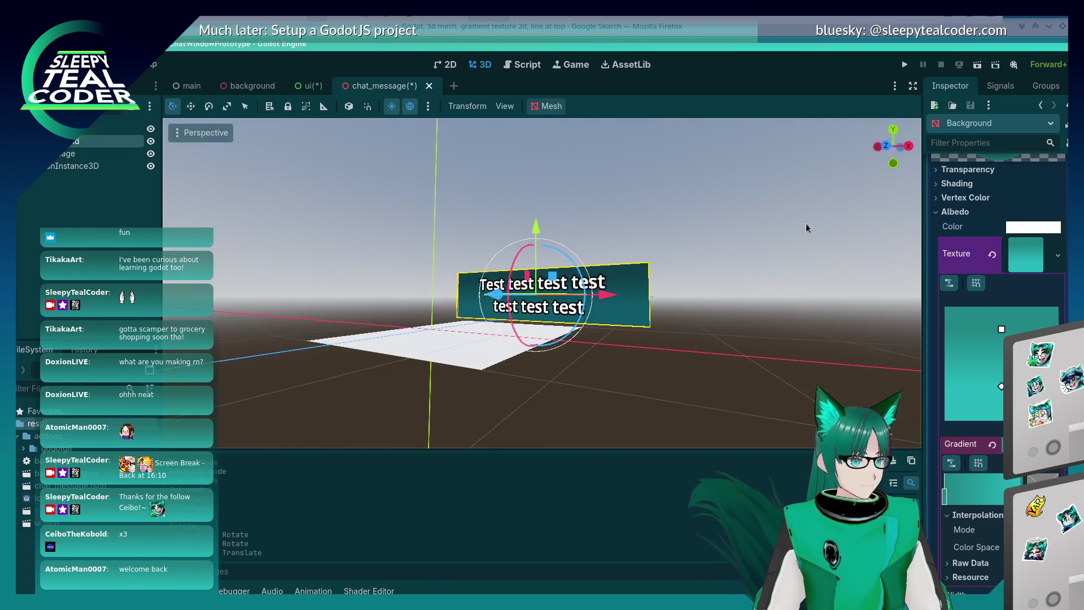
{"action": "left_click", "coordinate": [909, 146]}
{"action": "mouse_move", "coordinate": [607, 307]}
{"action": "left_mouse_down"}
{"action": "mouse_move", "coordinate": [608, 259]}
{"action": "mouse_move", "coordinate": [896, 182]}
{"action": "left_mouse_up"}
{"action": "left_click", "coordinate": [894, 165]}
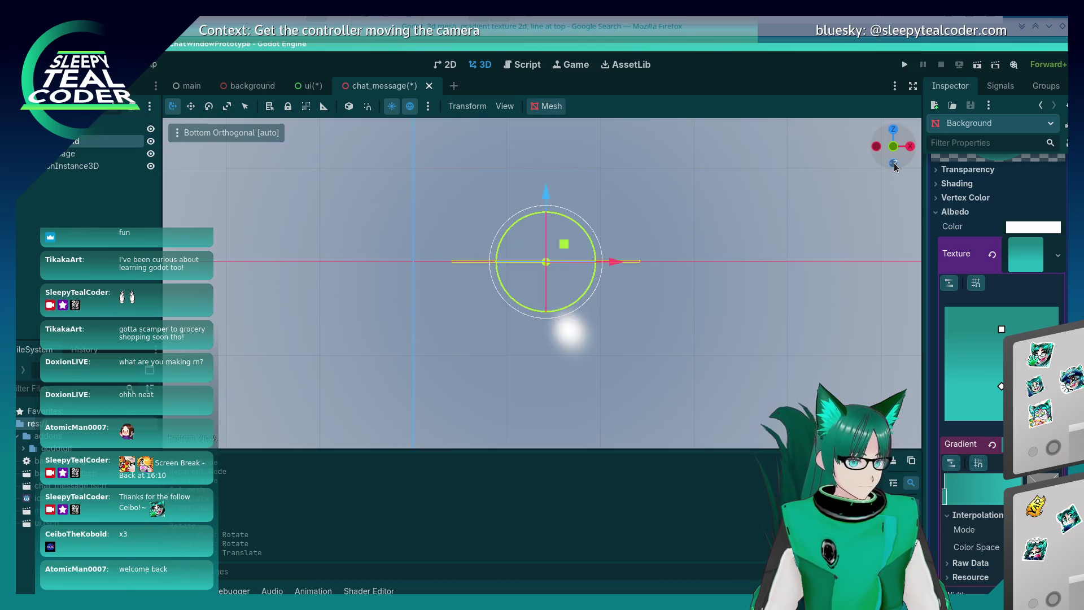
{"action": "left_click_drag", "start_coordinate": [714, 212], "coordinate": [668, 194]}
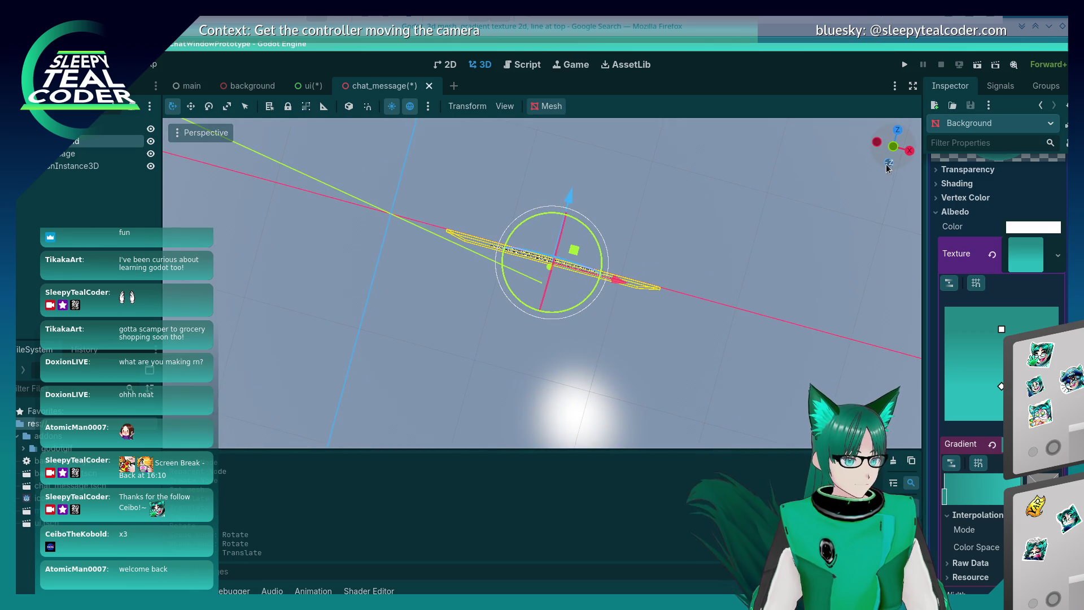
{"action": "left_click", "coordinate": [888, 168]}
{"action": "mouse_move", "coordinate": [604, 300]}
{"action": "left_mouse_down"}
{"action": "mouse_move", "coordinate": [613, 353]}
{"action": "mouse_move", "coordinate": [655, 342]}
{"action": "left_mouse_up"}
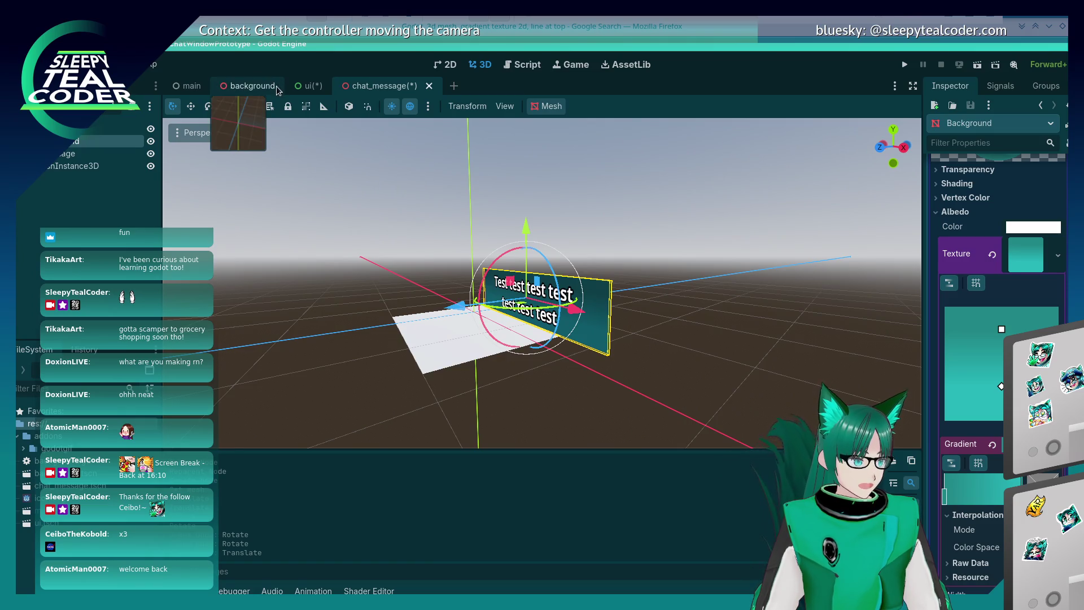
- Switch to the background scene and back to chat_message, orbiting to face the text panel
{"action": "left_click", "coordinate": [262, 88]}
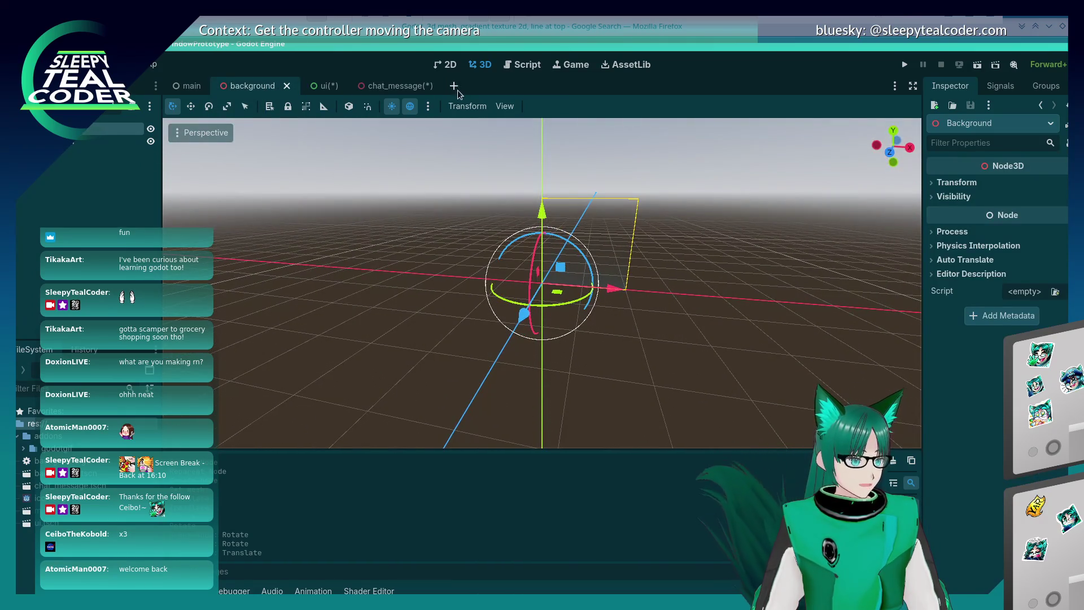
{"action": "left_click", "coordinate": [408, 88]}
{"action": "mouse_move", "coordinate": [636, 327]}
{"action": "left_mouse_down"}
{"action": "mouse_move", "coordinate": [806, 334]}
{"action": "mouse_move", "coordinate": [754, 334]}
{"action": "left_mouse_up"}
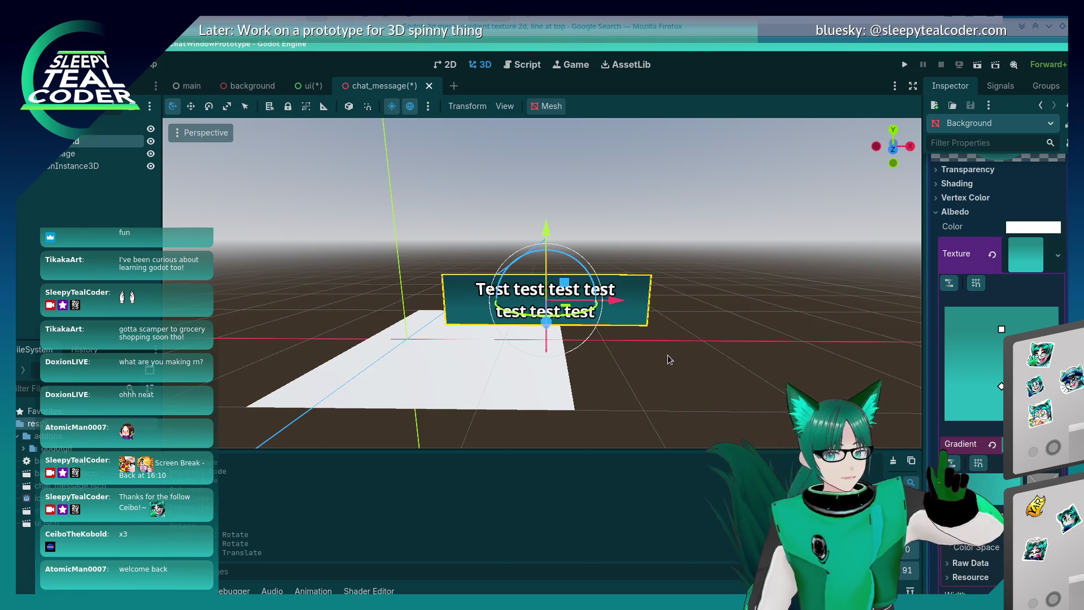
- Select the white plane and rotate it upright to face the camera
{"action": "left_click", "coordinate": [488, 377]}
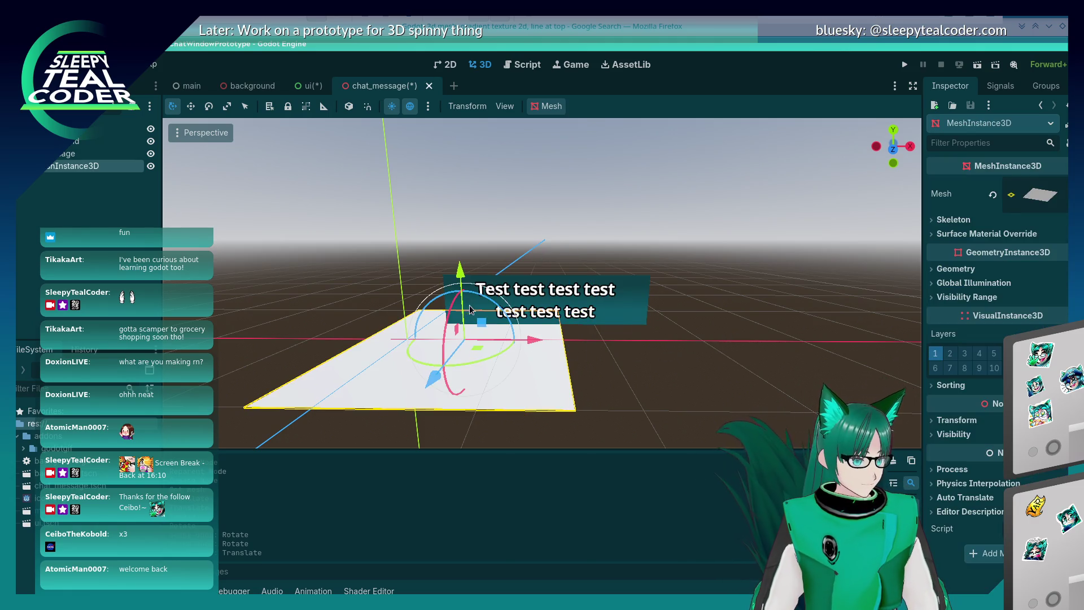
{"action": "left_click_drag", "start_coordinate": [482, 293], "coordinate": [537, 355]}
{"action": "left_click_drag", "start_coordinate": [449, 361], "coordinate": [457, 323]}
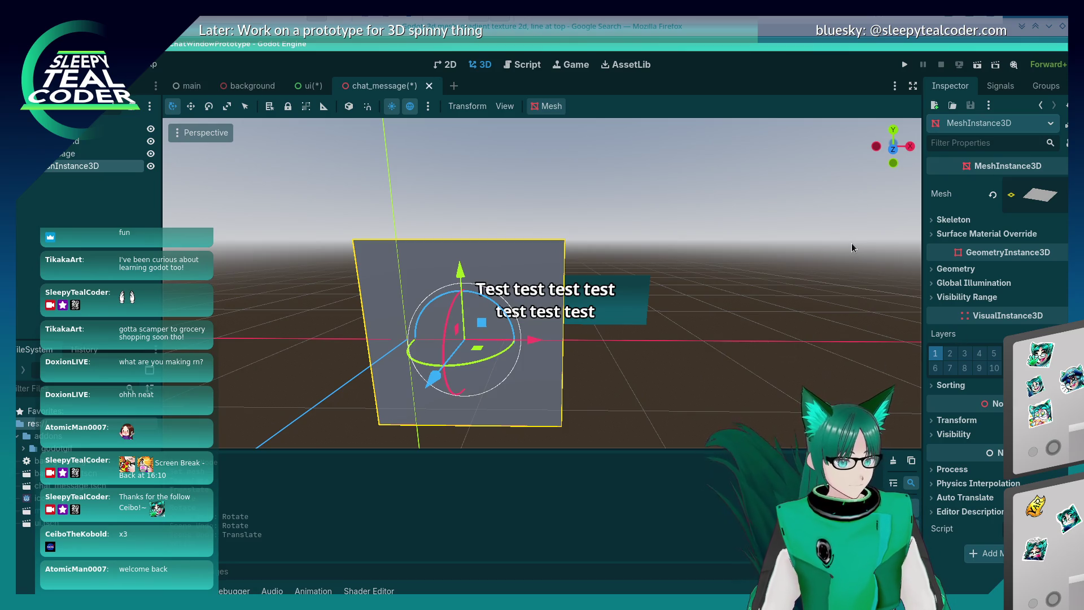
{"action": "left_click", "coordinate": [933, 421]}
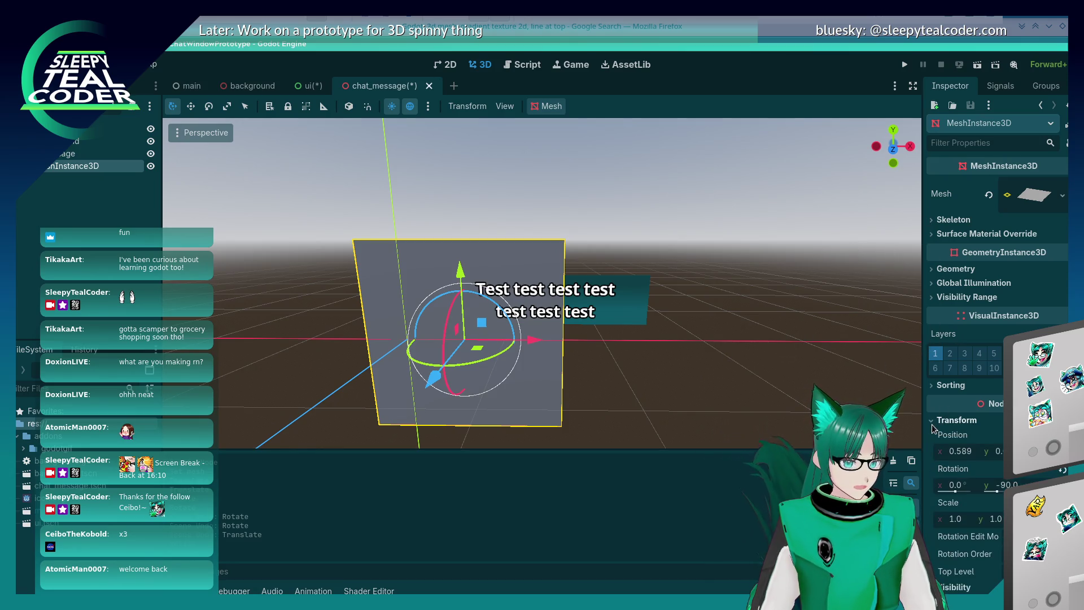
{"action": "left_click", "coordinate": [961, 454]}
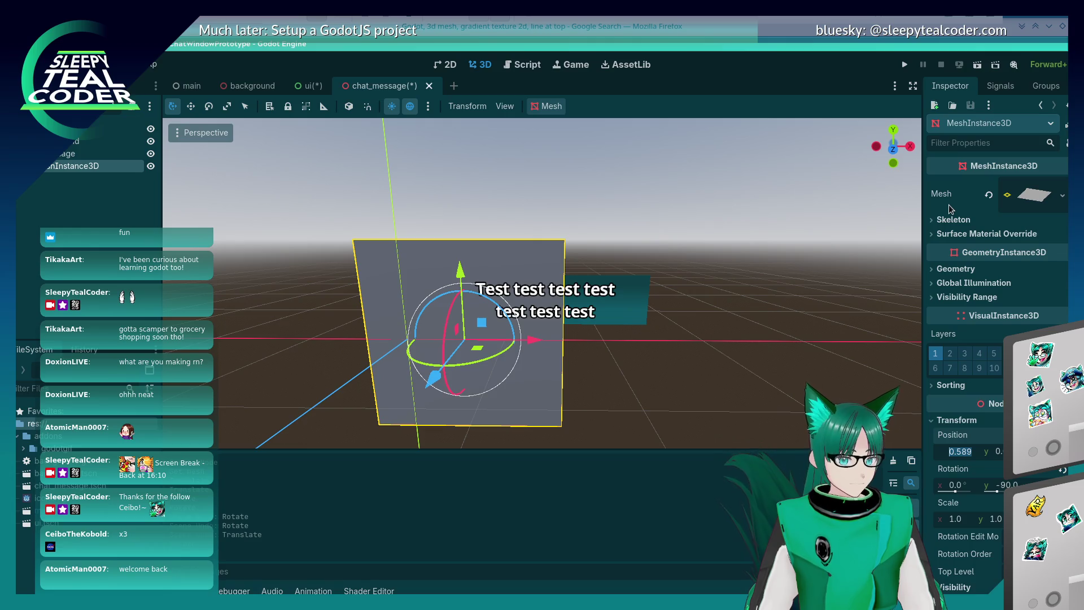
- Set the plane mesh size to 0.5 × 0.5 m and raise it upward
{"action": "left_click", "coordinate": [1043, 194]}
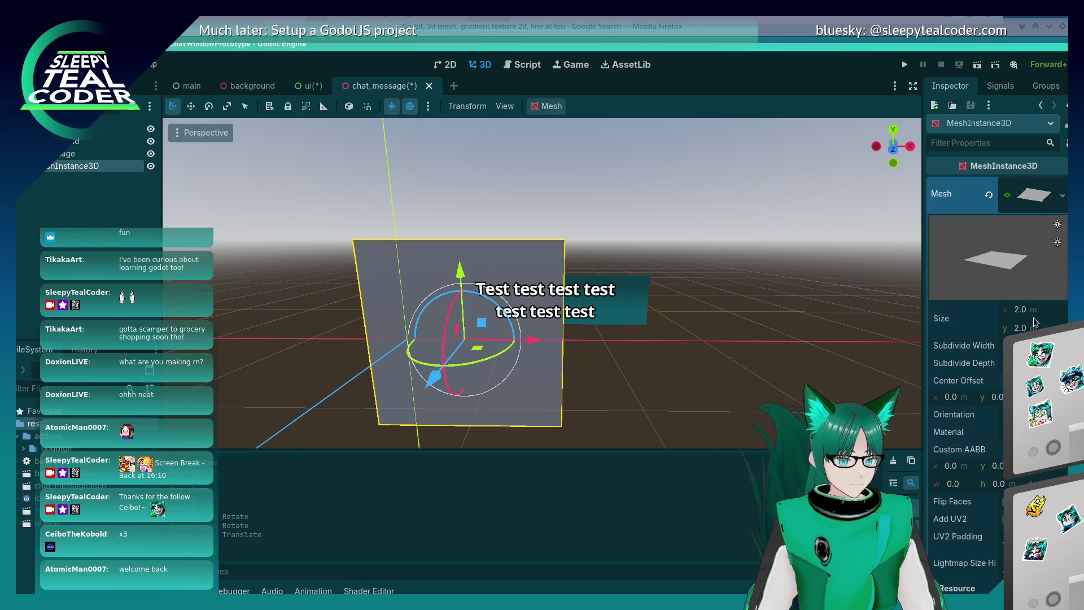
{"action": "type", "text": "0.5"}
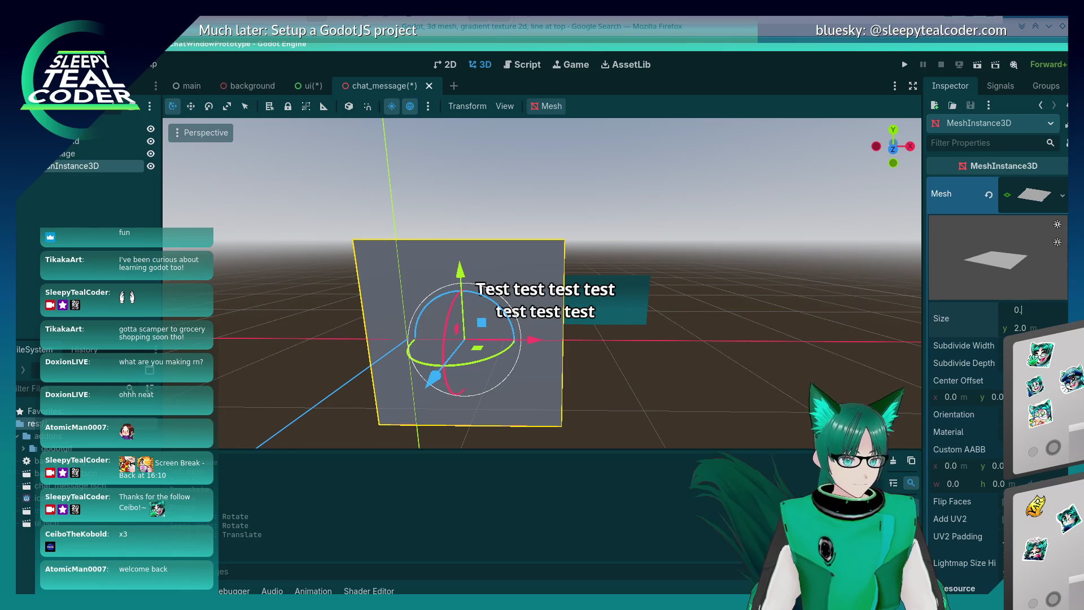
{"action": "key", "text": "Tab"}
{"action": "type", "text": "0.5"}
{"action": "key", "text": "Tab"}
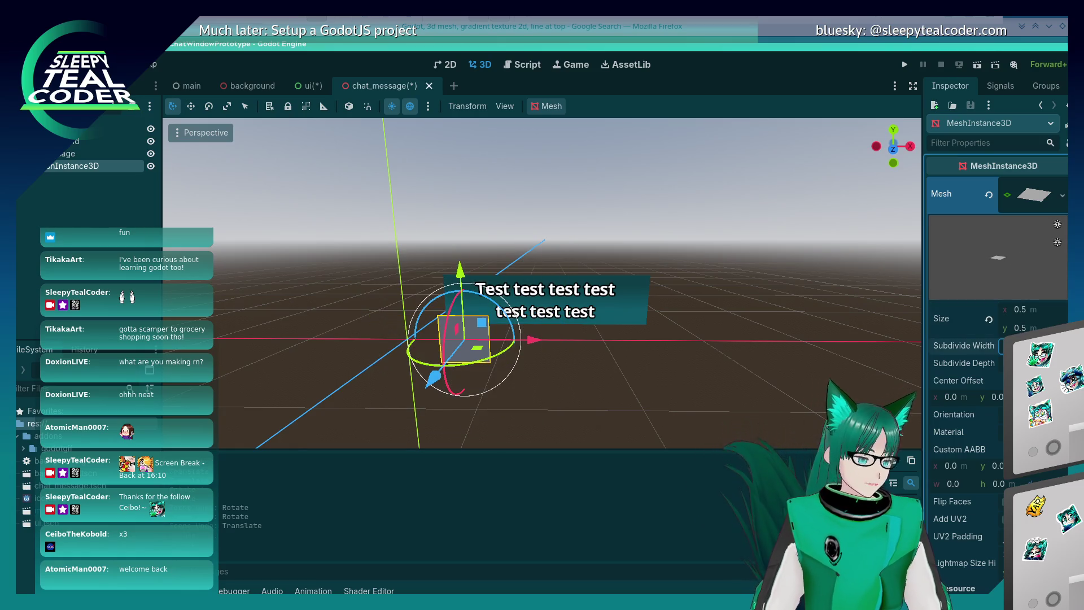
{"action": "left_click_drag", "start_coordinate": [462, 272], "coordinate": [469, 182]}
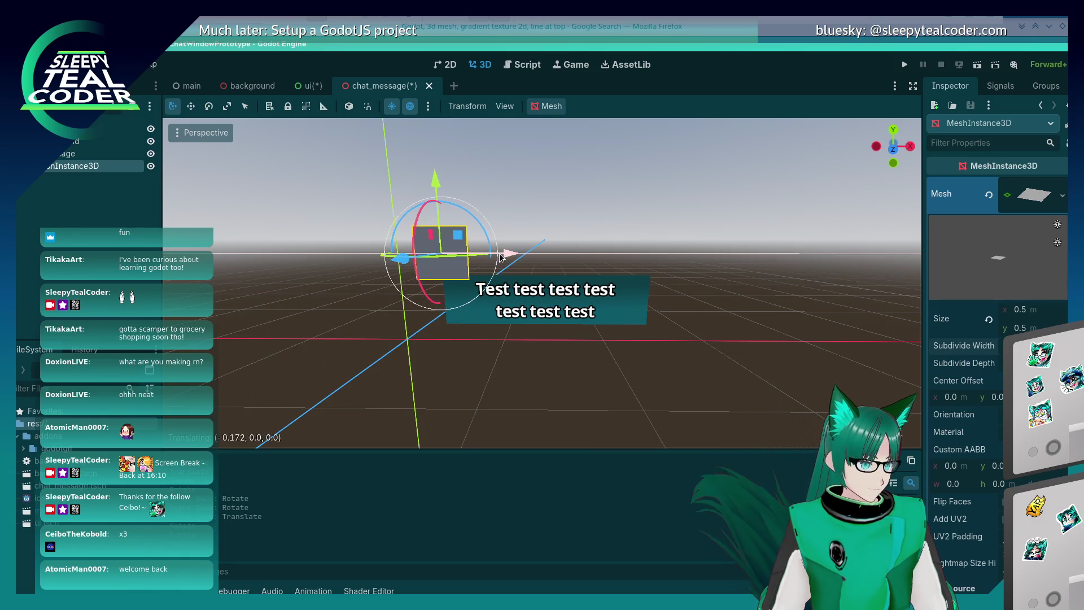
{"action": "left_click_drag", "start_coordinate": [525, 253], "coordinate": [502, 254]}
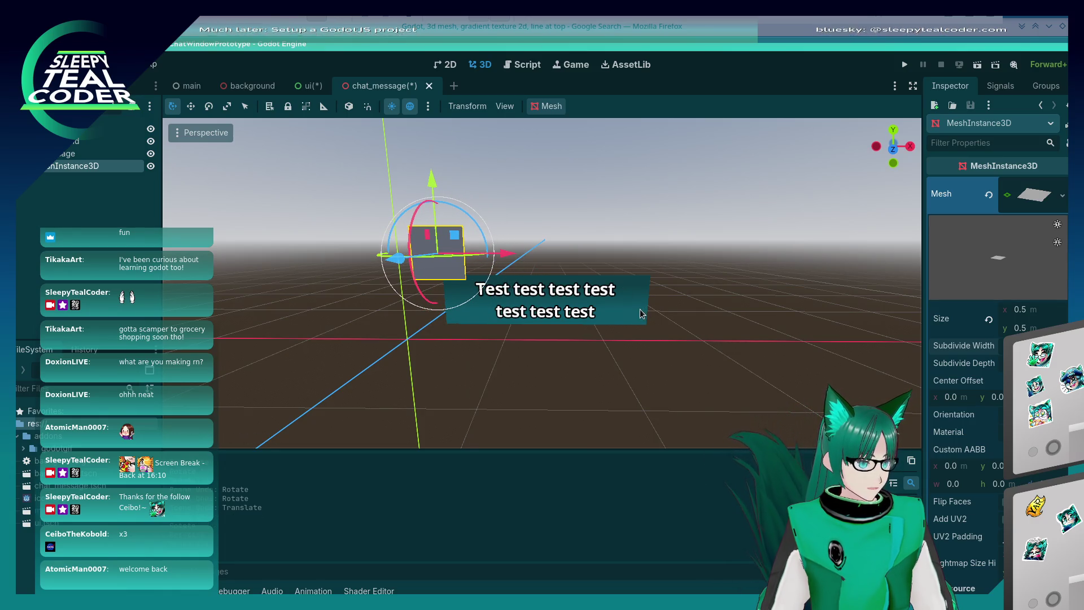
- Resize the plane mesh to 1.0 m wide by 0.3 m high
{"action": "left_click", "coordinate": [1032, 325]}
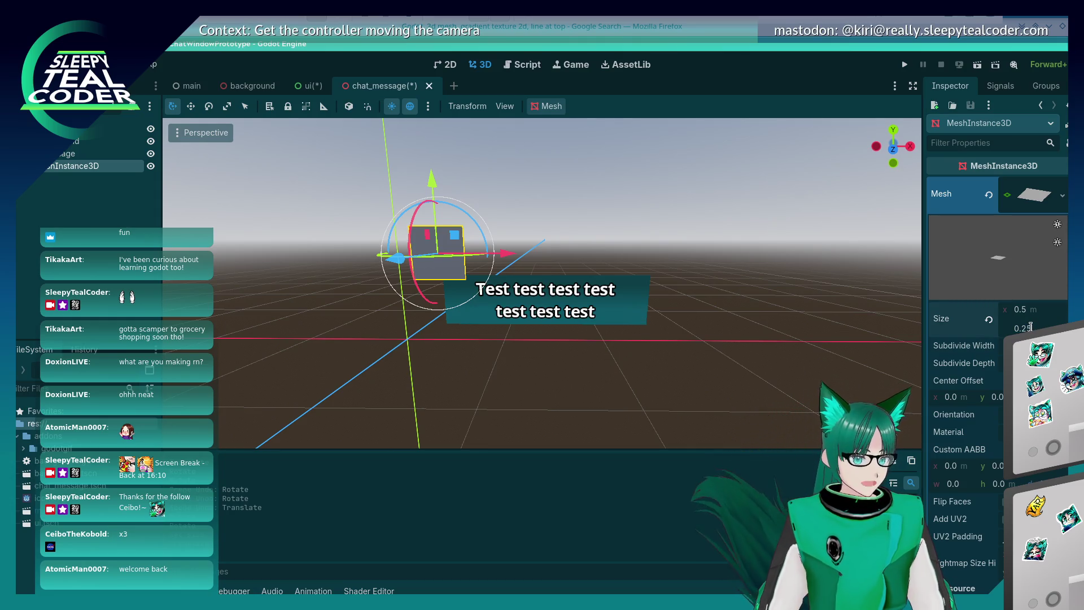
{"action": "key", "text": "Return"}
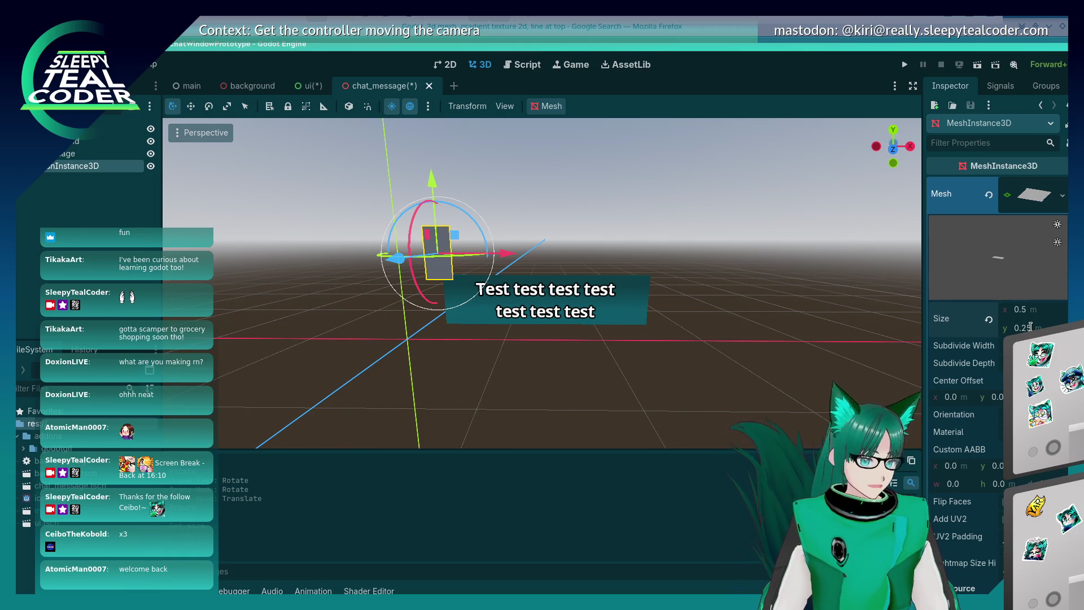
{"action": "type", "text": "3"}
{"action": "key", "text": "Return"}
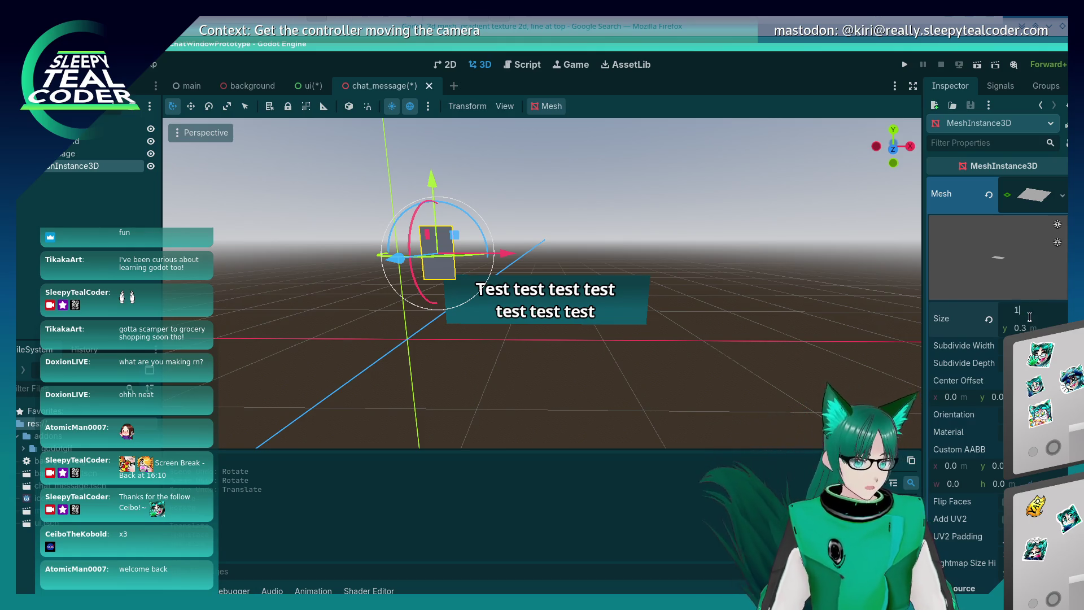
{"action": "key", "text": "Return"}
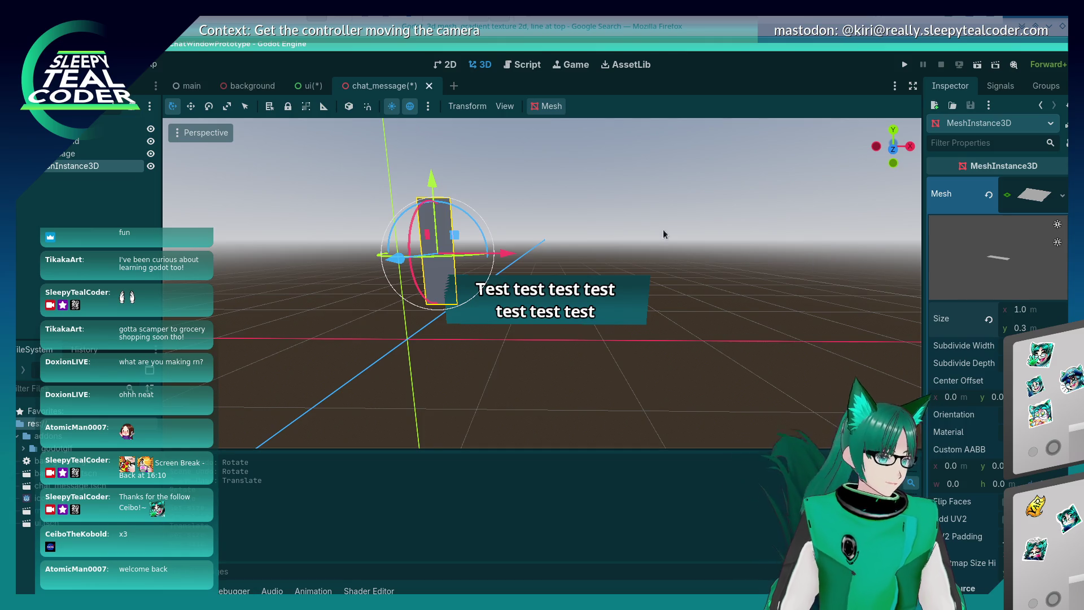
- Turn the strip to run horizontally and lower it just above the message panel
{"action": "mouse_move", "coordinate": [469, 212]}
{"action": "left_mouse_down"}
{"action": "mouse_move", "coordinate": [489, 218]}
{"action": "mouse_move", "coordinate": [507, 301]}
{"action": "left_mouse_up"}
{"action": "mouse_move", "coordinate": [452, 181]}
{"action": "left_mouse_down"}
{"action": "mouse_move", "coordinate": [576, 388]}
{"action": "mouse_move", "coordinate": [706, 398]}
{"action": "left_mouse_up"}
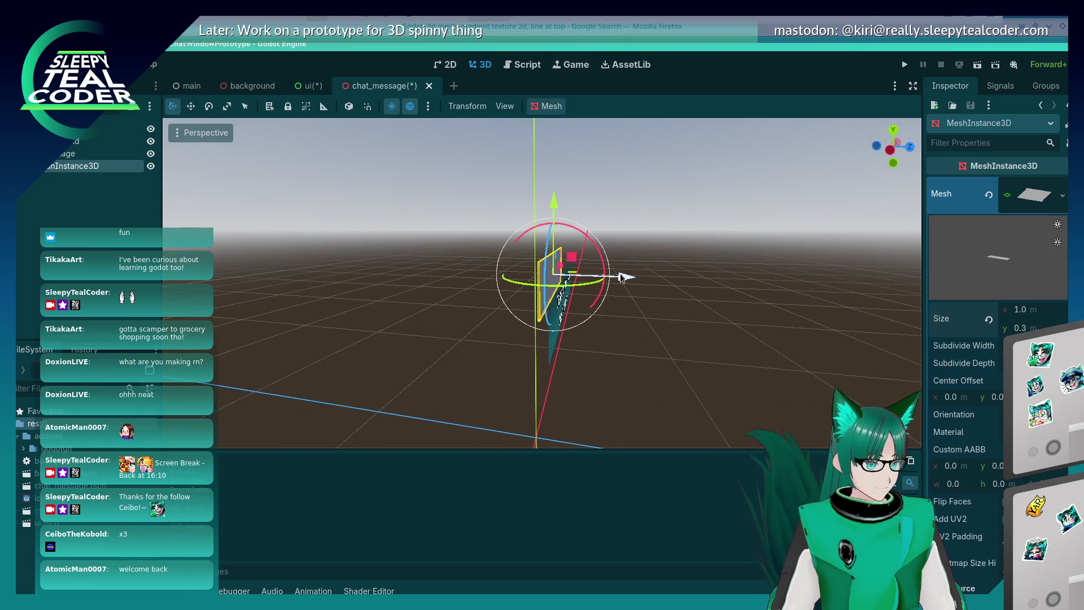
{"action": "left_click", "coordinate": [723, 354]}
{"action": "left_click_drag", "start_coordinate": [724, 353], "coordinate": [518, 353]}
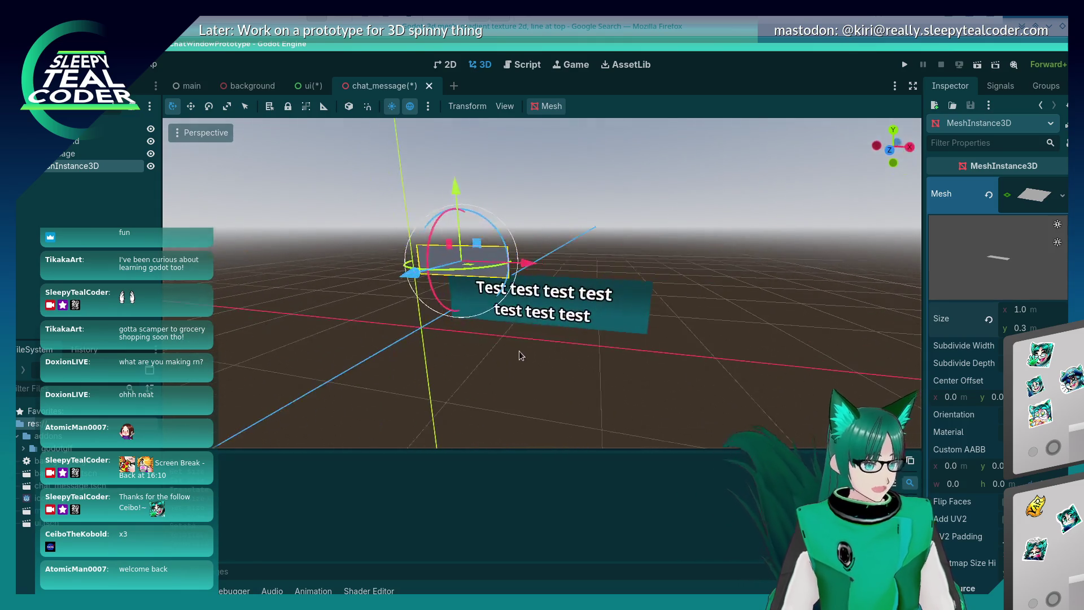
{"action": "left_click", "coordinate": [503, 255]}
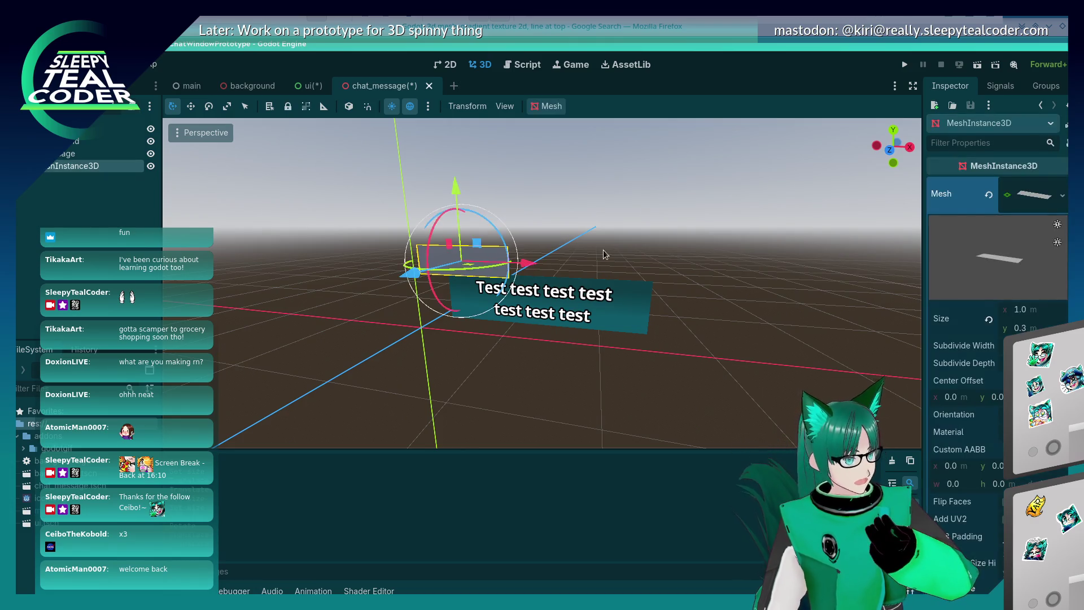
{"action": "left_click", "coordinate": [643, 243]}
{"action": "left_click_drag", "start_coordinate": [578, 385], "coordinate": [597, 362]}
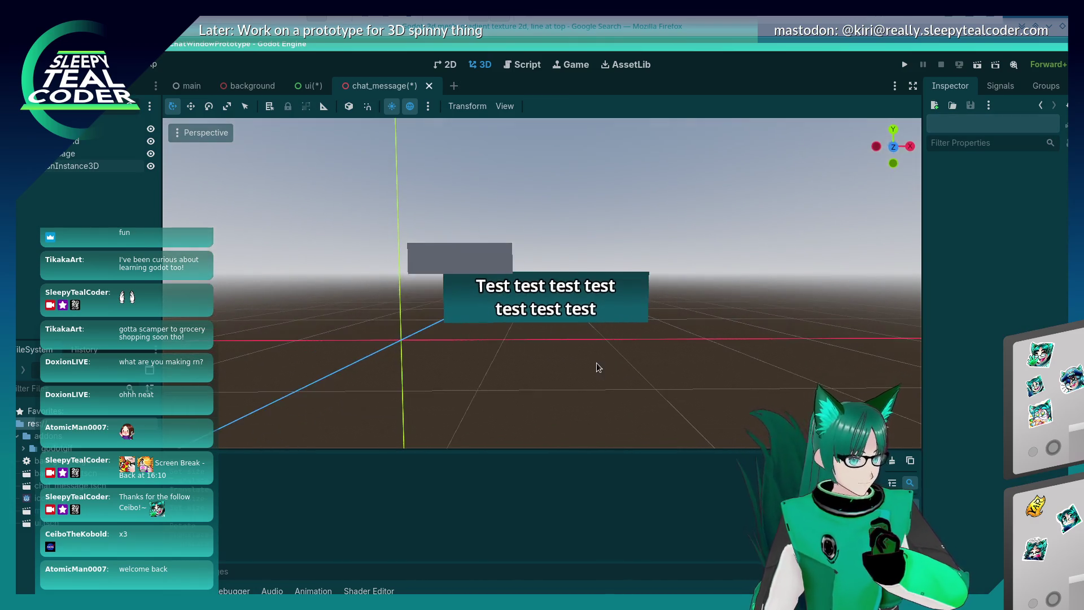
{"action": "left_click", "coordinate": [459, 271]}
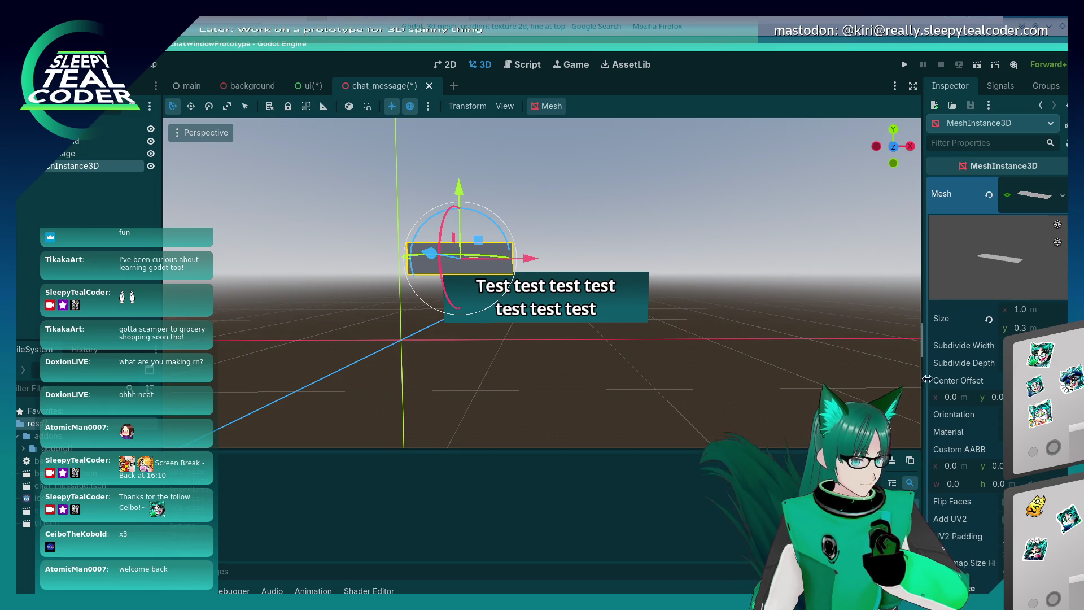
{"action": "left_click", "coordinate": [1008, 431]}
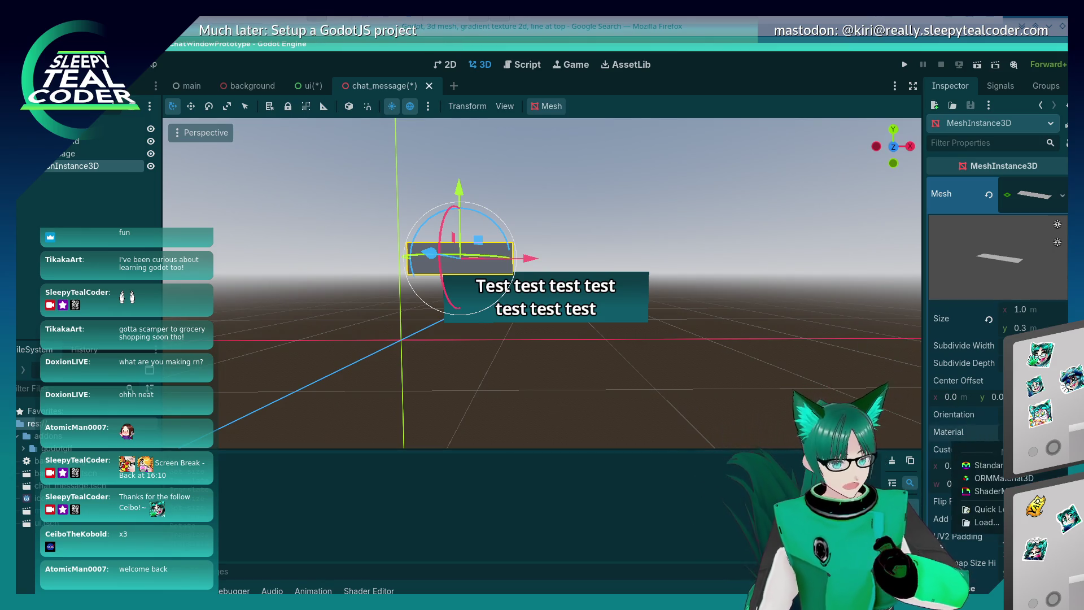
- Assign a new StandardMaterial3D to the strip and expand its settings
{"action": "left_click", "coordinate": [988, 452]}
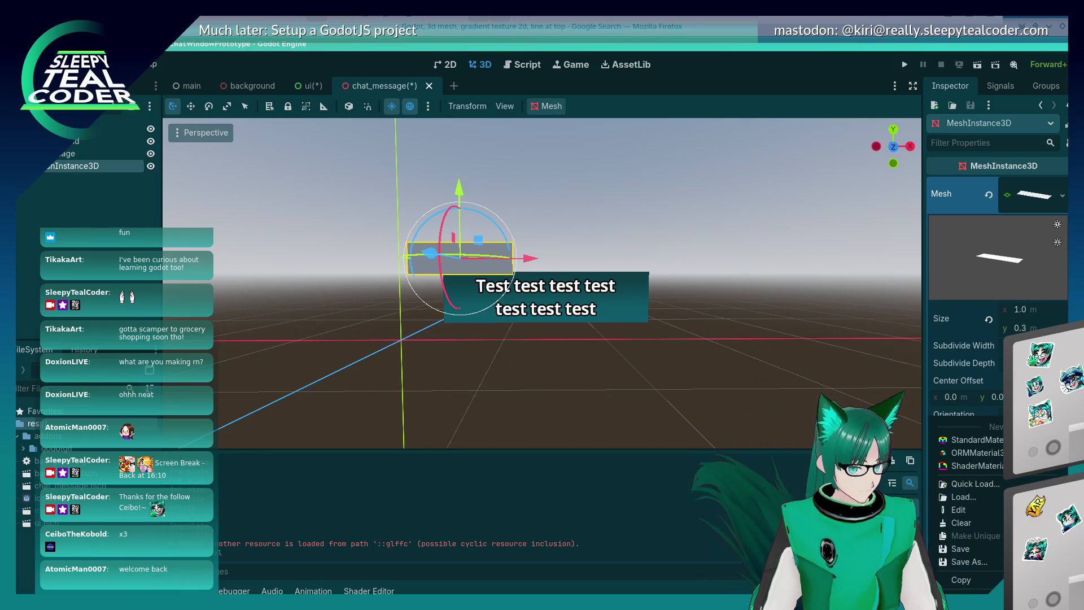
{"action": "scroll", "coordinate": [978, 509], "scroll_direction": "down", "scroll_amount": 3}
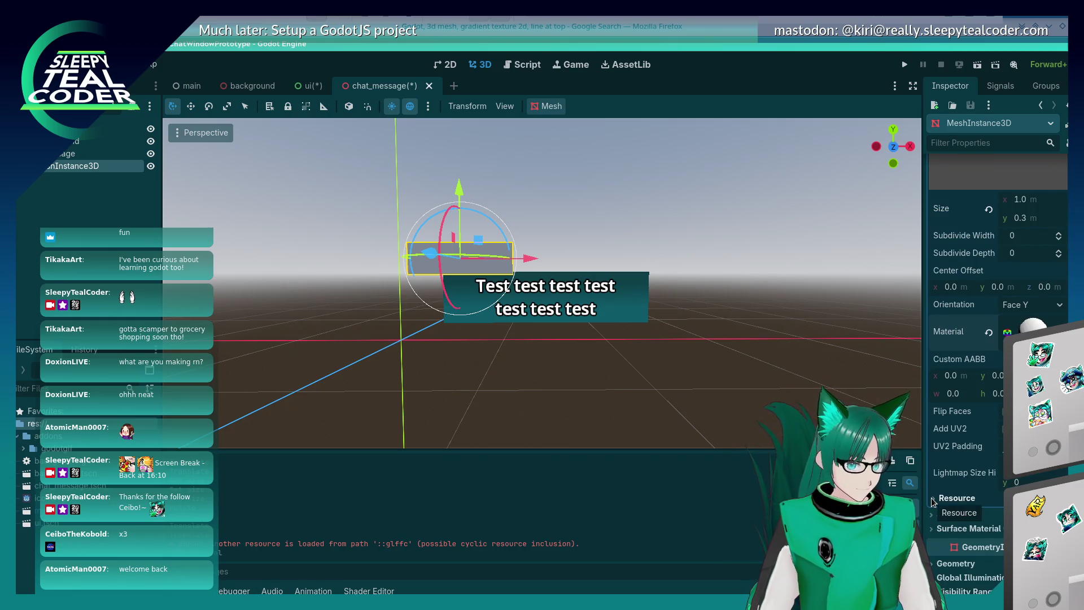
{"action": "left_click", "coordinate": [960, 499]}
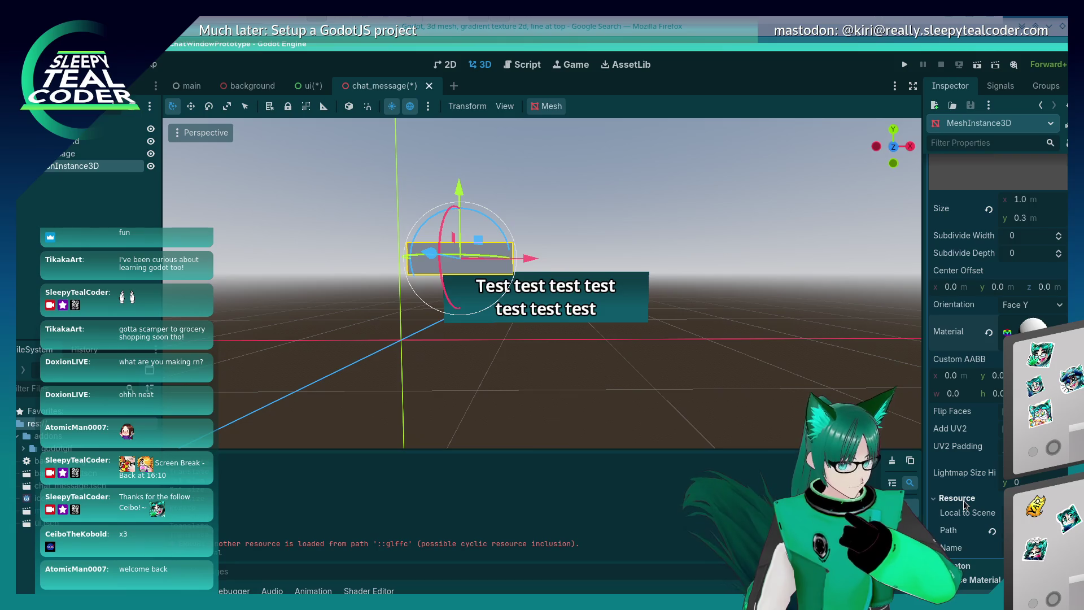
{"action": "left_click", "coordinate": [963, 500]}
{"action": "left_click", "coordinate": [1017, 332]}
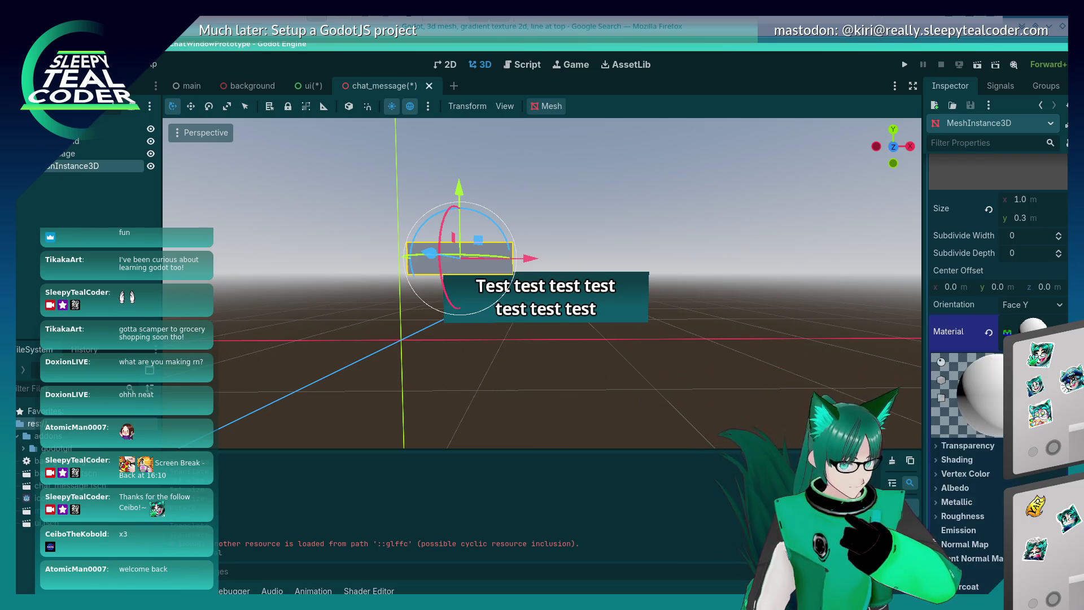
{"action": "scroll", "coordinate": [993, 339], "scroll_direction": "down", "scroll_amount": 3}
{"action": "scroll", "coordinate": [997, 282], "scroll_direction": "up", "scroll_amount": 2}
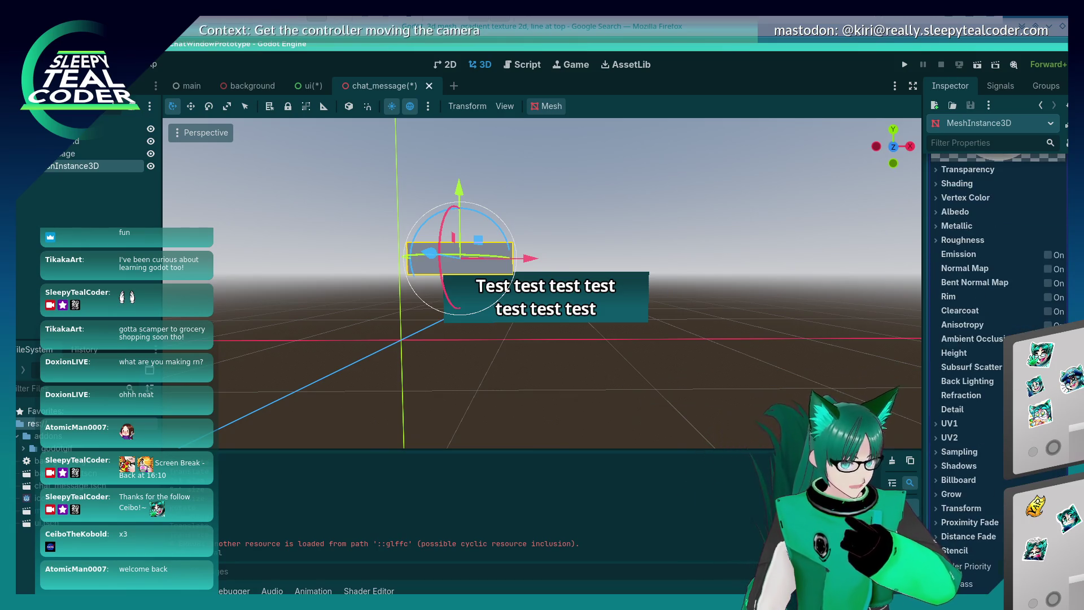
- Set the albedo colour to 479d87, then darken it to a dark teal around 1a5b54
{"action": "left_click", "coordinate": [954, 322]}
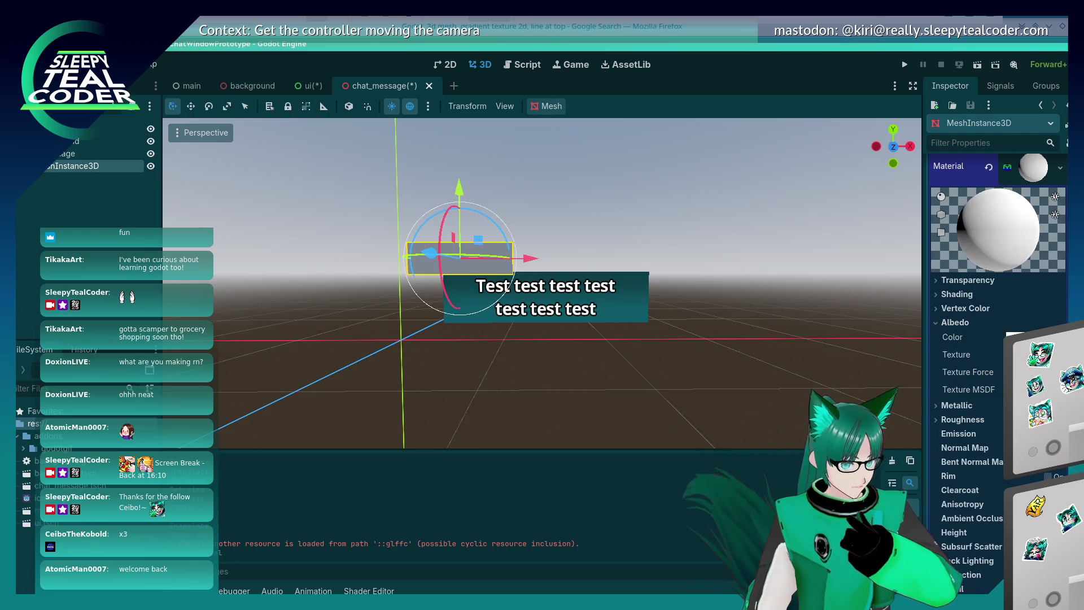
{"action": "left_click", "coordinate": [1033, 337]}
{"action": "type", "text": "479d87"}
{"action": "key", "text": "Return"}
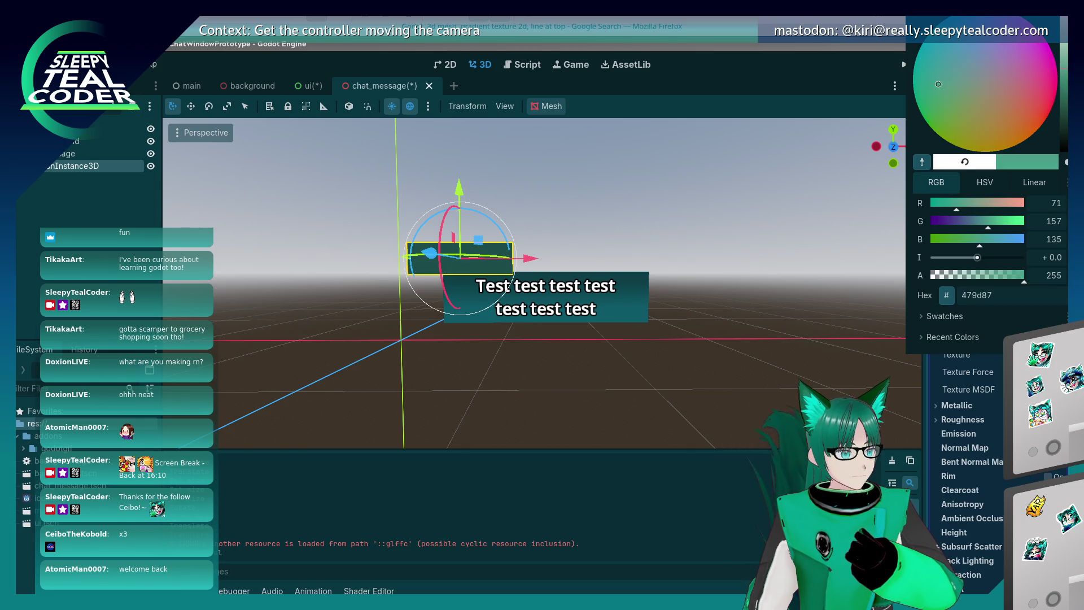
{"action": "left_click_drag", "start_coordinate": [987, 80], "coordinate": [936, 73]}
{"action": "mouse_move", "coordinate": [1063, 62]}
{"action": "left_mouse_down"}
{"action": "mouse_move", "coordinate": [1063, 113]}
{"action": "mouse_move", "coordinate": [1063, 103]}
{"action": "left_mouse_up"}
{"action": "left_click", "coordinate": [656, 181]}
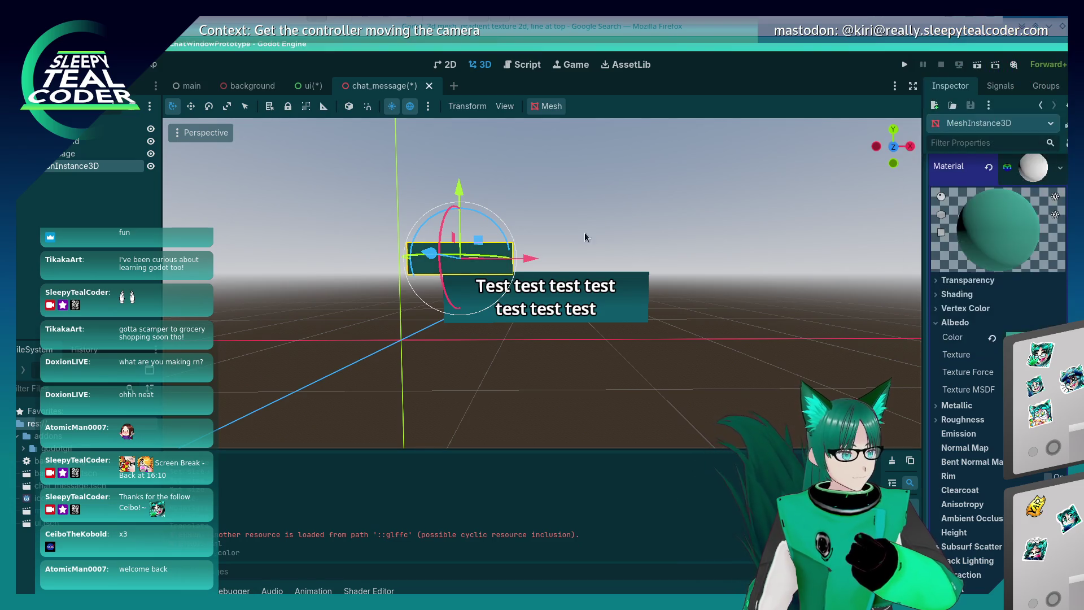
{"action": "left_click", "coordinate": [559, 252]}
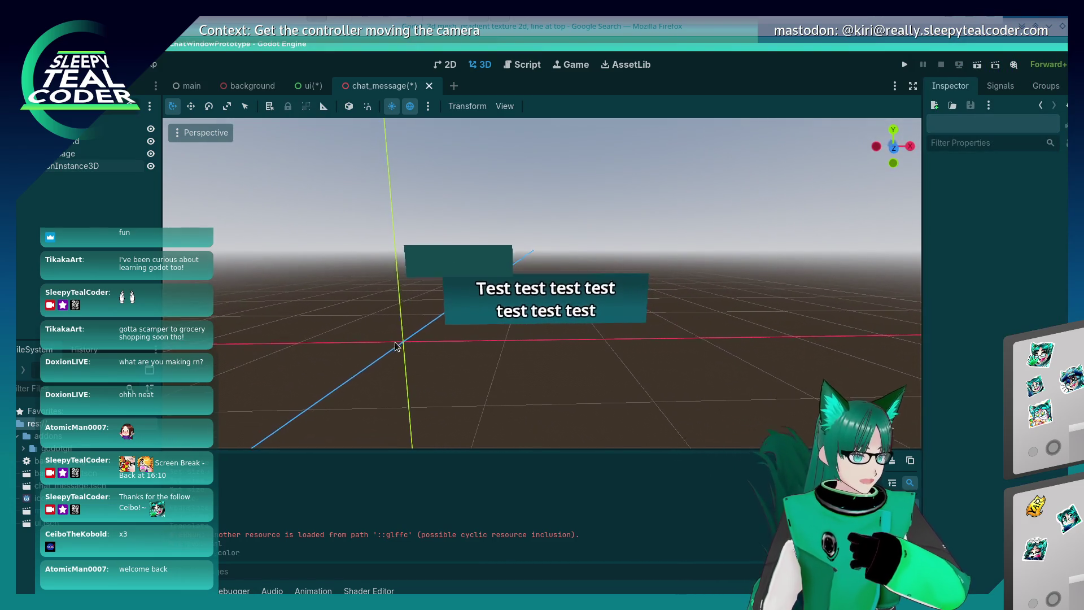
{"action": "right_click", "coordinate": [69, 164]}
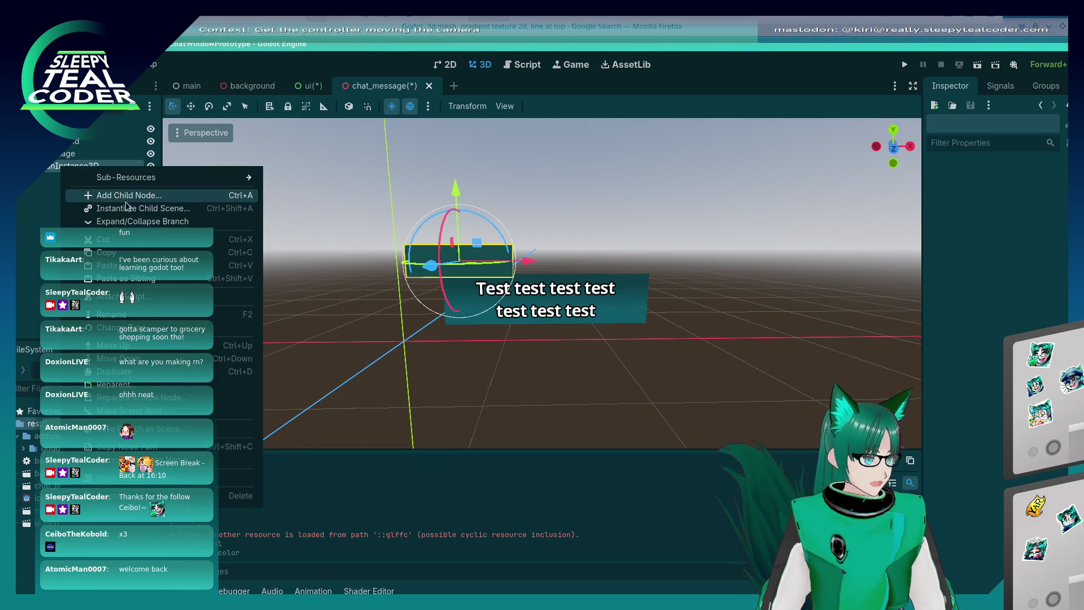
- Add a Label3D child node and enter TestMcTest as its text
{"action": "left_click", "coordinate": [104, 193]}
{"action": "type", "text": "Label"}
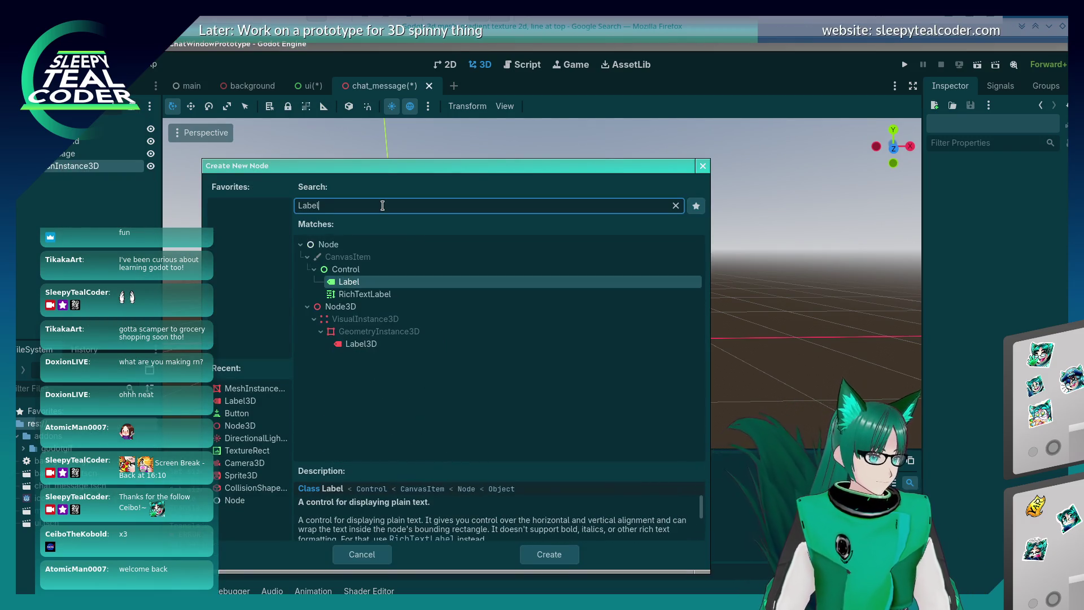
{"action": "left_click", "coordinate": [373, 344]}
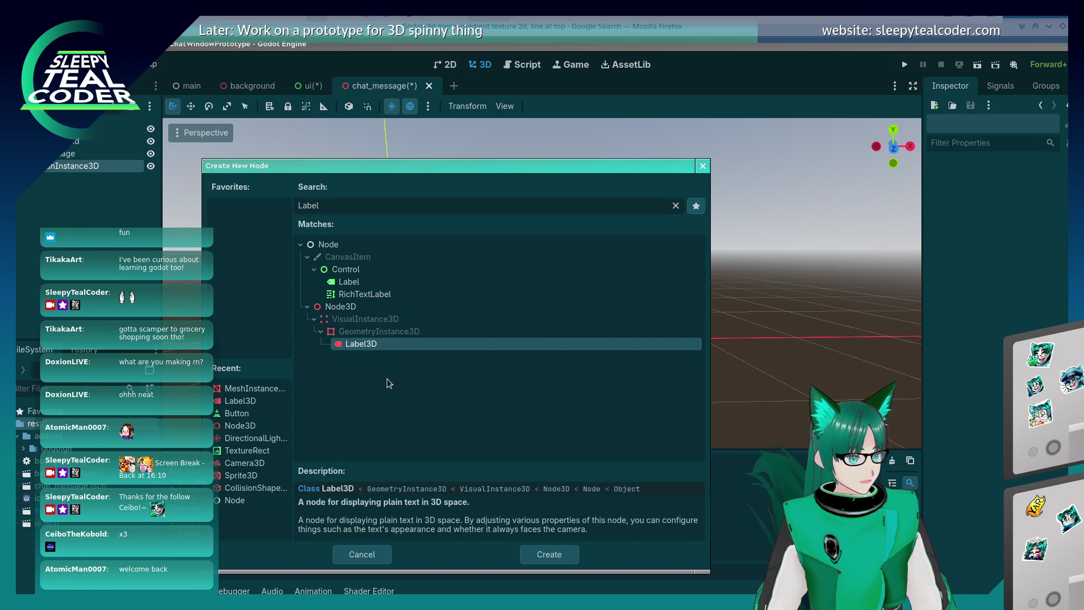
{"action": "double_click", "coordinate": [362, 344]}
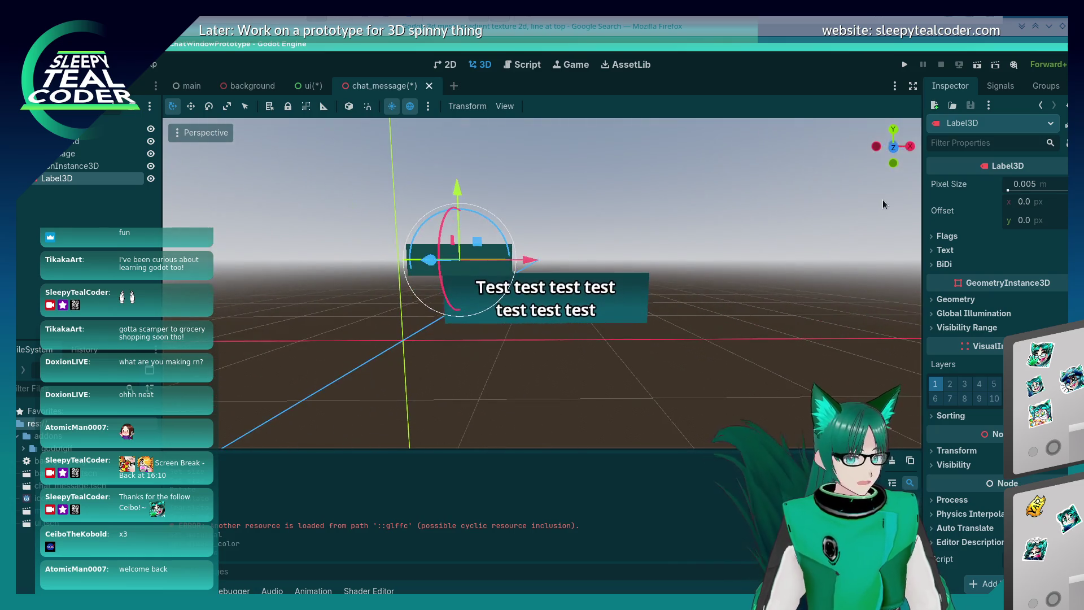
{"action": "left_click", "coordinate": [944, 250]}
{"action": "left_click", "coordinate": [980, 338]}
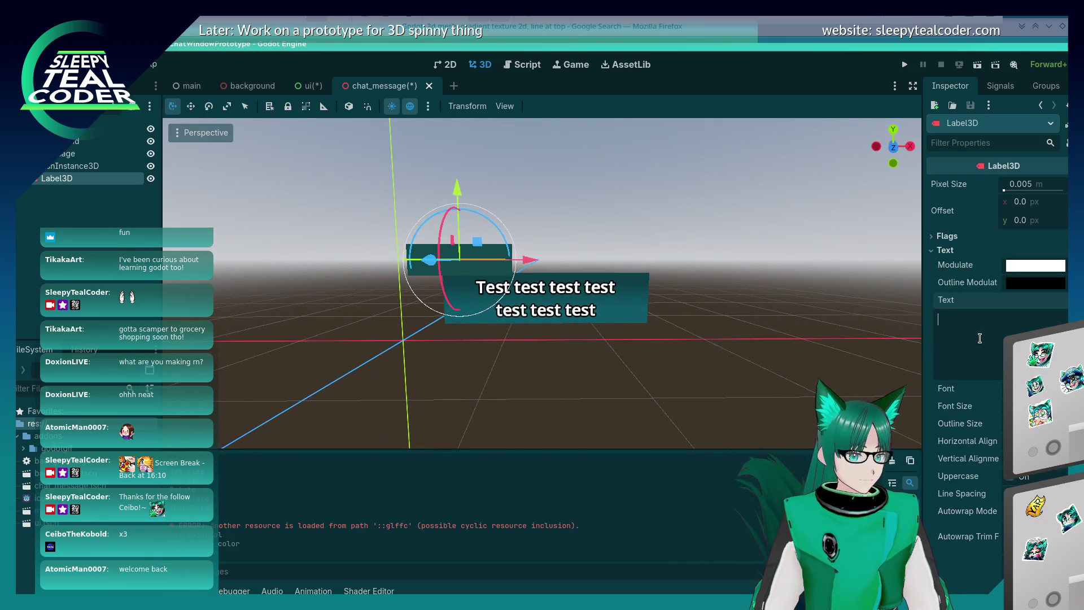
{"action": "type", "text": "TestMcTest"}
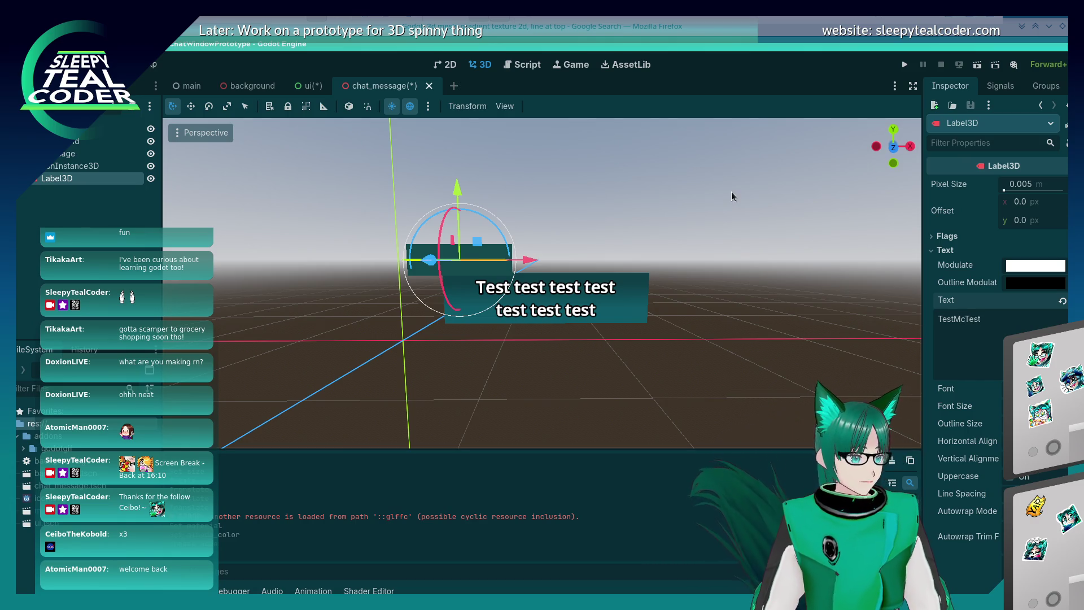
{"action": "left_click", "coordinate": [476, 264]}
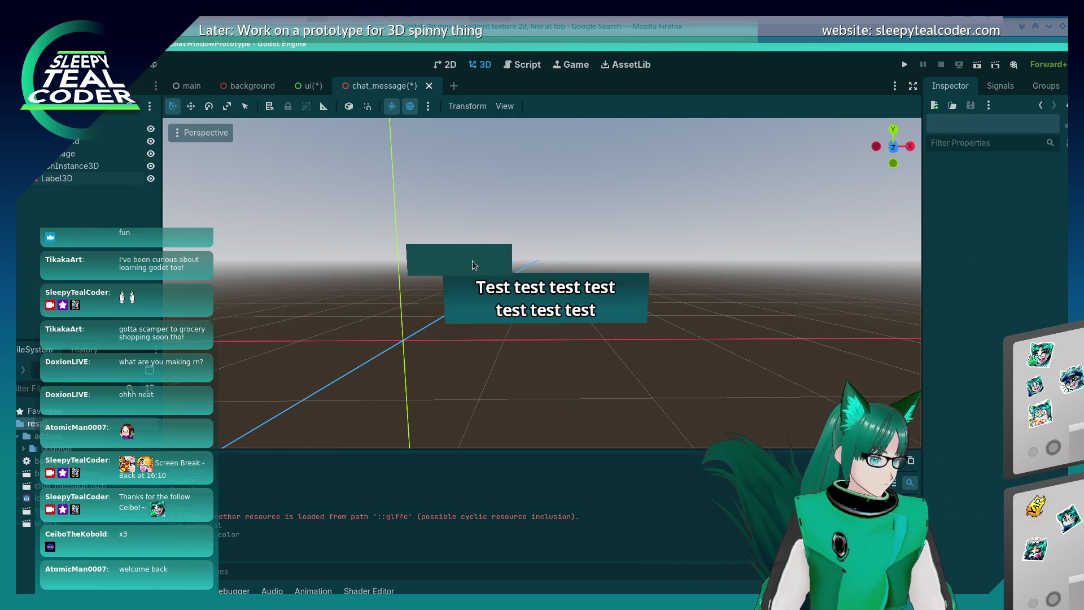
- Rotate the TestMcTest label around its X axis to lie on the teal strip
{"action": "left_click", "coordinate": [90, 178]}
{"action": "left_click_drag", "start_coordinate": [380, 310], "coordinate": [431, 341]}
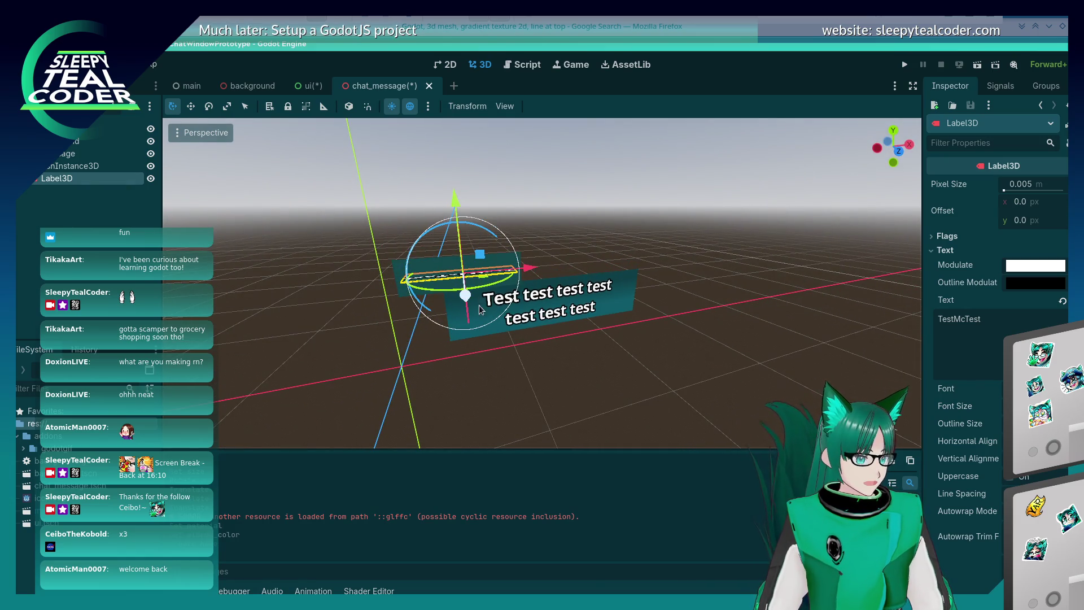
{"action": "mouse_move", "coordinate": [465, 328]}
{"action": "left_mouse_down"}
{"action": "mouse_move", "coordinate": [405, 273]}
{"action": "mouse_move", "coordinate": [489, 169]}
{"action": "mouse_move", "coordinate": [413, 311]}
{"action": "mouse_move", "coordinate": [511, 325]}
{"action": "mouse_move", "coordinate": [607, 271]}
{"action": "mouse_move", "coordinate": [605, 256]}
{"action": "left_mouse_up"}
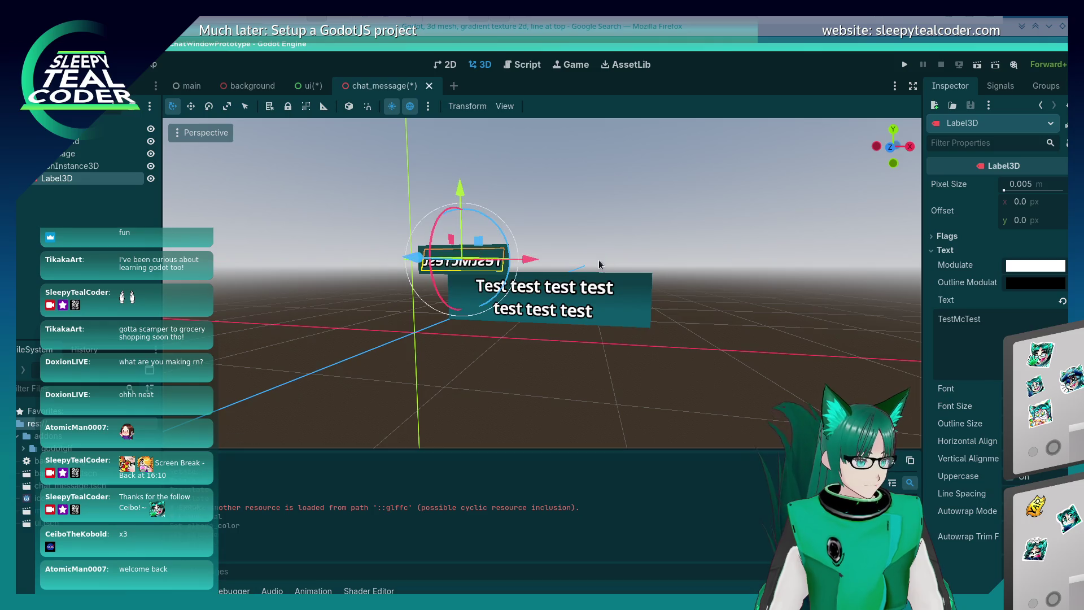
{"action": "mouse_move", "coordinate": [465, 362]}
{"action": "left_mouse_down"}
{"action": "mouse_move", "coordinate": [541, 366]}
{"action": "mouse_move", "coordinate": [492, 295]}
{"action": "mouse_move", "coordinate": [310, 286]}
{"action": "mouse_move", "coordinate": [283, 248]}
{"action": "mouse_move", "coordinate": [278, 215]}
{"action": "left_mouse_up"}
{"action": "mouse_move", "coordinate": [456, 291]}
{"action": "left_mouse_down"}
{"action": "mouse_move", "coordinate": [425, 286]}
{"action": "mouse_move", "coordinate": [526, 343]}
{"action": "left_mouse_up"}
{"action": "left_click", "coordinate": [651, 387]}
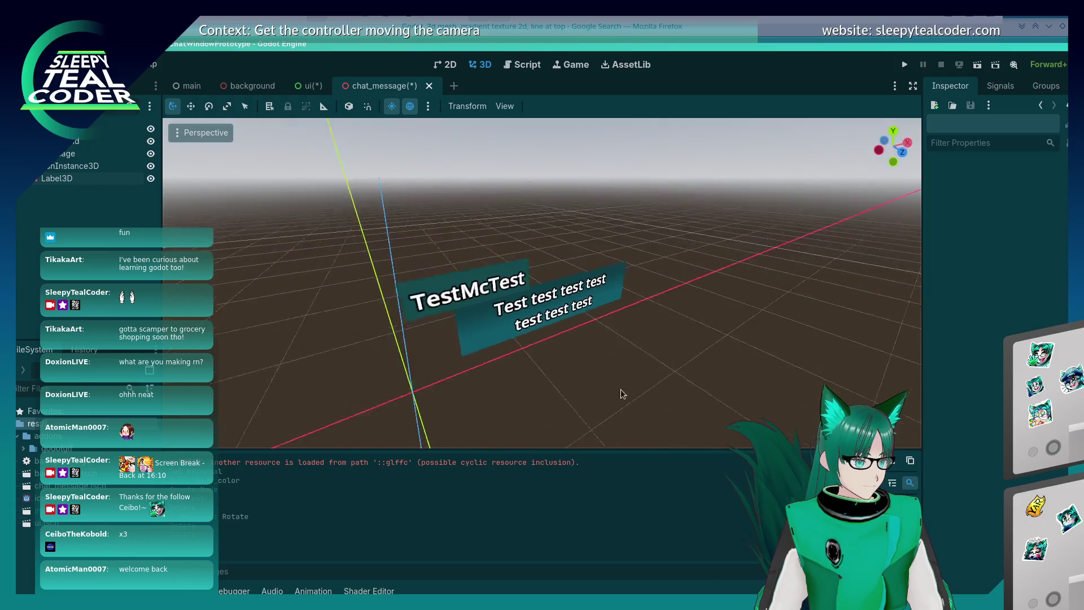
- Check the label's orientation from the front and save chat_message
{"action": "mouse_move", "coordinate": [713, 390]}
{"action": "left_mouse_down"}
{"action": "mouse_move", "coordinate": [724, 363]}
{"action": "mouse_move", "coordinate": [584, 285]}
{"action": "left_mouse_up"}
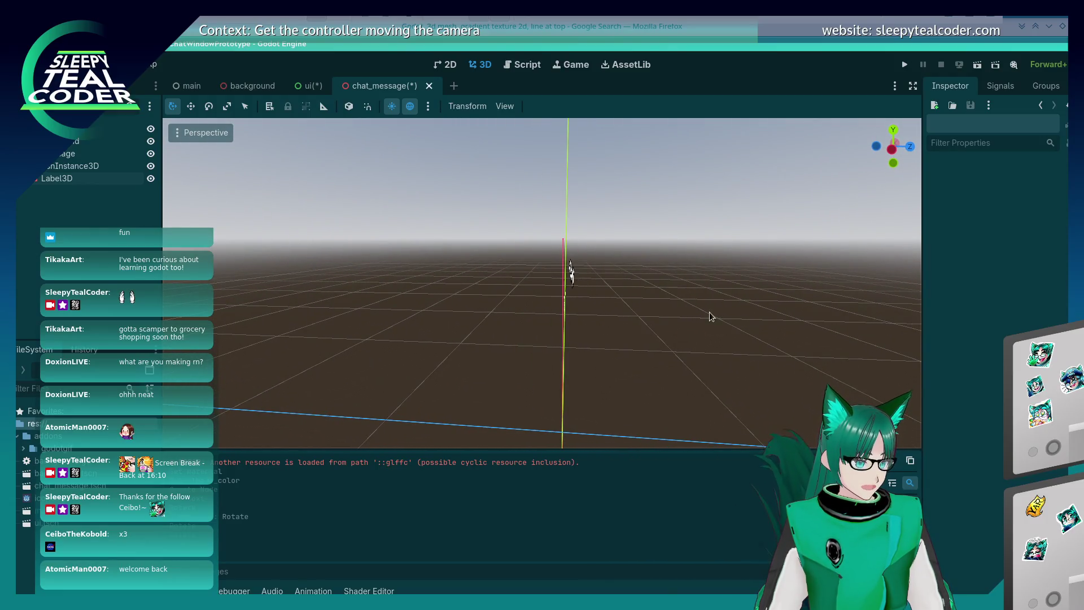
{"action": "left_click_drag", "start_coordinate": [710, 316], "coordinate": [497, 302]}
{"action": "left_click", "coordinate": [466, 289]}
{"action": "mouse_move", "coordinate": [563, 368]}
{"action": "left_mouse_down"}
{"action": "mouse_move", "coordinate": [612, 356]}
{"action": "mouse_move", "coordinate": [612, 333]}
{"action": "mouse_move", "coordinate": [720, 363]}
{"action": "mouse_move", "coordinate": [580, 347]}
{"action": "mouse_move", "coordinate": [558, 327]}
{"action": "mouse_move", "coordinate": [573, 326]}
{"action": "mouse_move", "coordinate": [559, 336]}
{"action": "left_mouse_up"}
{"action": "left_click", "coordinate": [635, 341]}
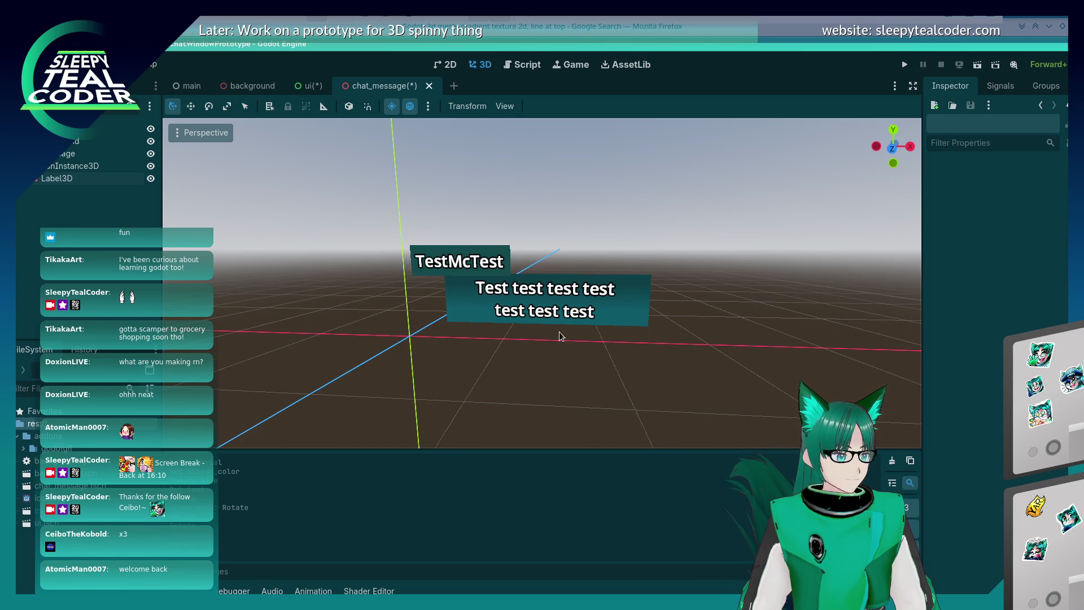
{"action": "key", "text": "ctrl+s"}
{"action": "left_click", "coordinate": [308, 87]}
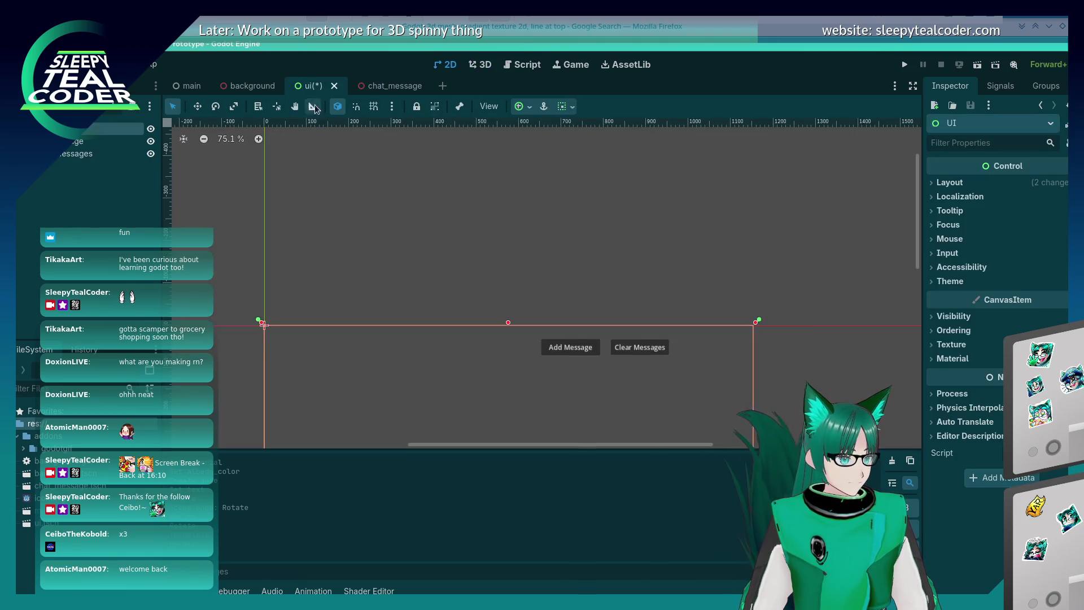
- Save the ui scene, then look over the background scene
{"action": "left_click", "coordinate": [411, 250]}
{"action": "key", "text": "ctrl+s"}
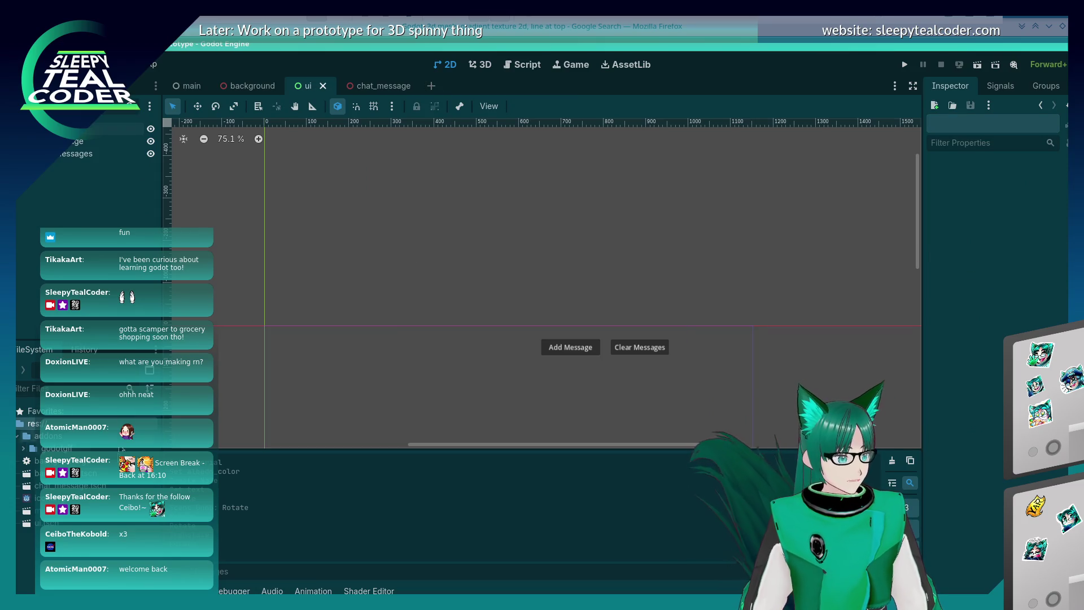
{"action": "left_click", "coordinate": [243, 85]}
{"action": "left_click", "coordinate": [375, 313]}
{"action": "scroll", "coordinate": [623, 267], "scroll_direction": "up", "scroll_amount": 3}
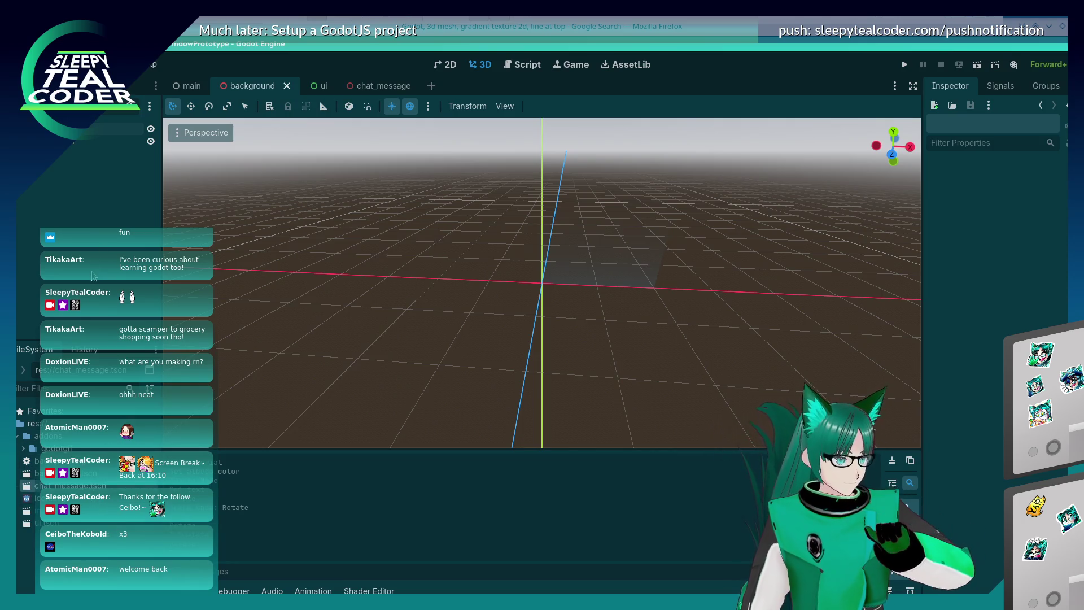
- Drag chat_message.tscn into the main scene tree as a ChatMessage node
{"action": "left_click", "coordinate": [189, 85]}
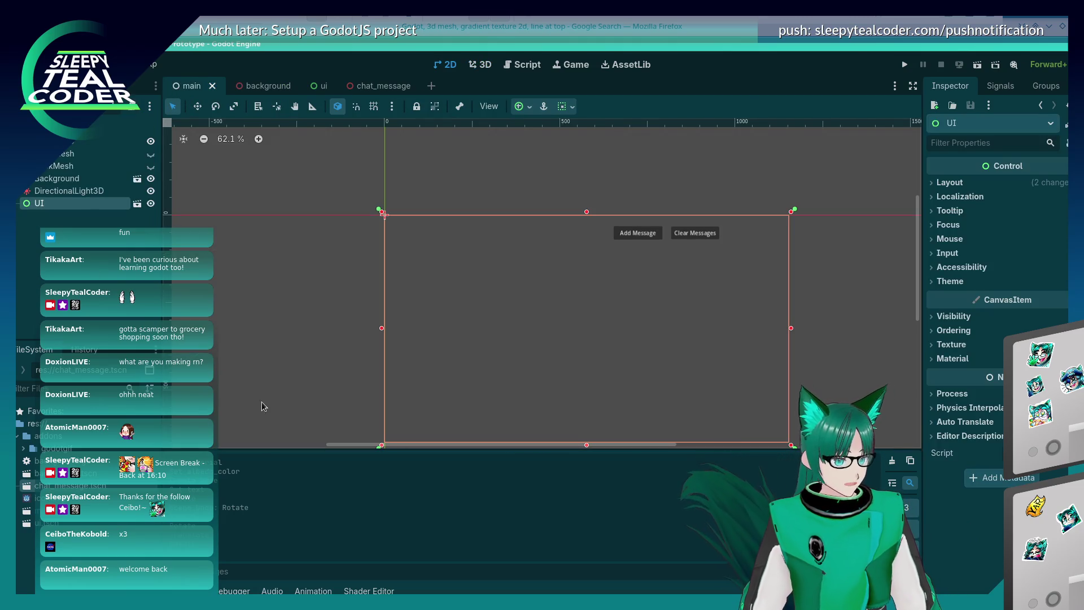
{"action": "left_click_drag", "start_coordinate": [68, 486], "coordinate": [75, 135]}
{"action": "left_click", "coordinate": [655, 331]}
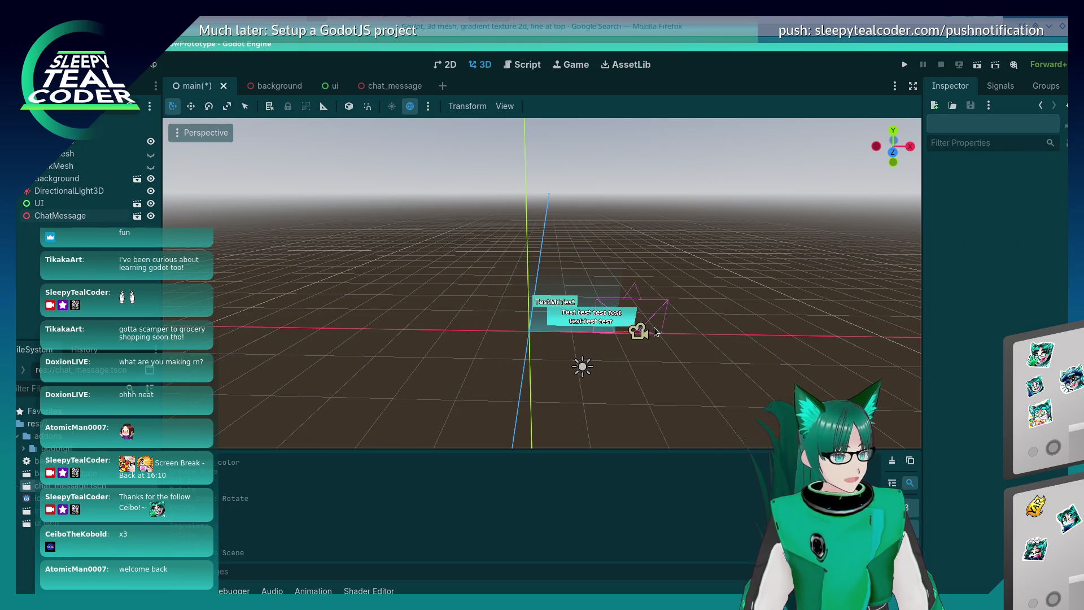
- Test-run the scene with F6 to view the TestMcTest message, then close the game and return to chat_message
{"action": "left_click", "coordinate": [570, 307]}
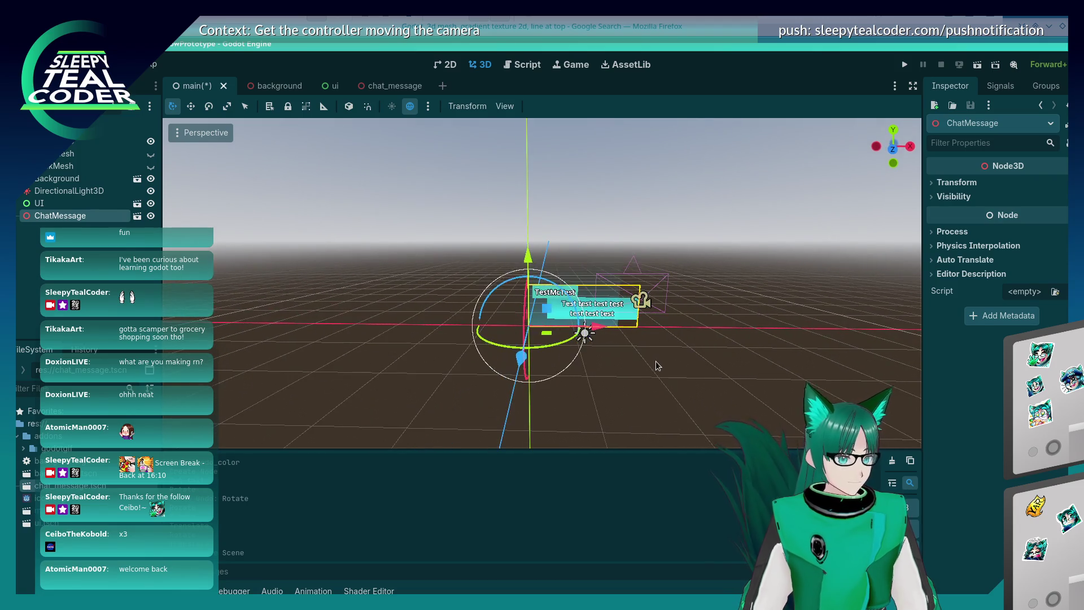
{"action": "left_click", "coordinate": [657, 363]}
{"action": "key", "text": "F6"}
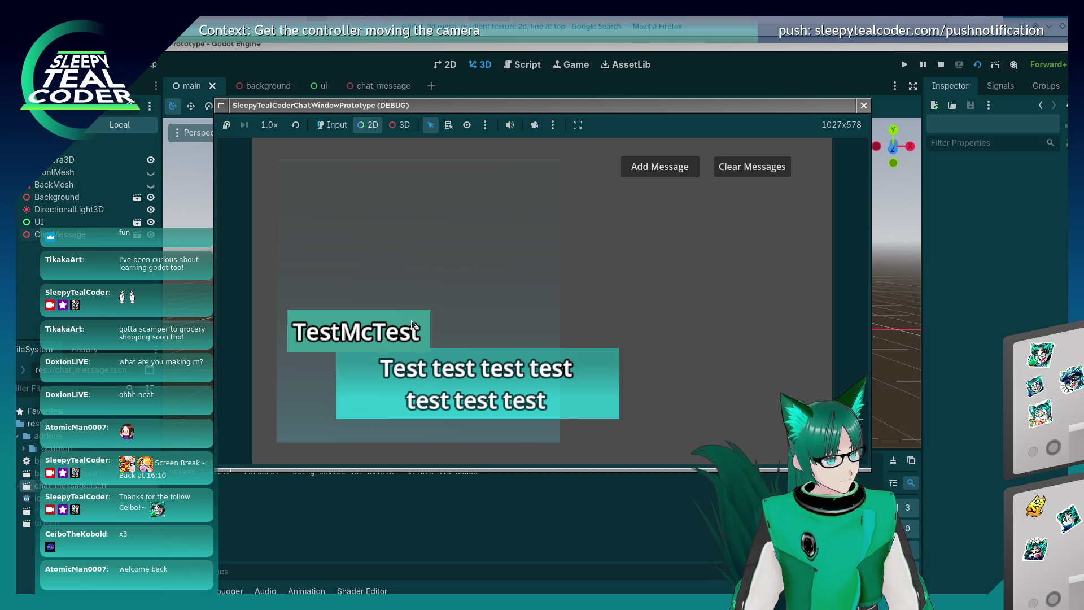
{"action": "left_click", "coordinate": [864, 105]}
{"action": "left_click", "coordinate": [396, 85]}
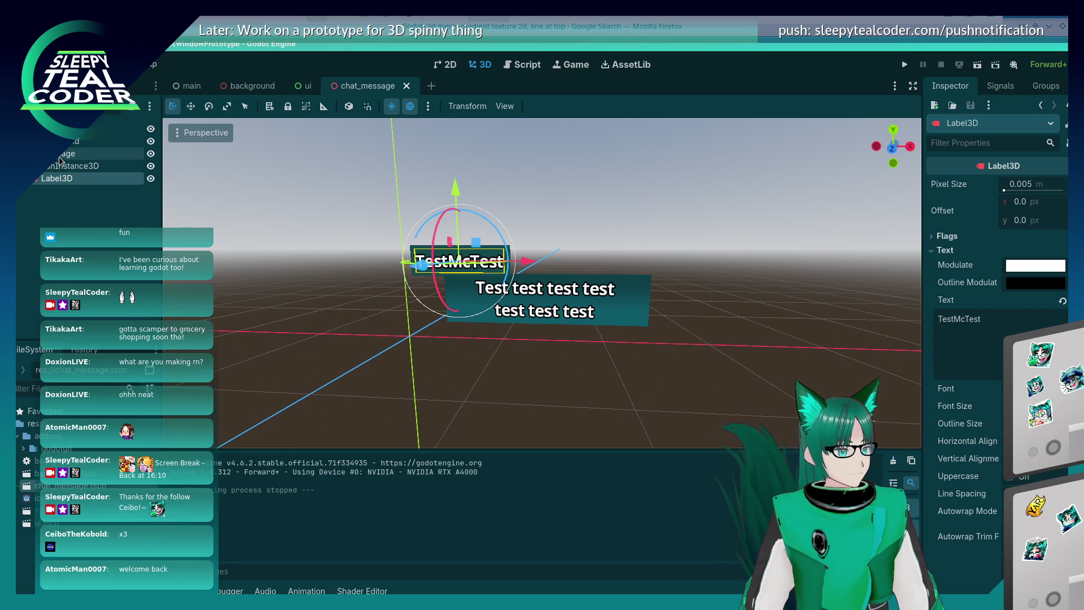
- Set the ChatMessage root's Transform scale to 0.5 on x, y and z, then save chat_message
{"action": "left_click", "coordinate": [90, 128]}
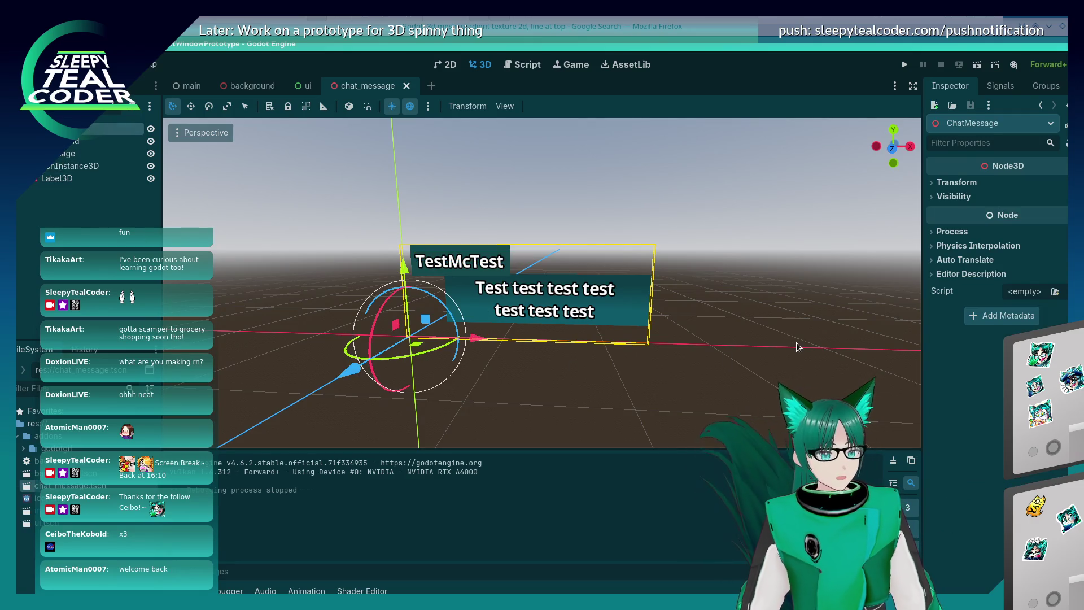
{"action": "left_click", "coordinate": [933, 183]}
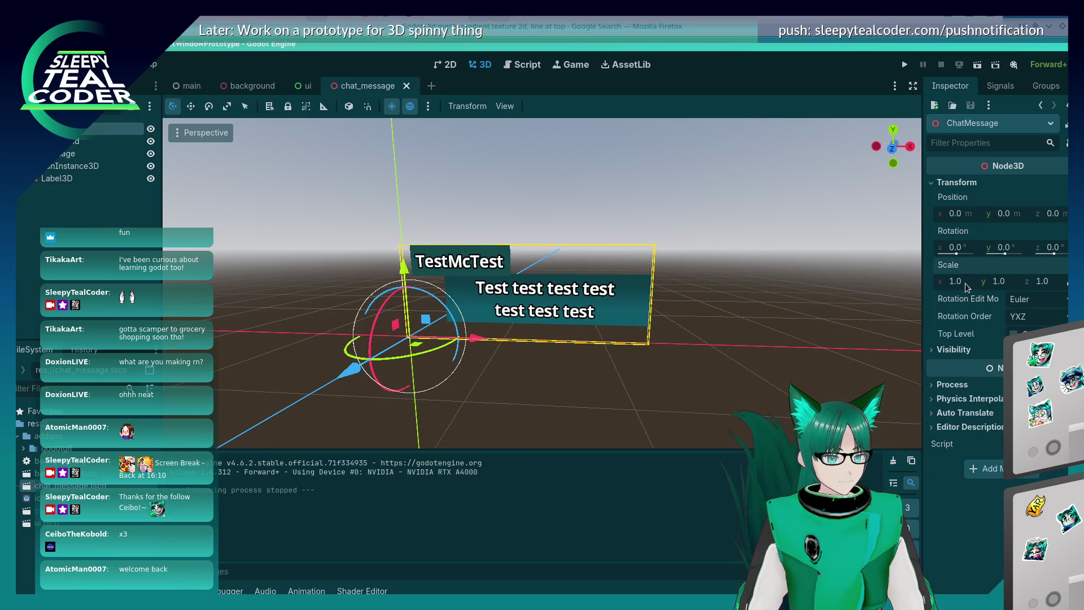
{"action": "type", "text": "0"}
{"action": "key", "text": "Return"}
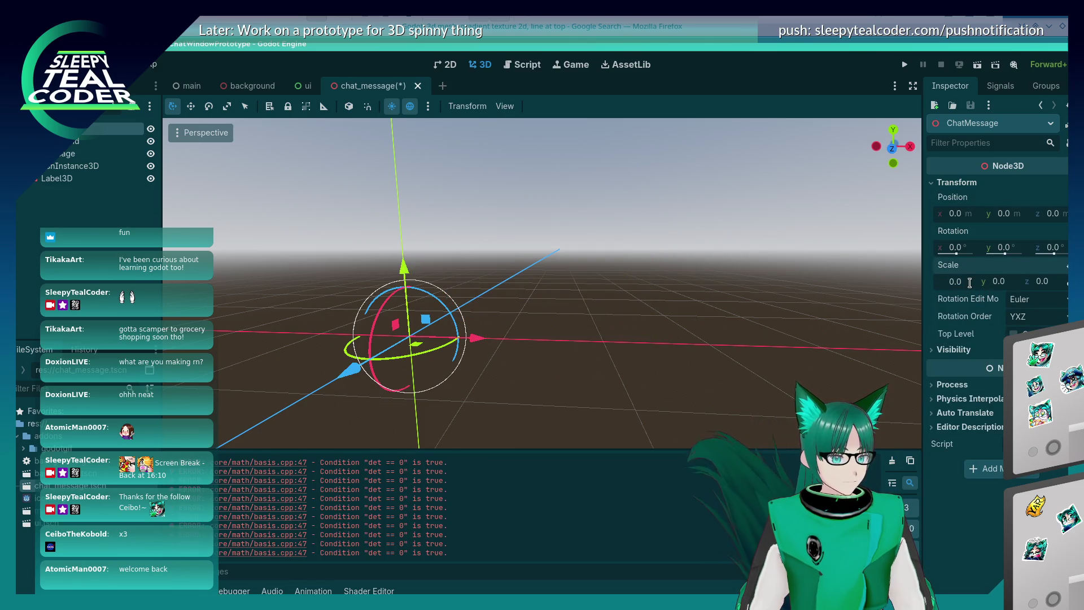
{"action": "type", "text": "1"}
{"action": "key", "text": "Return"}
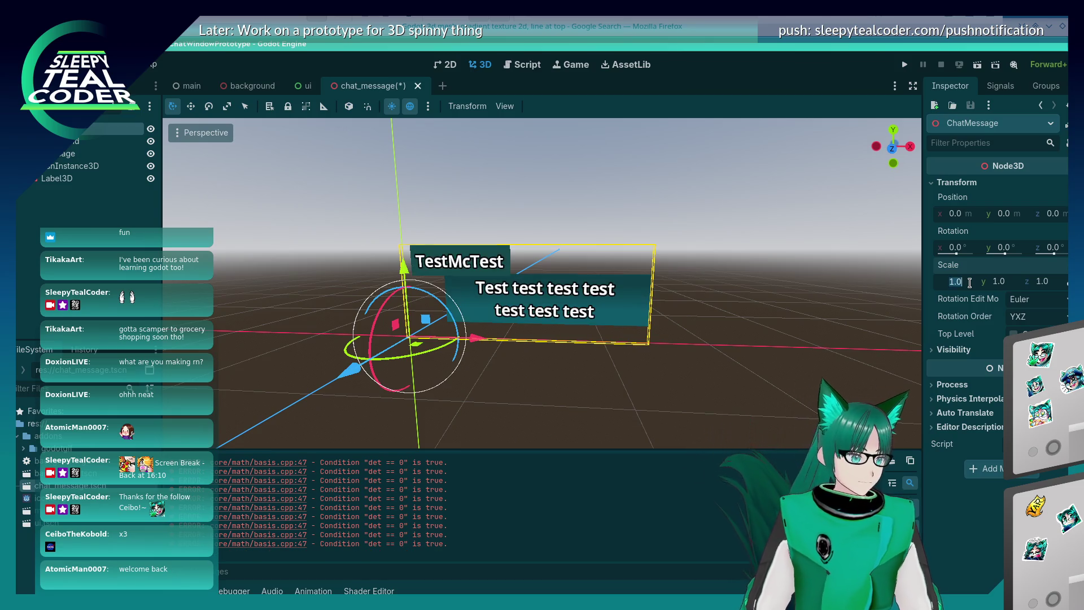
{"action": "type", "text": "0.5"}
{"action": "key", "text": "Tab"}
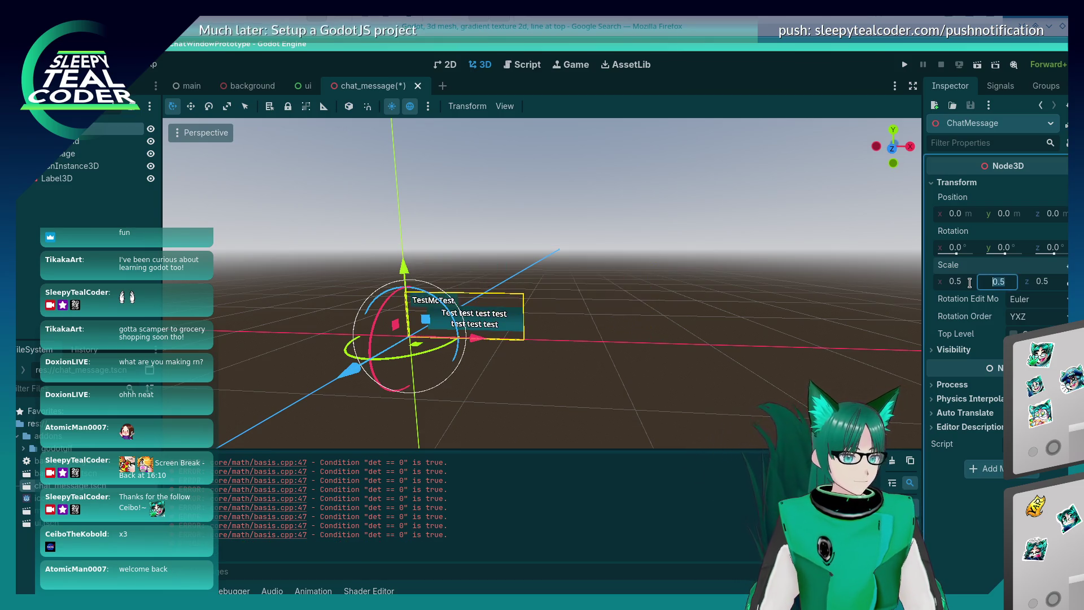
{"action": "key", "text": "Tab"}
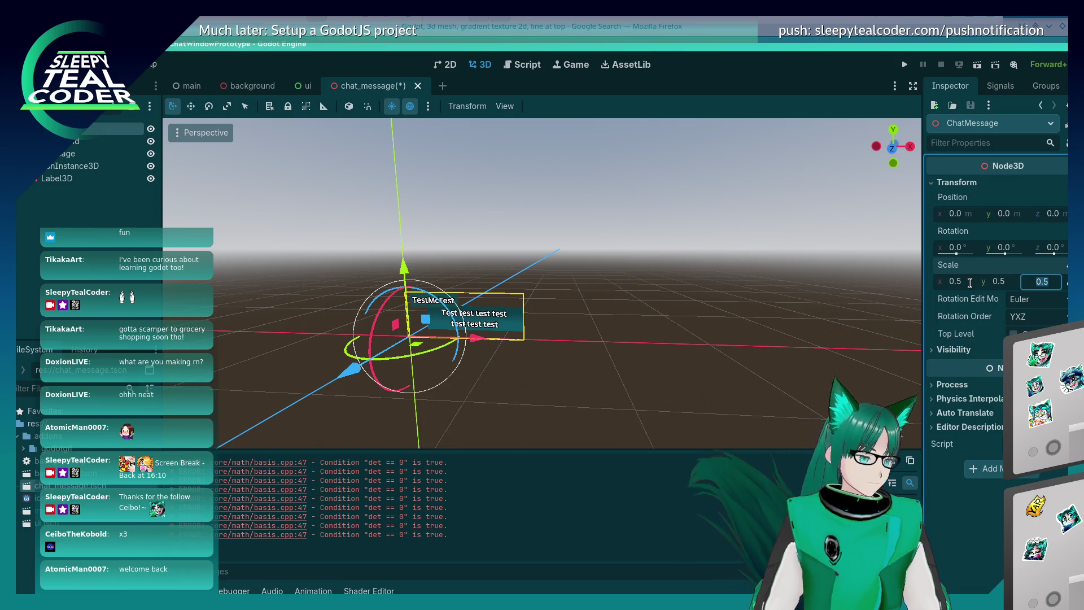
{"action": "left_click", "coordinate": [574, 295]}
{"action": "key", "text": "ctrl+s"}
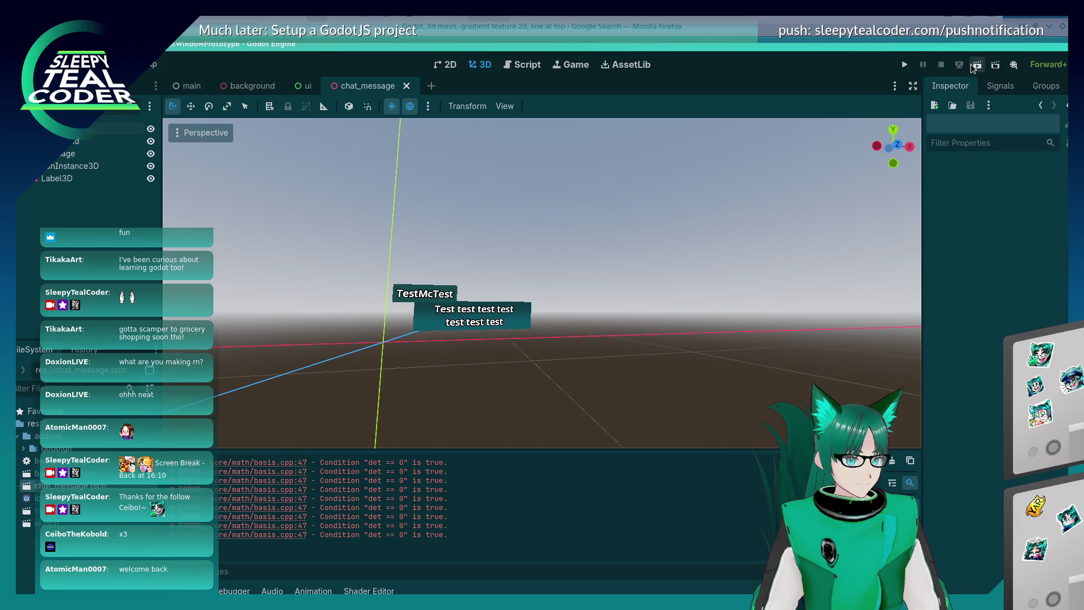
- Run chat_message briefly, then launch the main scene to check the half-size TestMcTest panel
{"action": "left_click", "coordinate": [974, 66]}
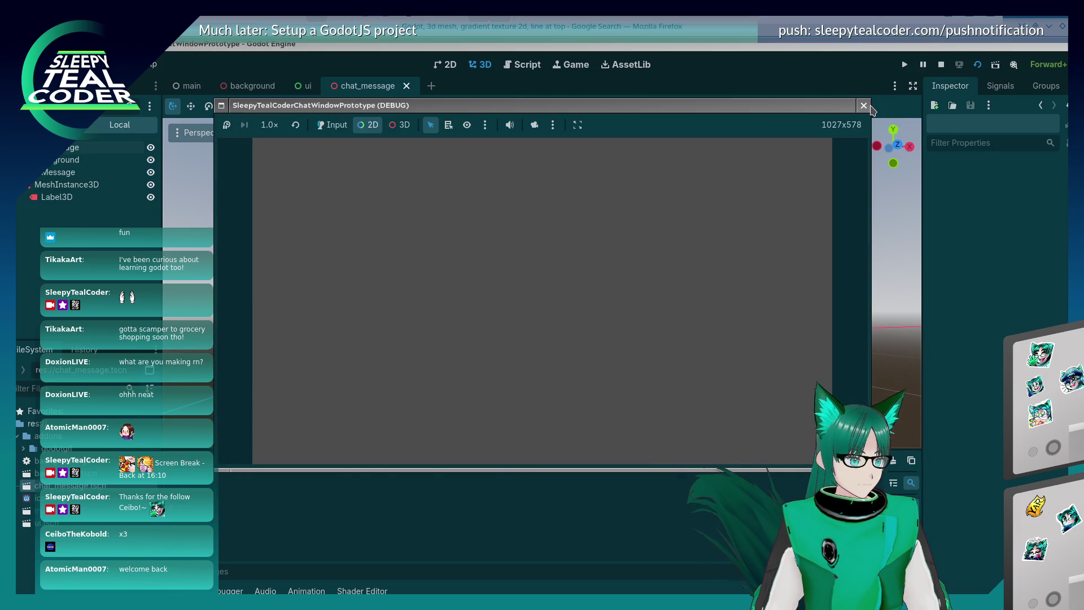
{"action": "left_click", "coordinate": [864, 105]}
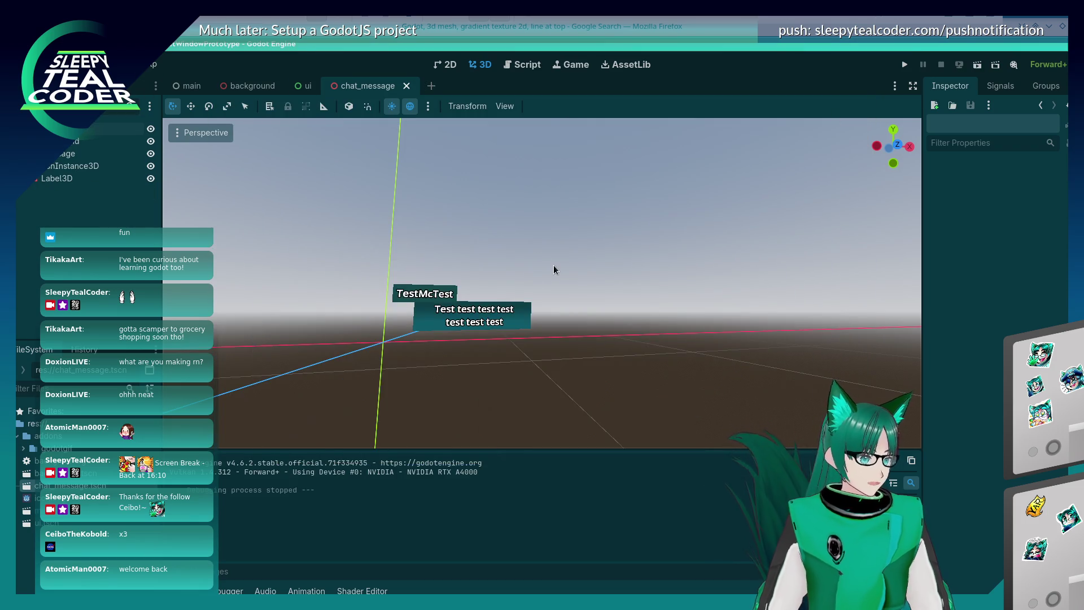
{"action": "key", "text": "alt+Tab"}
{"action": "left_click", "coordinate": [187, 86]}
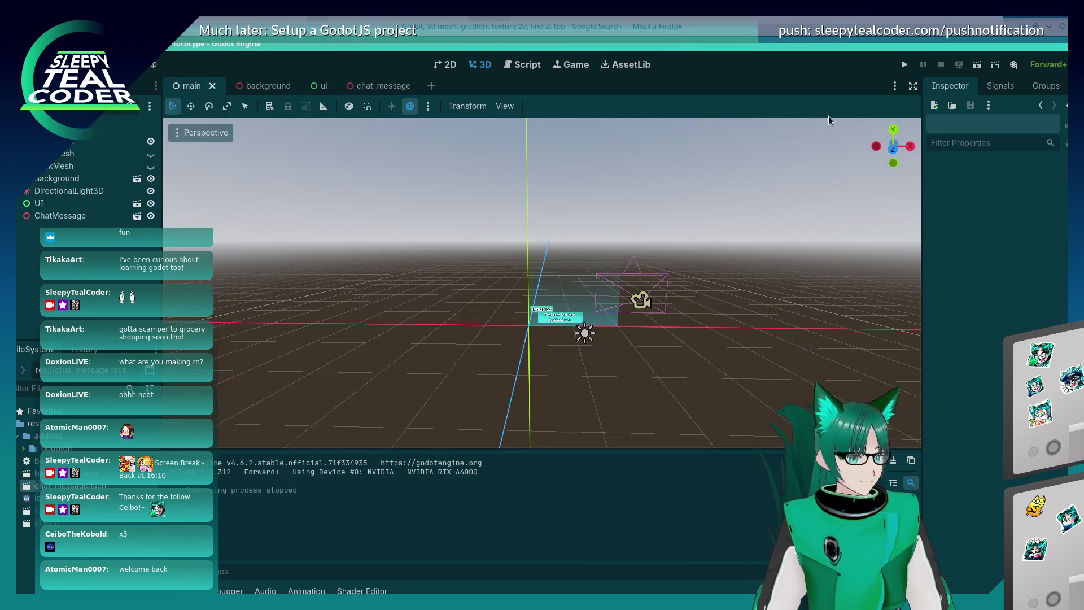
{"action": "left_click", "coordinate": [978, 67]}
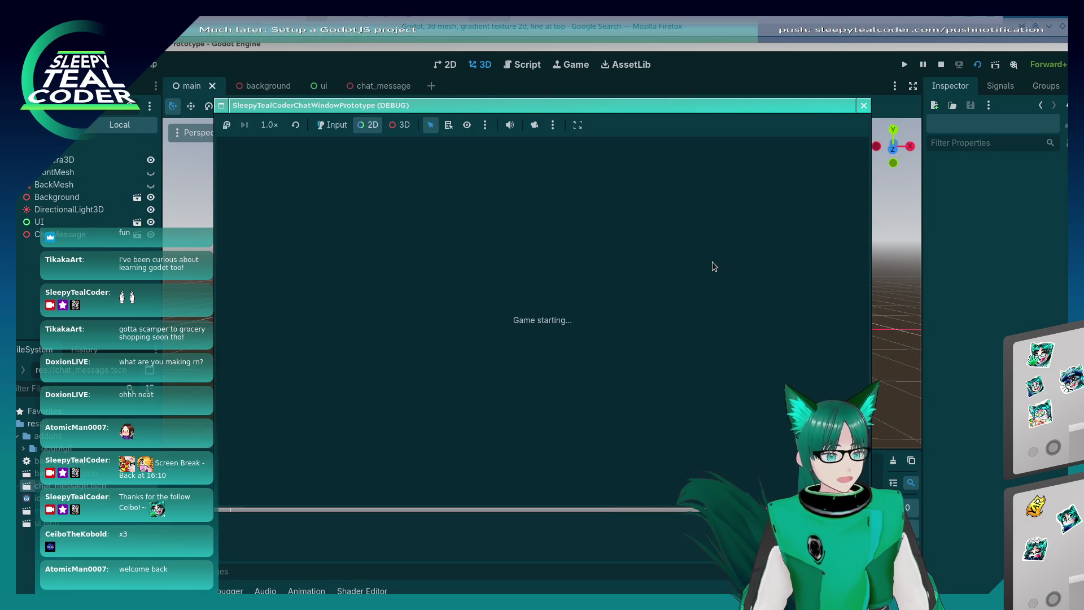
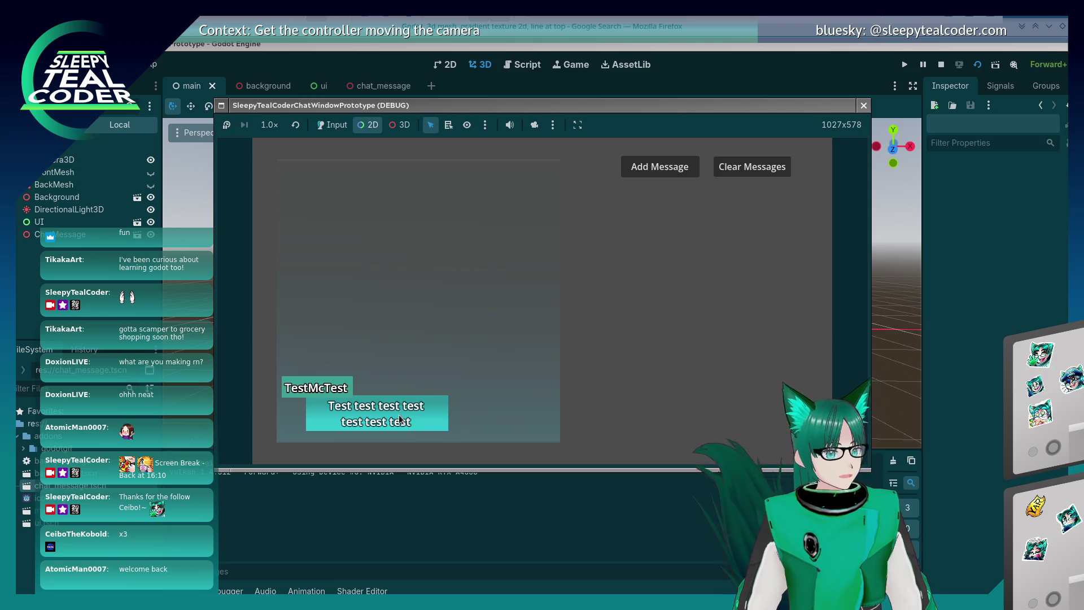
- Stop the running chat prototype and select the ChatMessage node in the main scene
{"action": "left_click", "coordinate": [864, 105]}
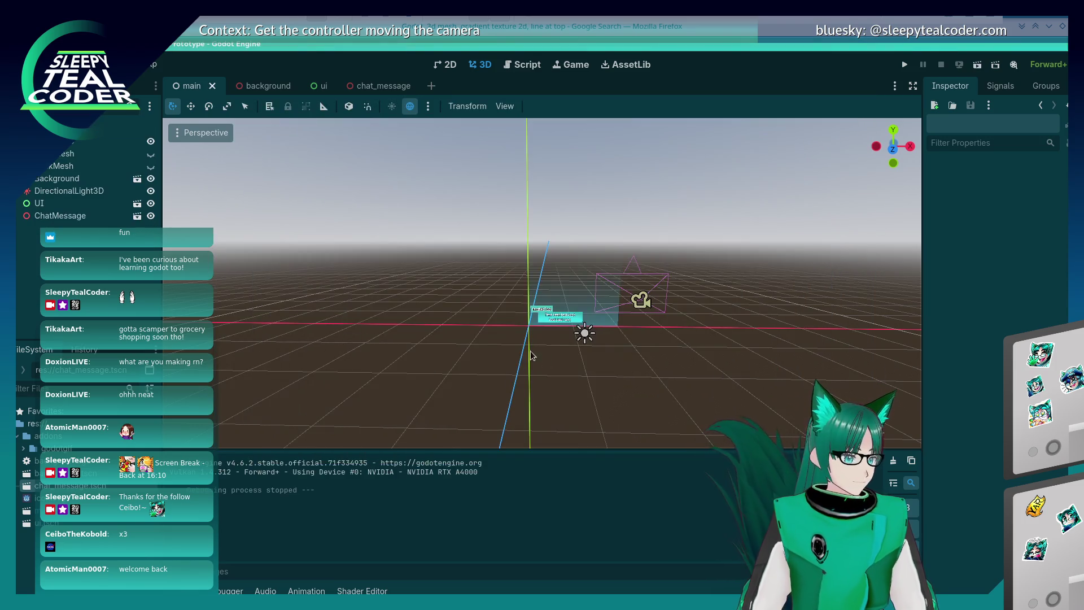
{"action": "left_click", "coordinate": [553, 311]}
{"action": "scroll", "coordinate": [557, 338], "scroll_direction": "up", "scroll_amount": 4}
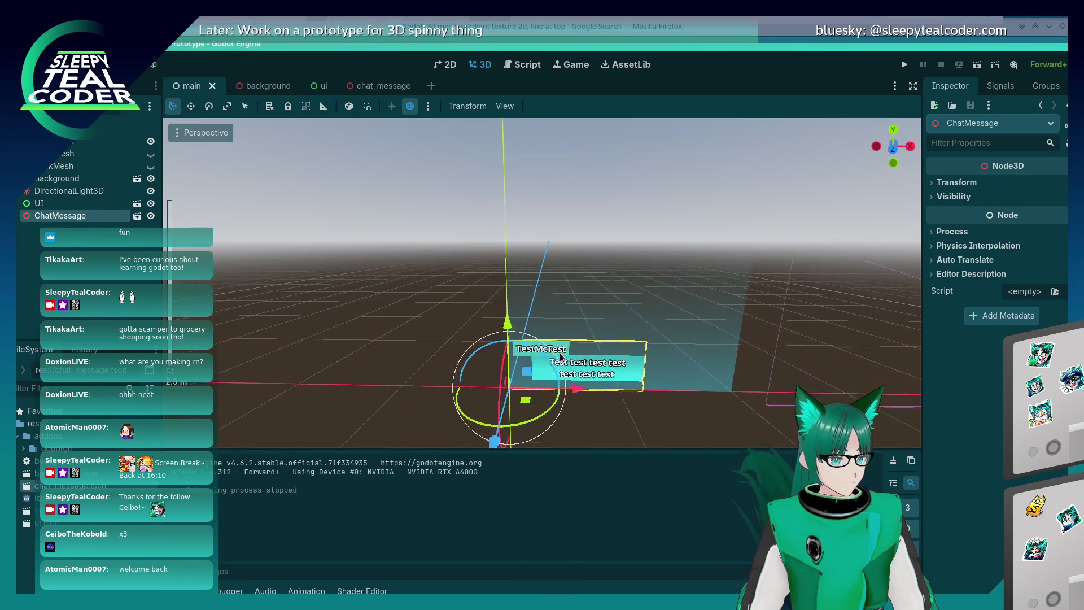
- Delete the ChatMessage node from the main scene, confirming the removal
{"action": "right_click", "coordinate": [87, 215]}
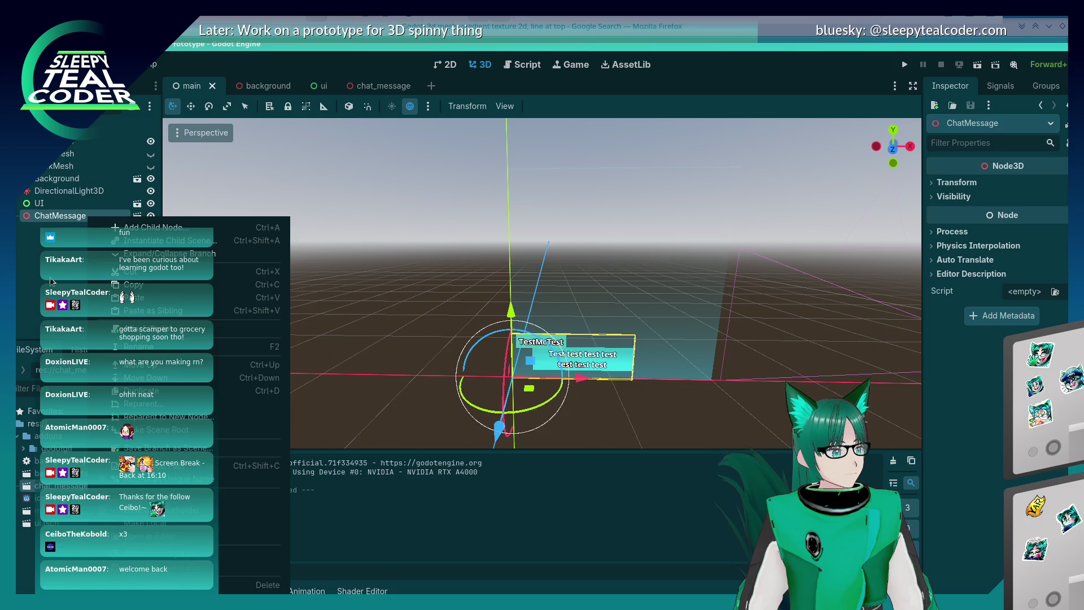
{"action": "key", "text": "F2"}
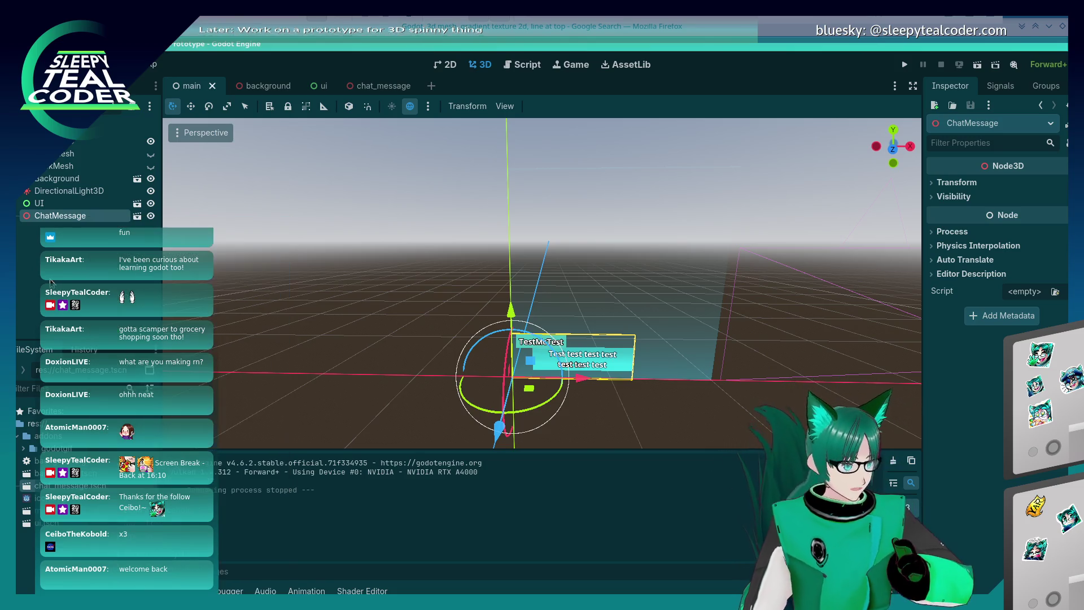
{"action": "key", "text": "Escape"}
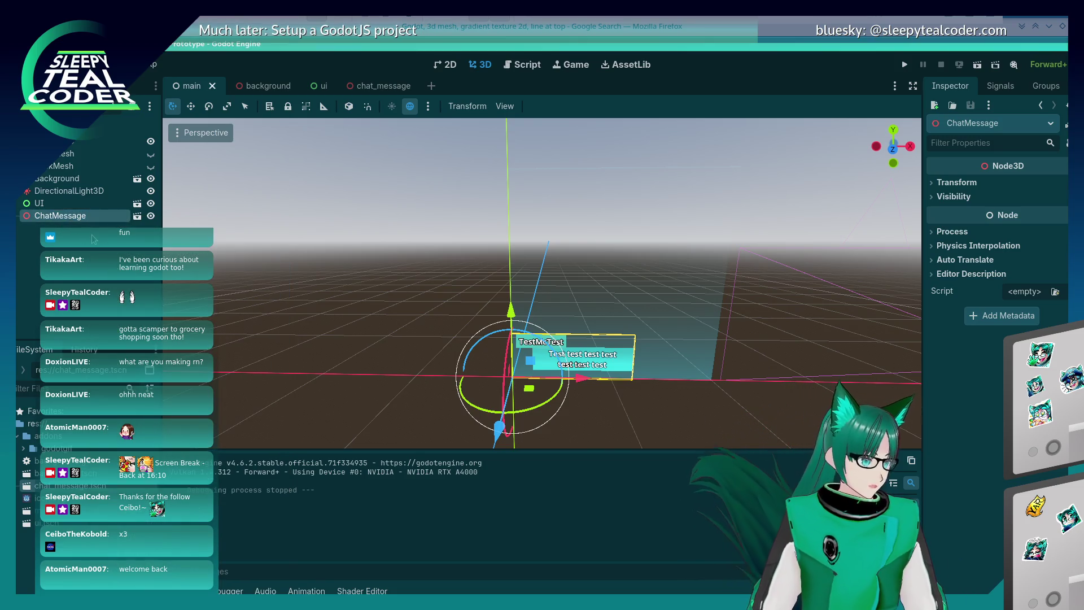
{"action": "key", "text": "Delete"}
{"action": "key", "text": "Return"}
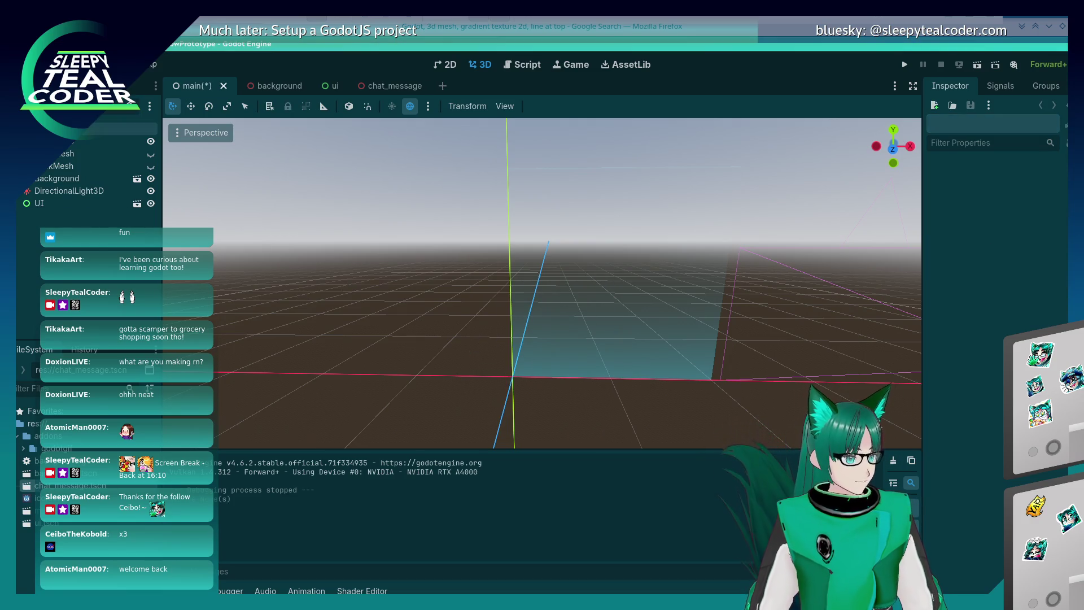
- Attach a new main.gd script to the Main root node
{"action": "right_click", "coordinate": [55, 128]}
{"action": "key", "text": "Escape"}
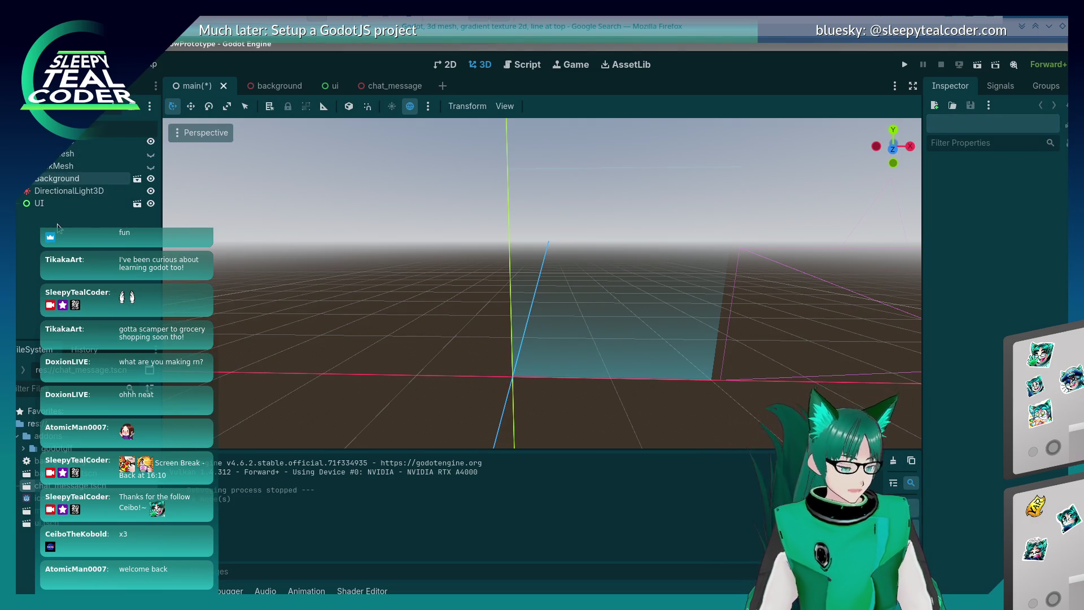
{"action": "right_click", "coordinate": [79, 134]}
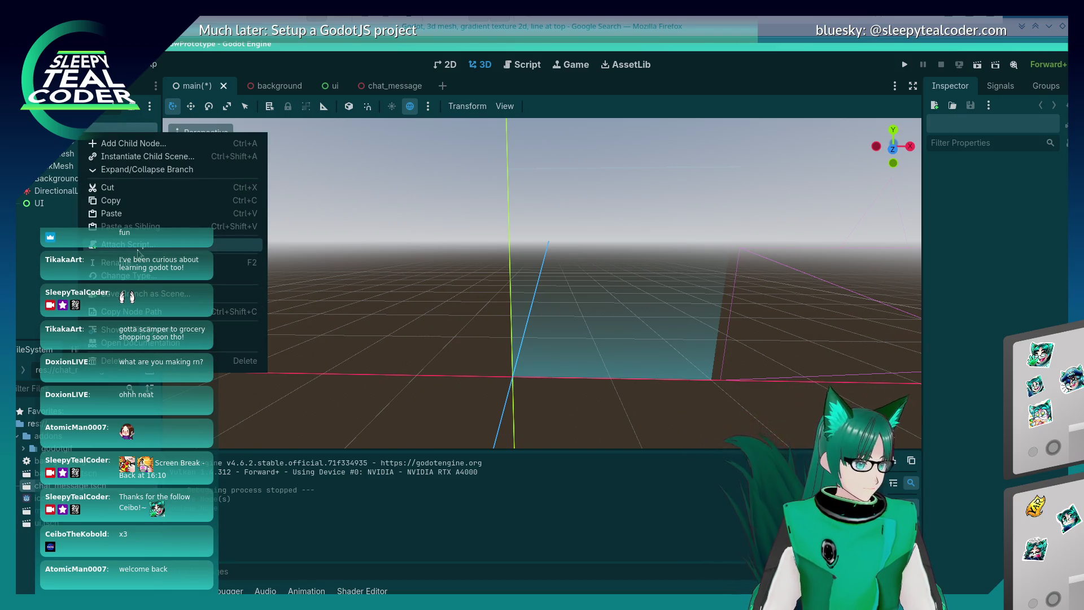
{"action": "left_click", "coordinate": [137, 247]}
{"action": "left_click", "coordinate": [589, 410]}
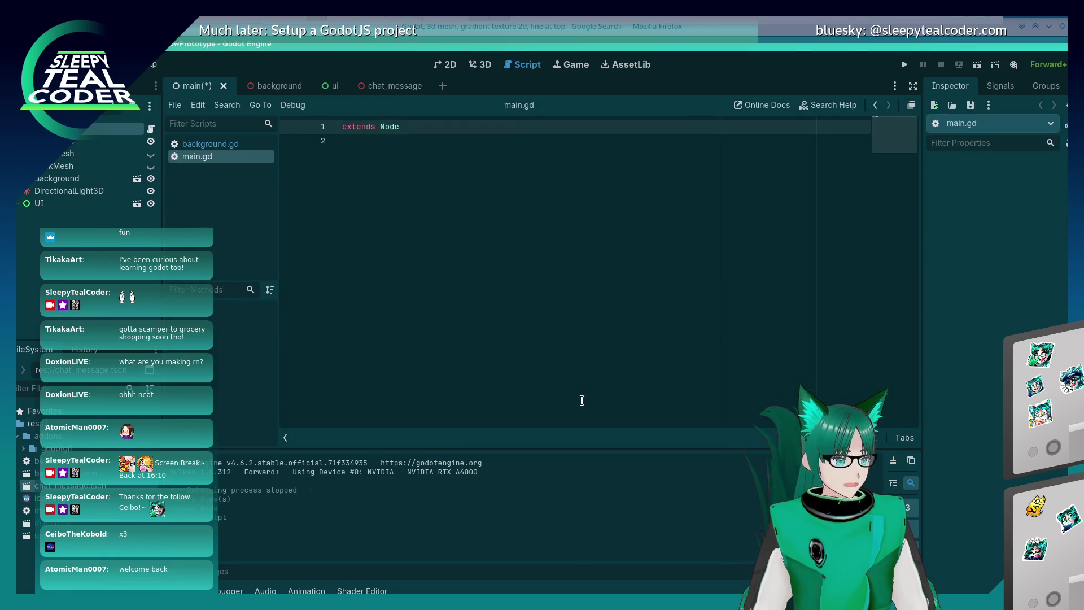
- Add an exported chat_message variable below the extends line in main.gd and save it
{"action": "left_click", "coordinate": [434, 172]}
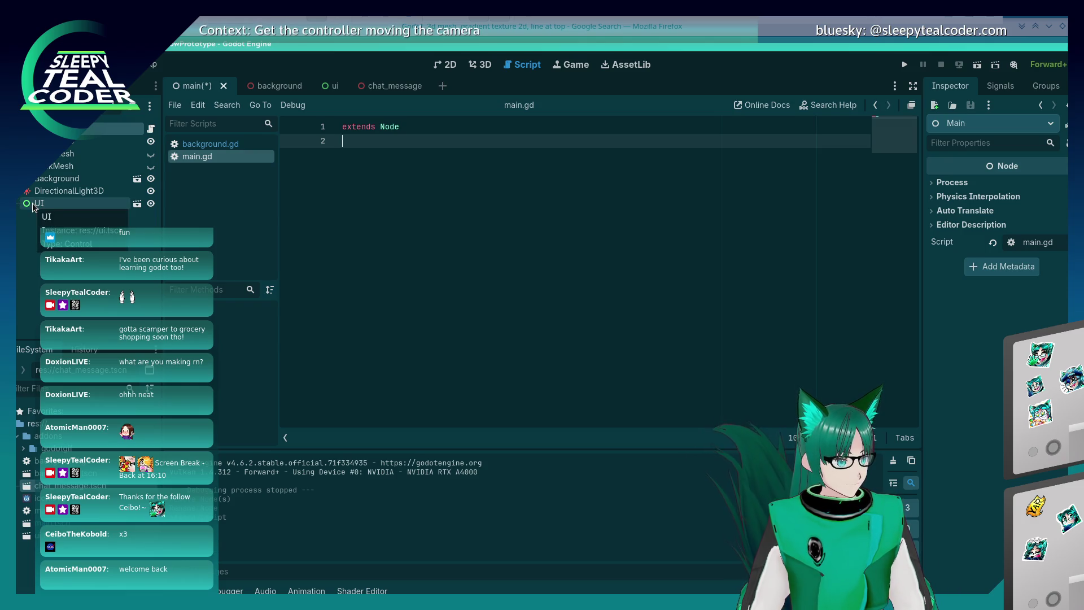
{"action": "key", "text": "Return"}
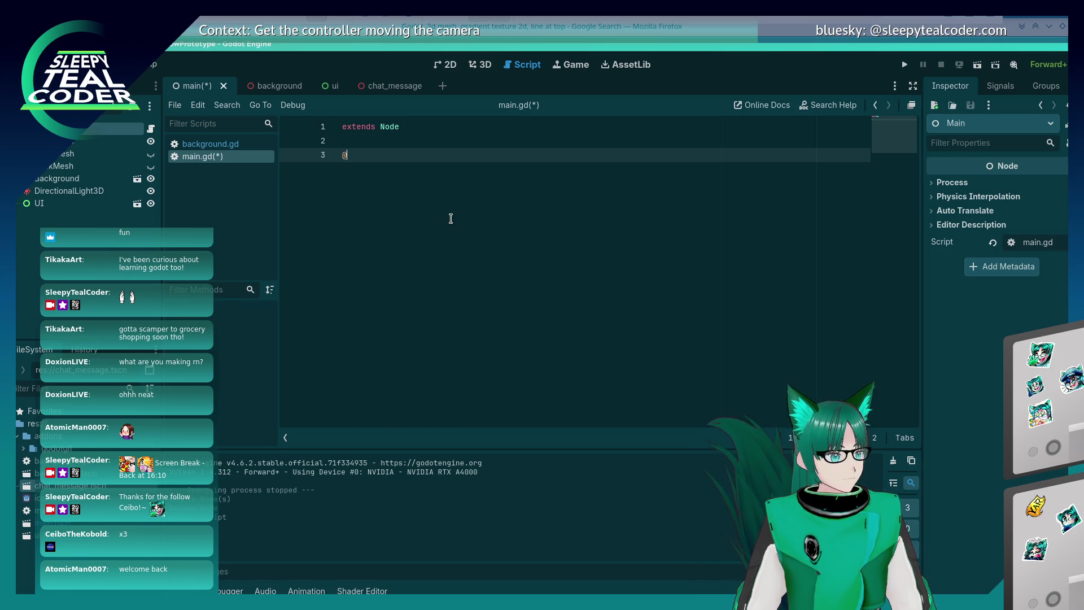
{"action": "type", "text": "export v"}
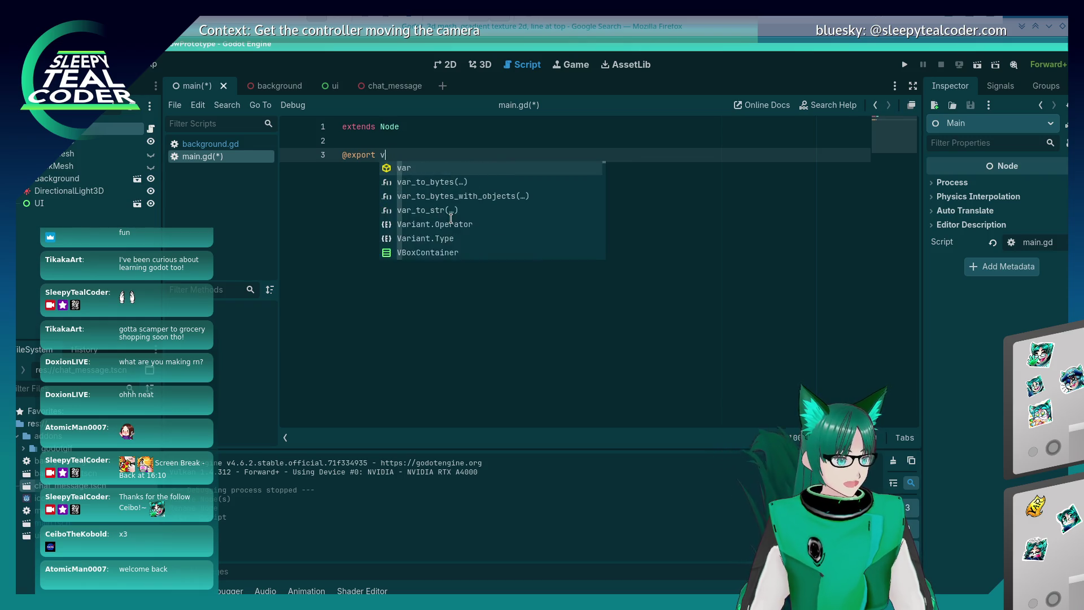
{"action": "type", "text": "ar chat_message: Packed"}
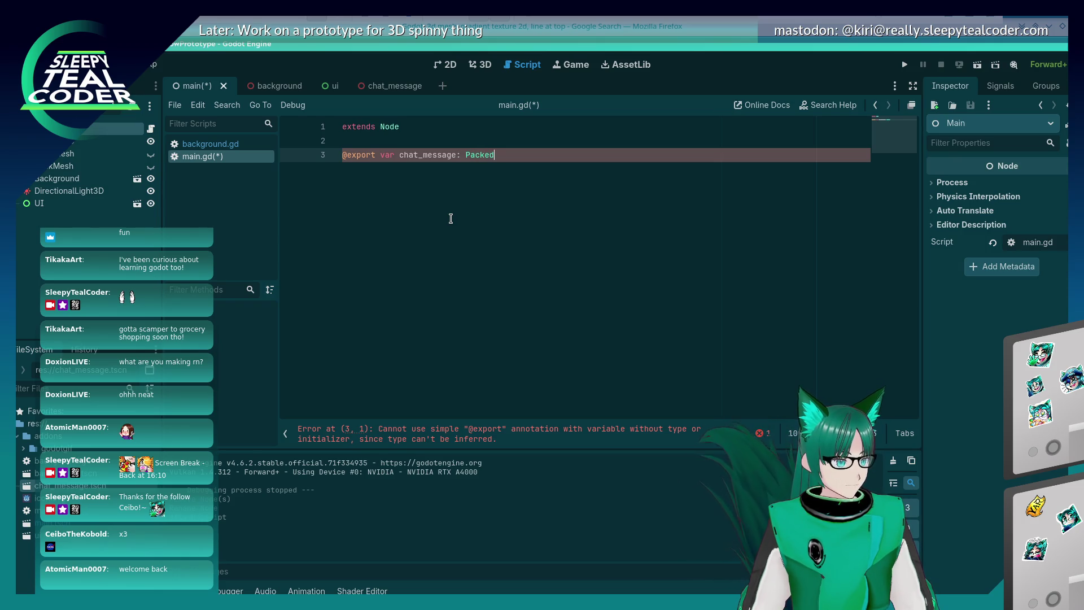
{"action": "key", "text": "Up"}
{"action": "key", "text": "Down"}
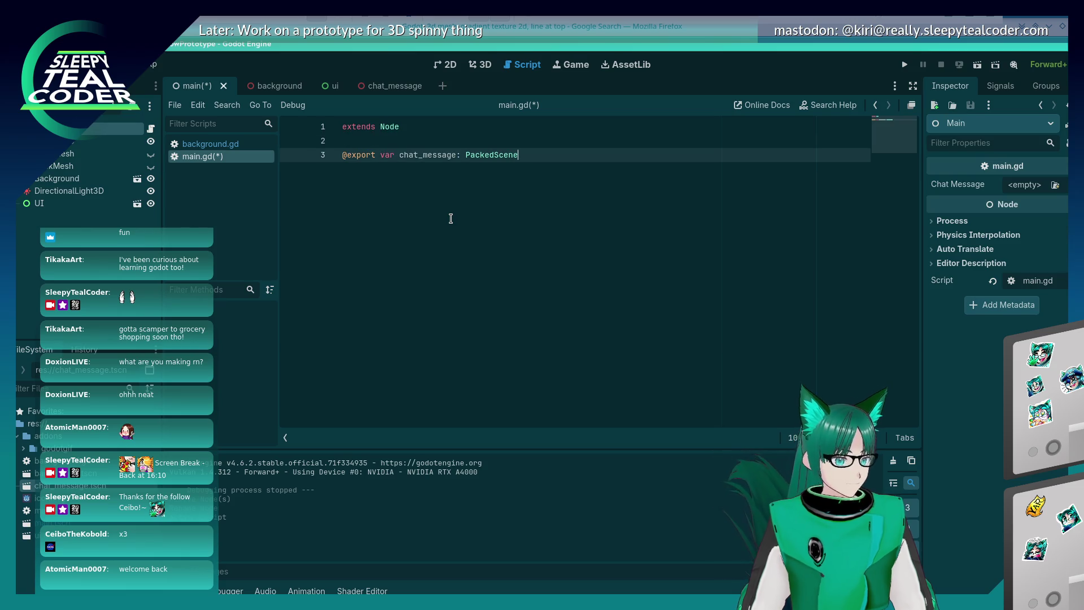
{"action": "key", "text": "ctrl+s"}
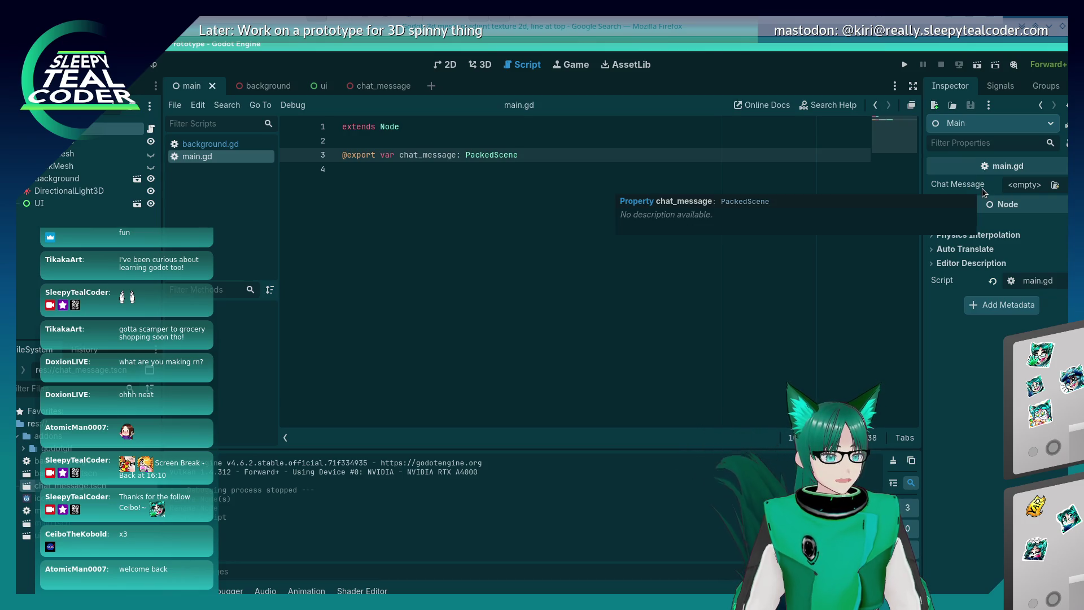
- Assign chat_message.tscn to Main's Chat Message property and save the main scene
{"action": "left_click", "coordinate": [1055, 191]}
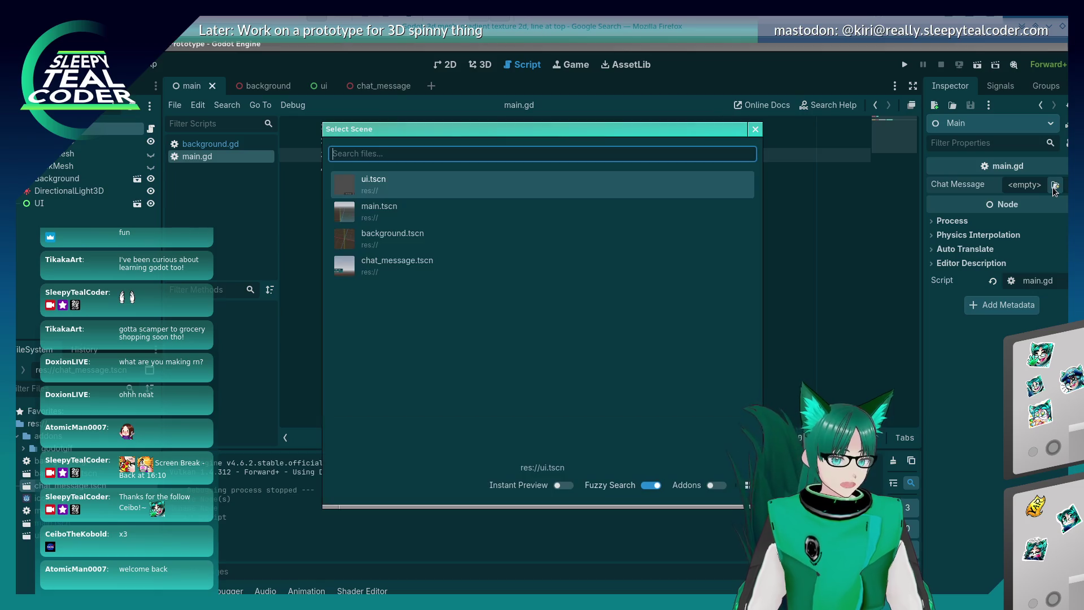
{"action": "double_click", "coordinate": [493, 208]}
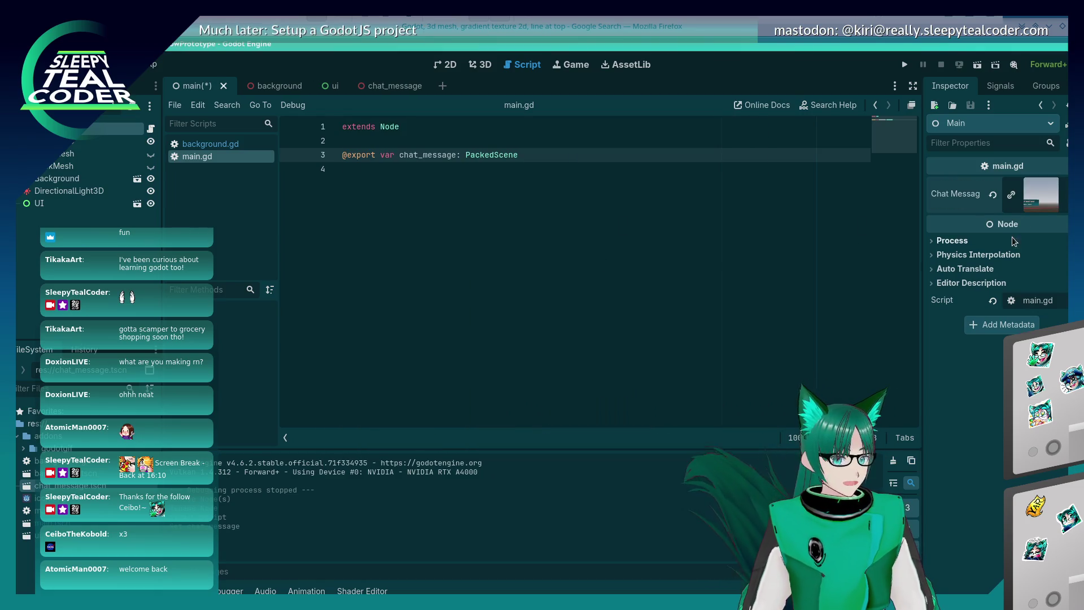
{"action": "left_click", "coordinate": [369, 201]}
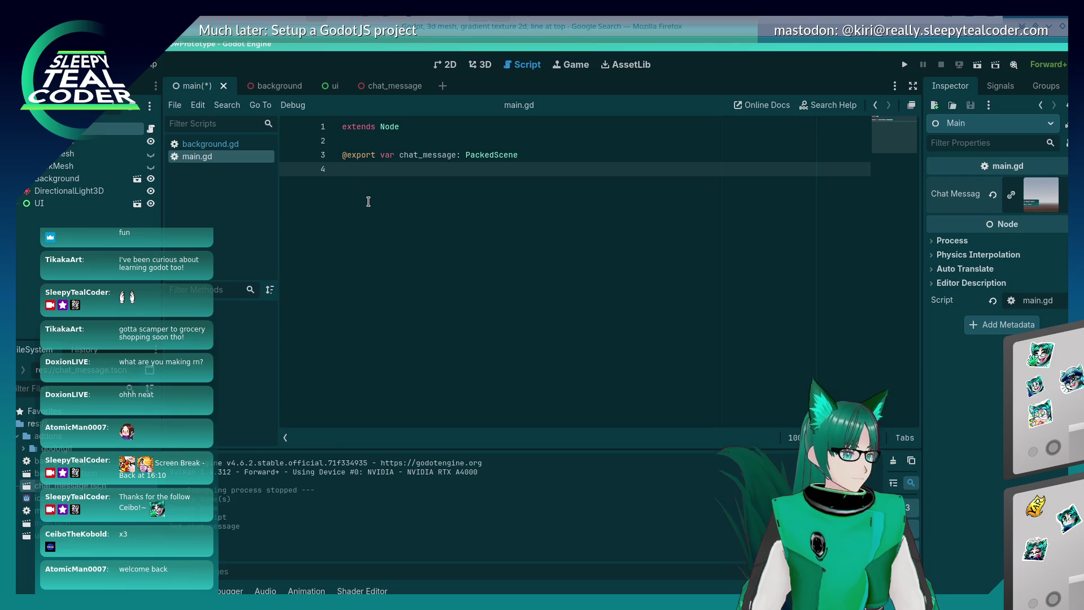
{"action": "key", "text": "ctrl+s"}
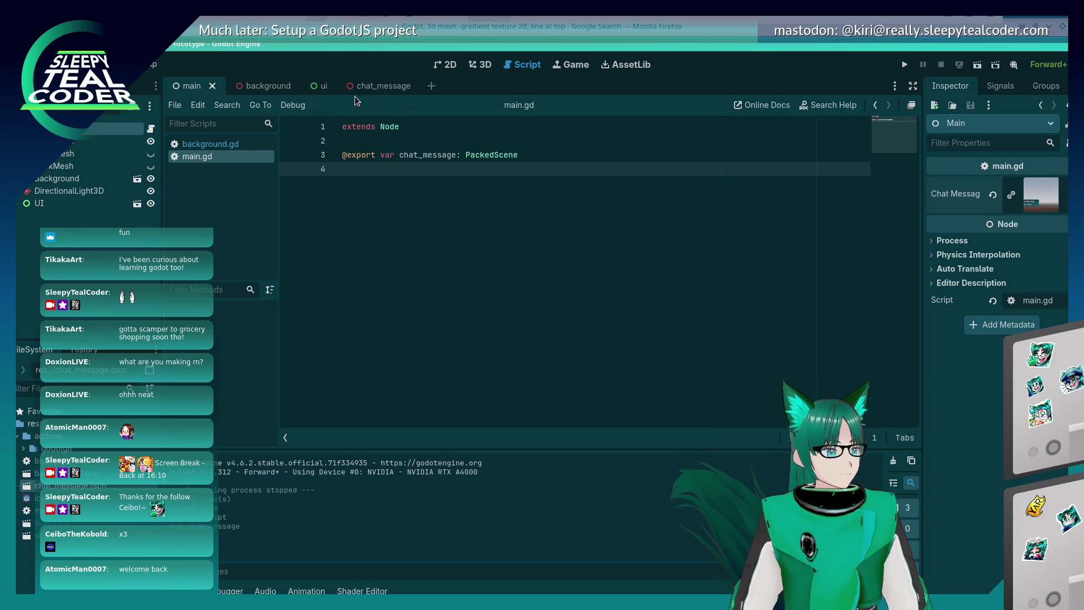
- Look through the chat_message, ui, background and main scenes, selecting the UI node and AddMessage button
{"action": "left_click", "coordinate": [373, 87]}
{"action": "left_click", "coordinate": [300, 89]}
{"action": "left_click", "coordinate": [248, 87]}
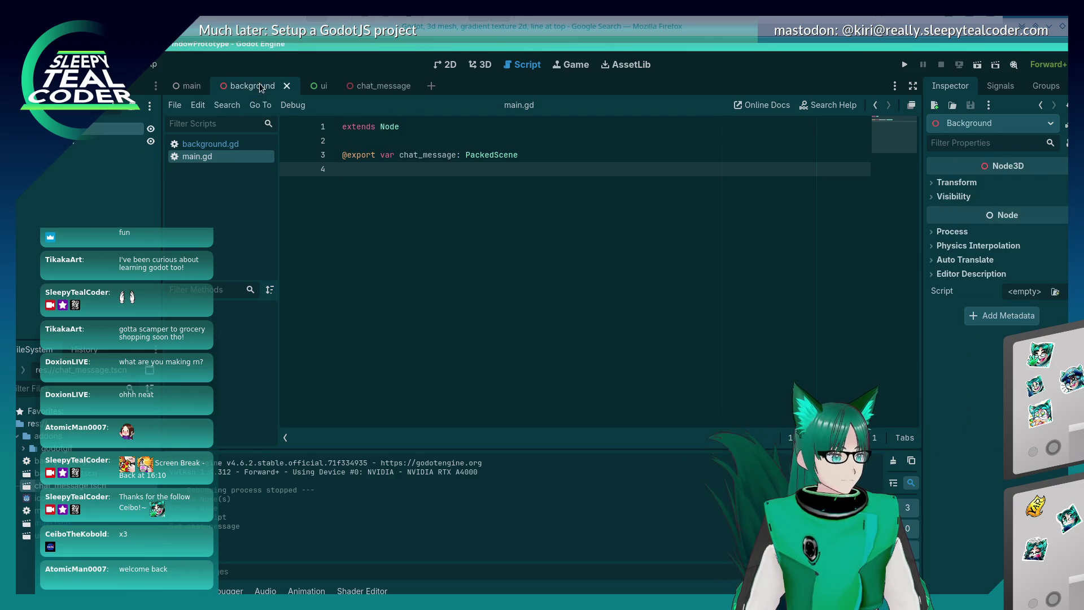
{"action": "left_click", "coordinate": [191, 88]}
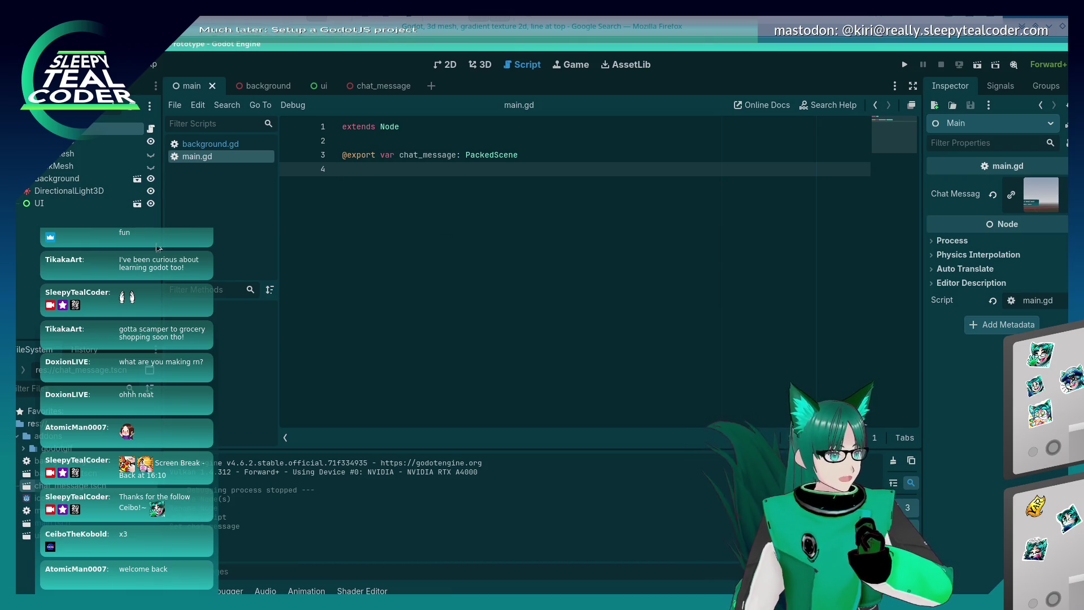
{"action": "double_click", "coordinate": [79, 199]}
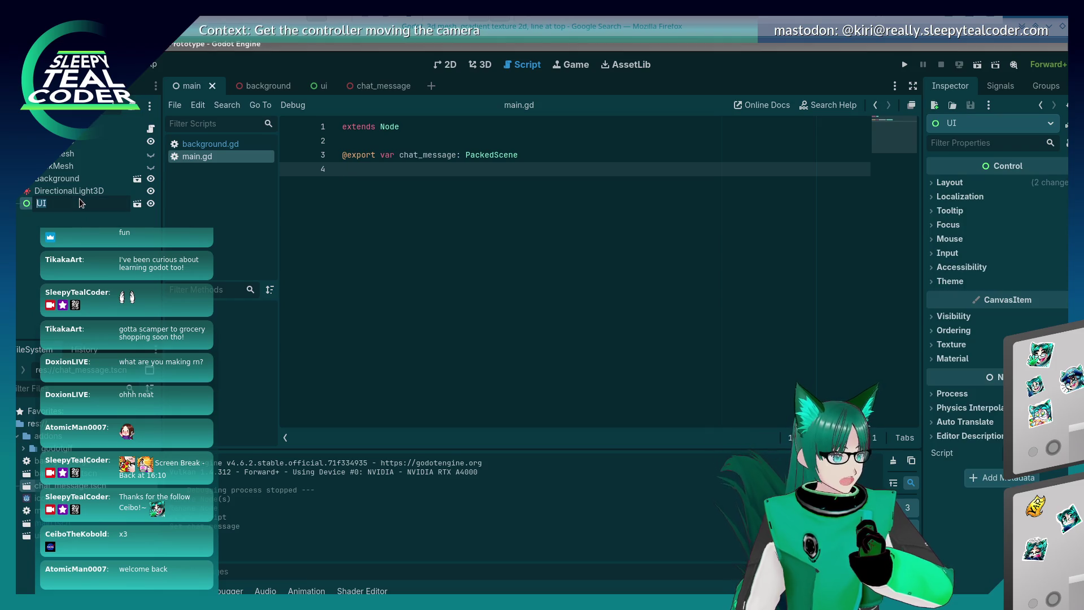
{"action": "left_click", "coordinate": [316, 89]}
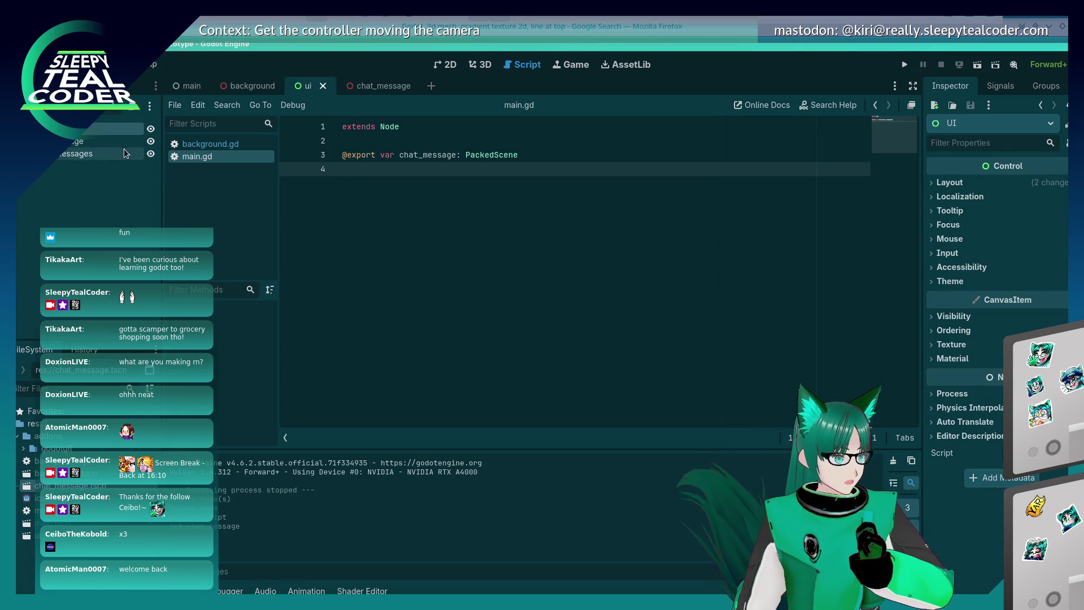
{"action": "left_click", "coordinate": [87, 140]}
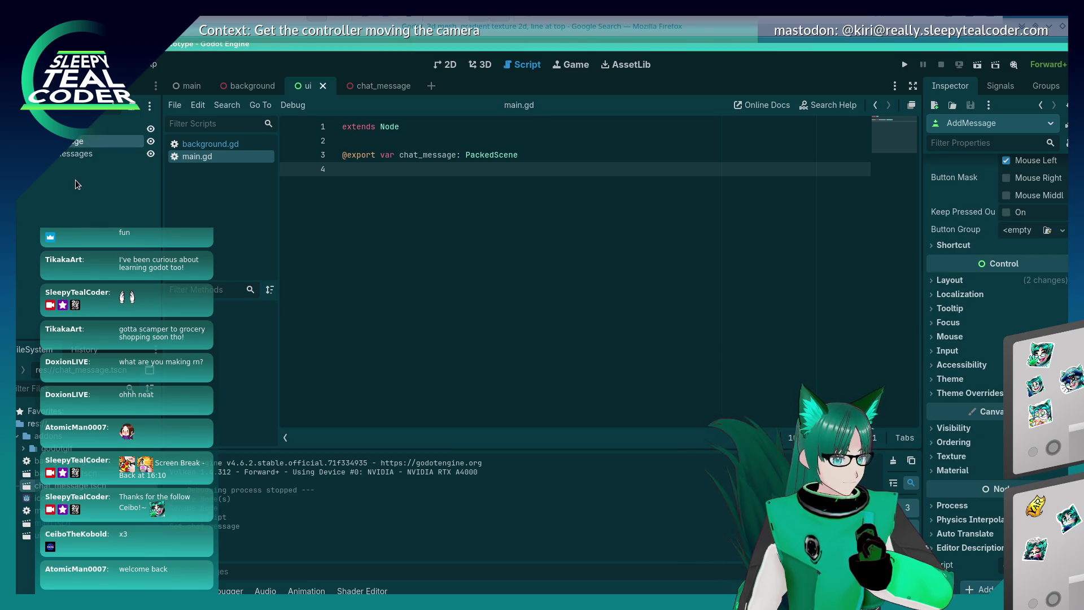
{"action": "left_click", "coordinate": [192, 88]}
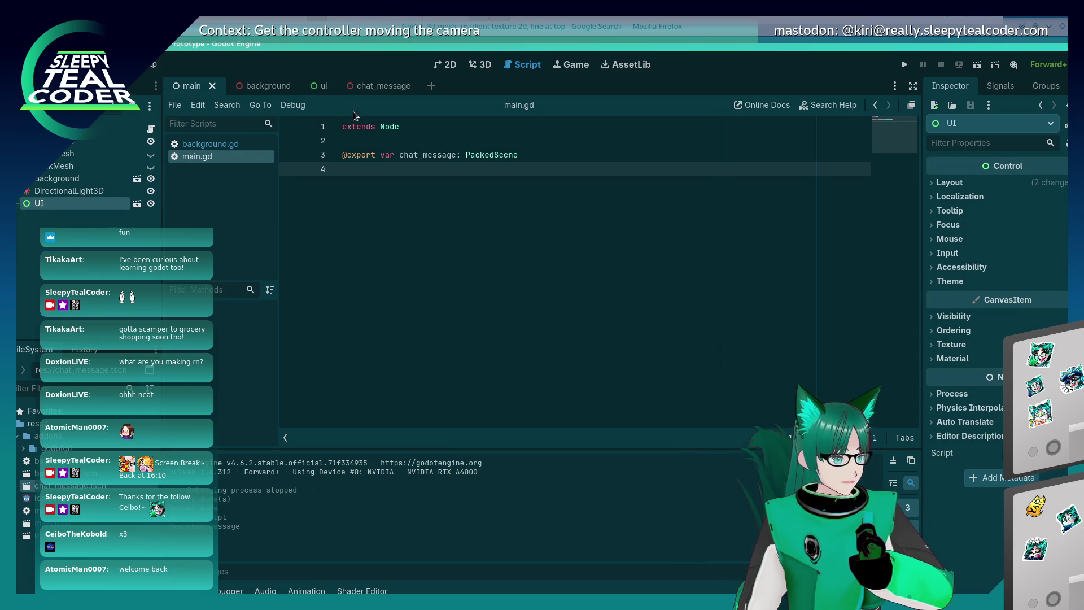
- Select Main, then show the ui scene in 2D with the Add Message button's signals listed
{"action": "mouse_move", "coordinate": [328, 94]}
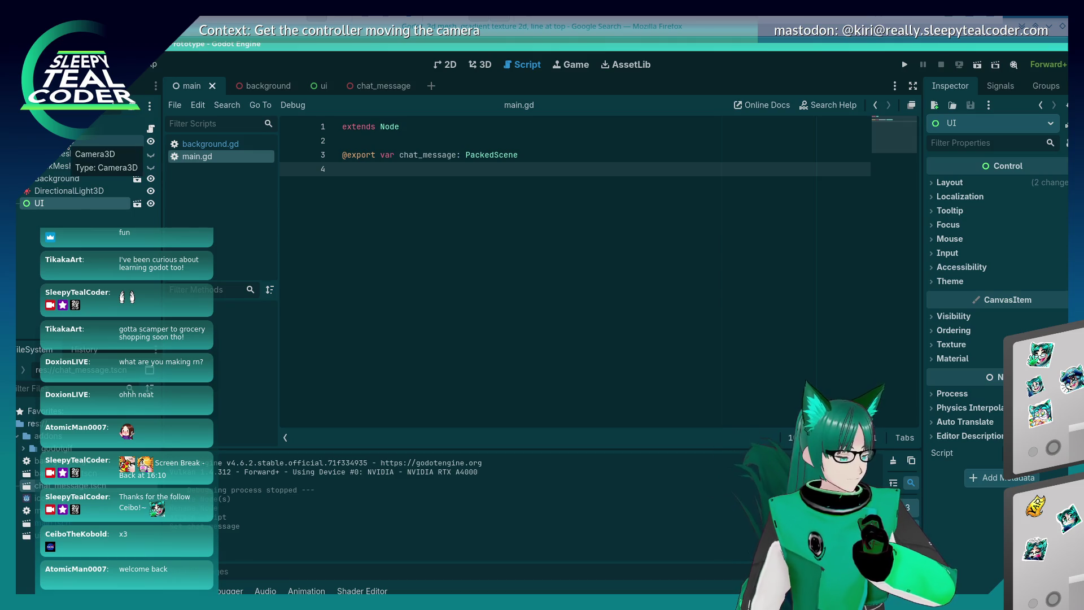
{"action": "left_click", "coordinate": [113, 128]}
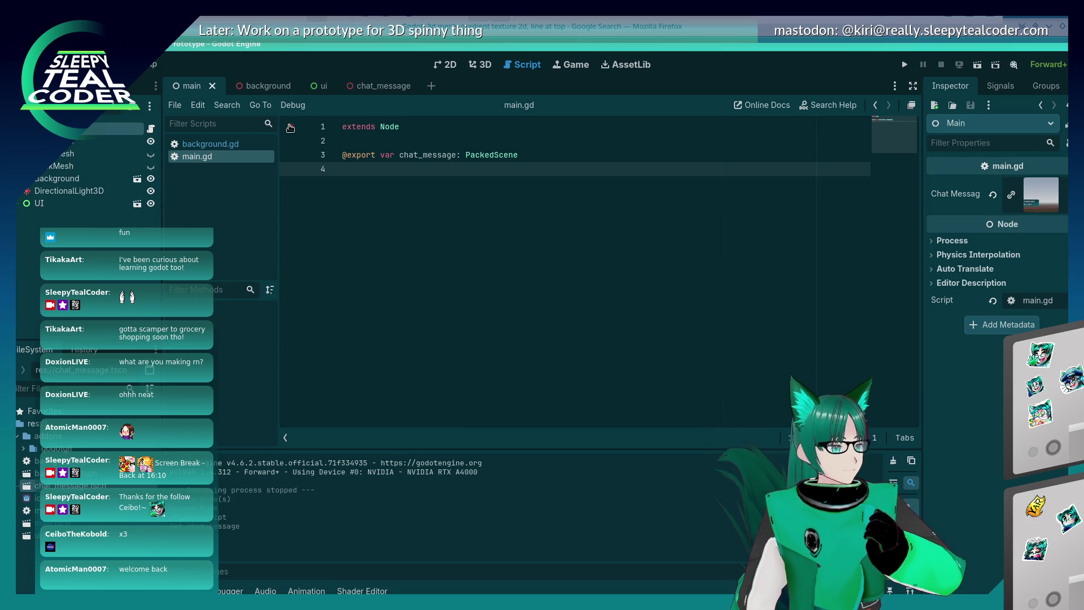
{"action": "left_click", "coordinate": [317, 89]}
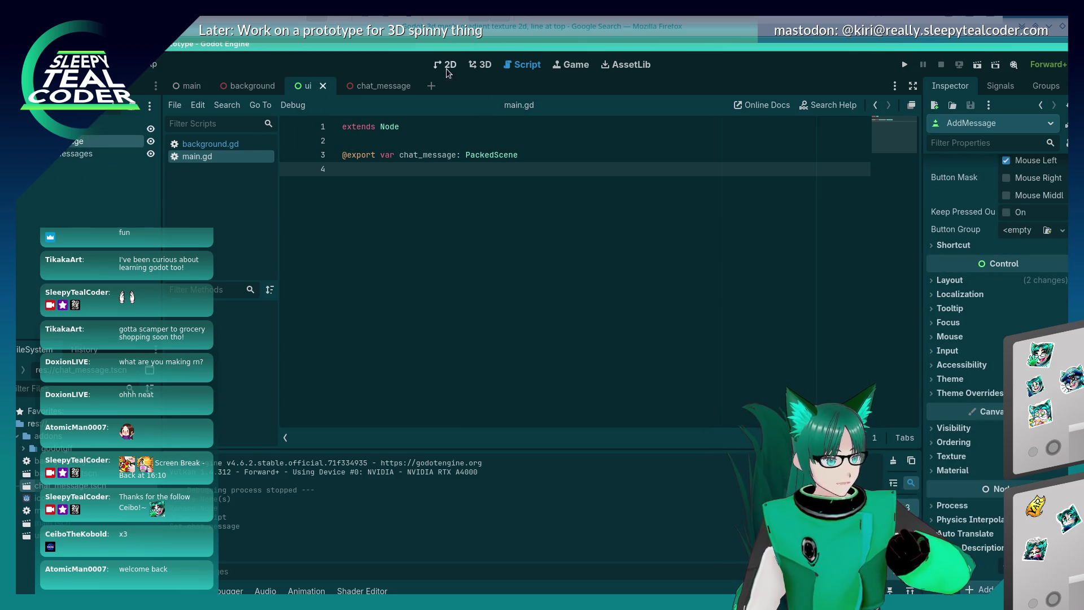
{"action": "left_click", "coordinate": [449, 67]}
{"action": "left_click", "coordinate": [999, 86]}
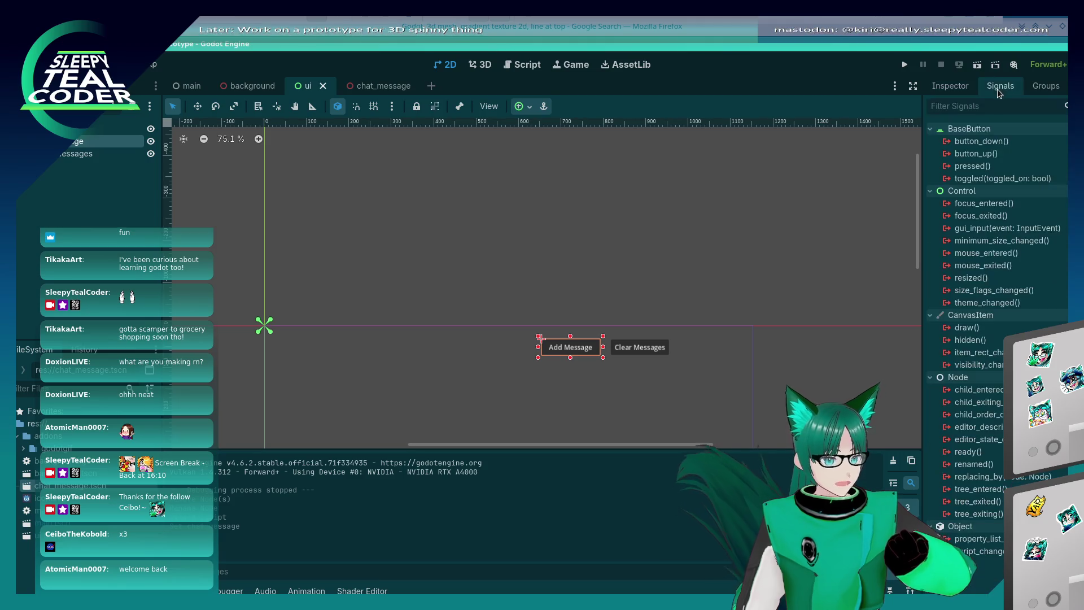
- Open the pressed() connection dialog, find no existing receiver methods, and cancel
{"action": "double_click", "coordinate": [972, 168]}
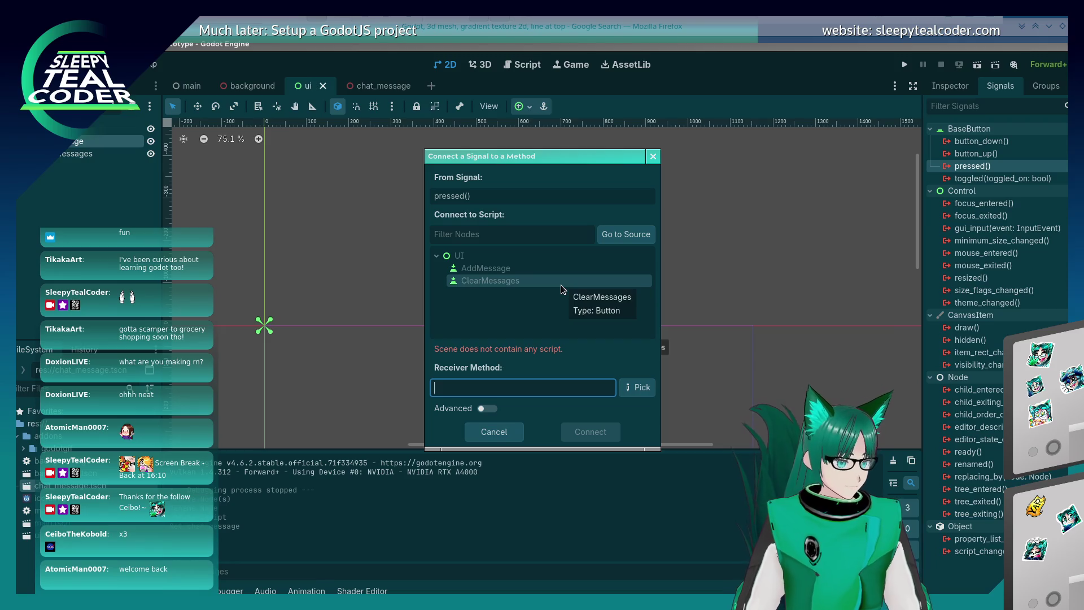
{"action": "left_click", "coordinate": [540, 232]}
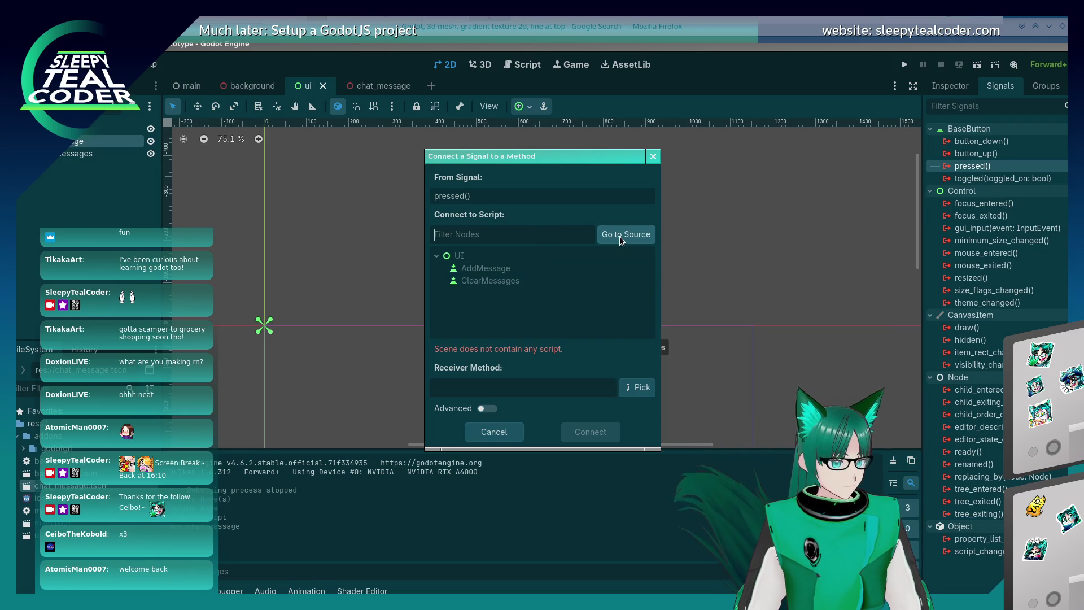
{"action": "left_click", "coordinate": [549, 387]}
{"action": "left_click", "coordinate": [633, 388]}
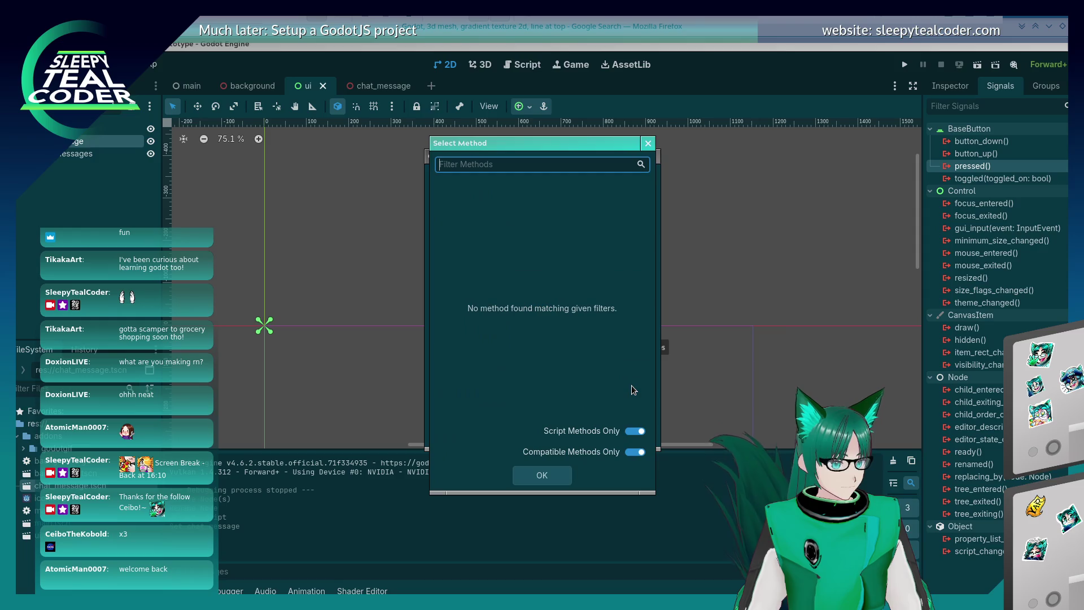
{"action": "left_click", "coordinate": [653, 147]}
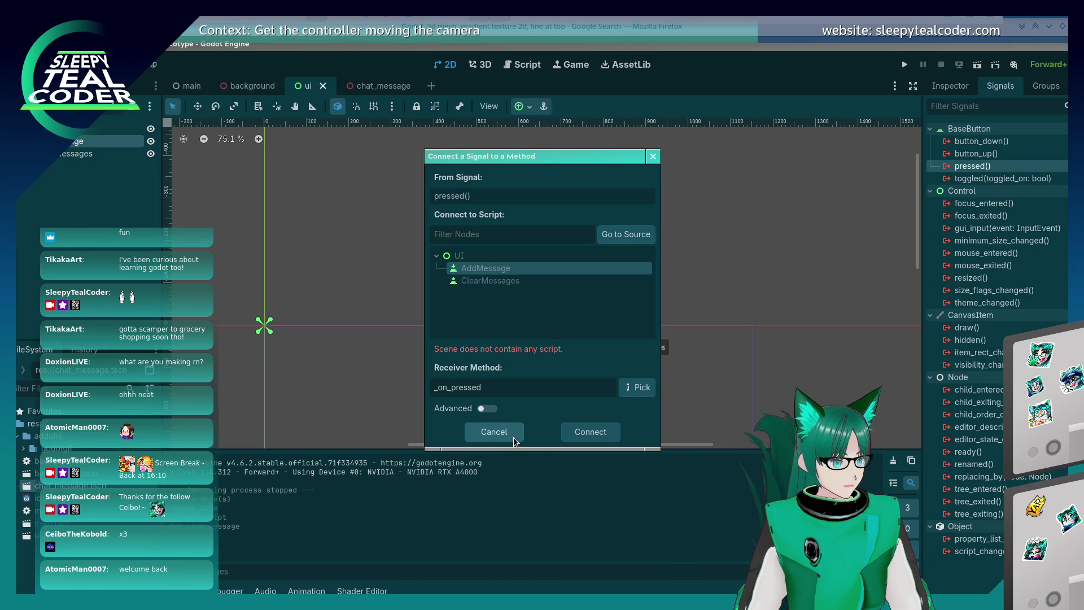
{"action": "left_click", "coordinate": [494, 432]}
- Try connecting pressed() to AddMessage as _on_add_message_pressed, dismiss the cannot-connect error, and cancel
{"action": "double_click", "coordinate": [960, 169]}
{"action": "left_click", "coordinate": [546, 402]}
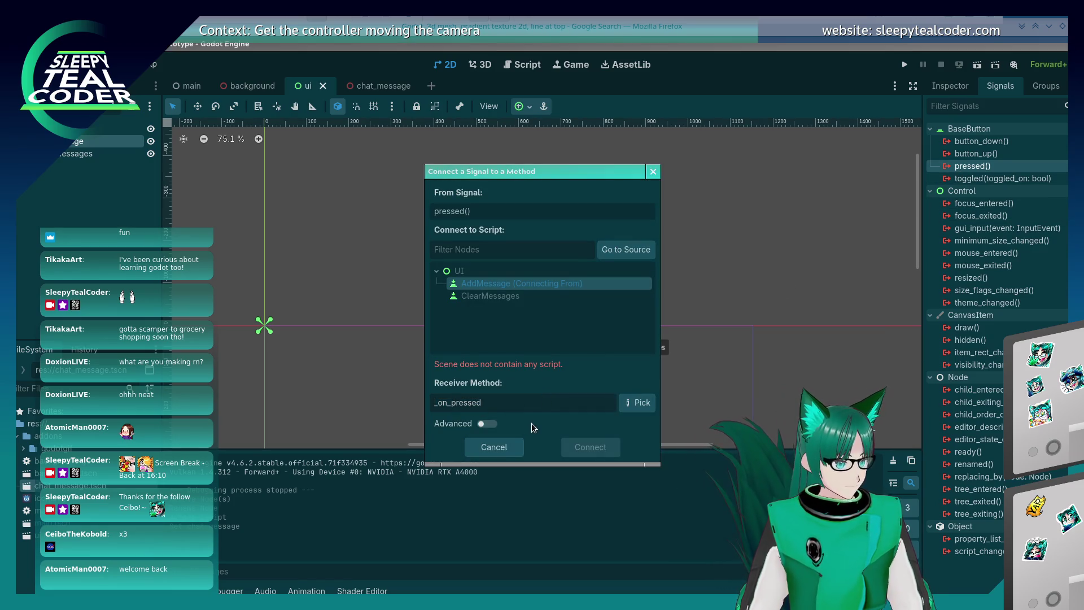
{"action": "type", "text": "add_message"}
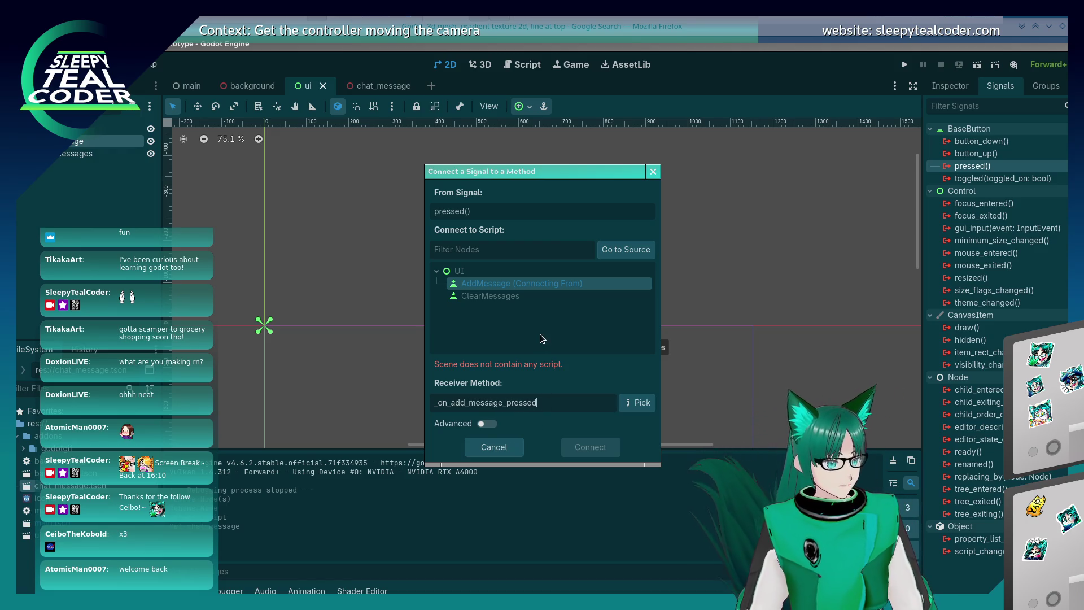
{"action": "left_click", "coordinate": [492, 284]}
{"action": "left_click", "coordinate": [453, 402]}
{"action": "type", "text": "add_me"}
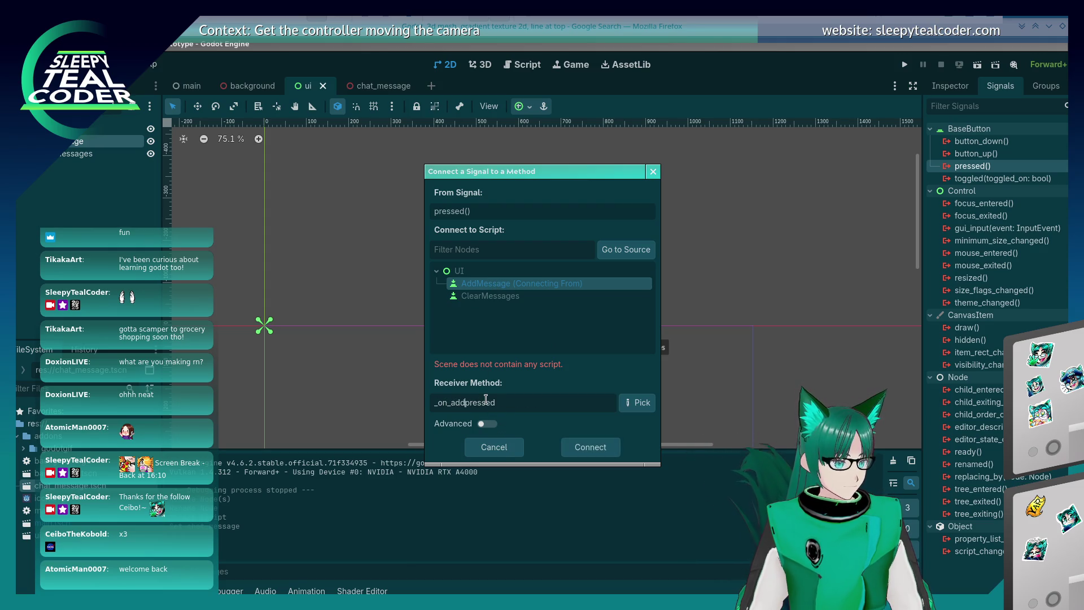
{"action": "type", "text": "ssage_"}
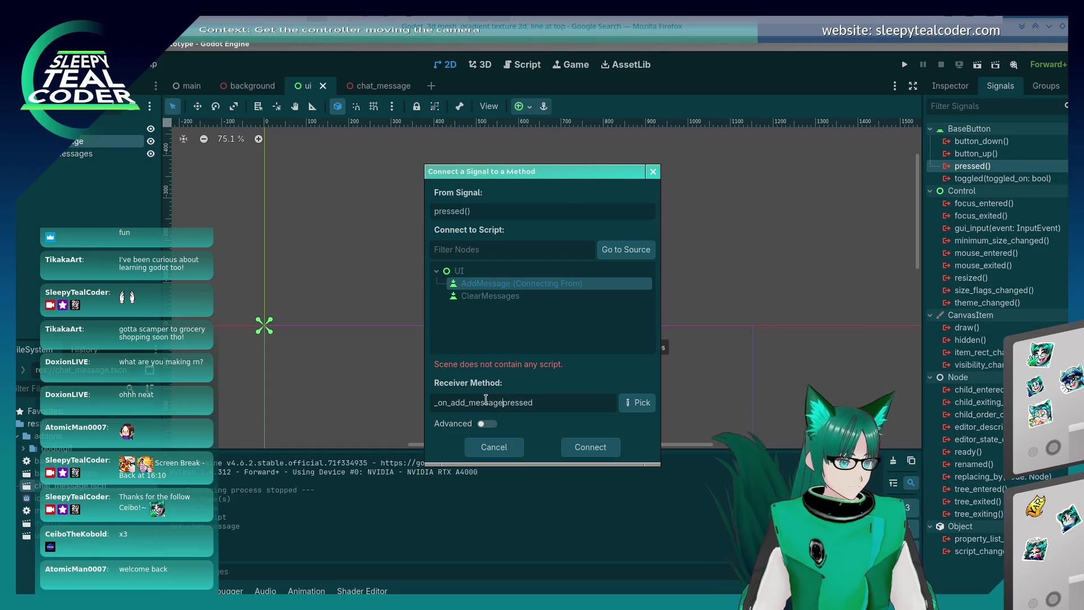
{"action": "left_click", "coordinate": [592, 453]}
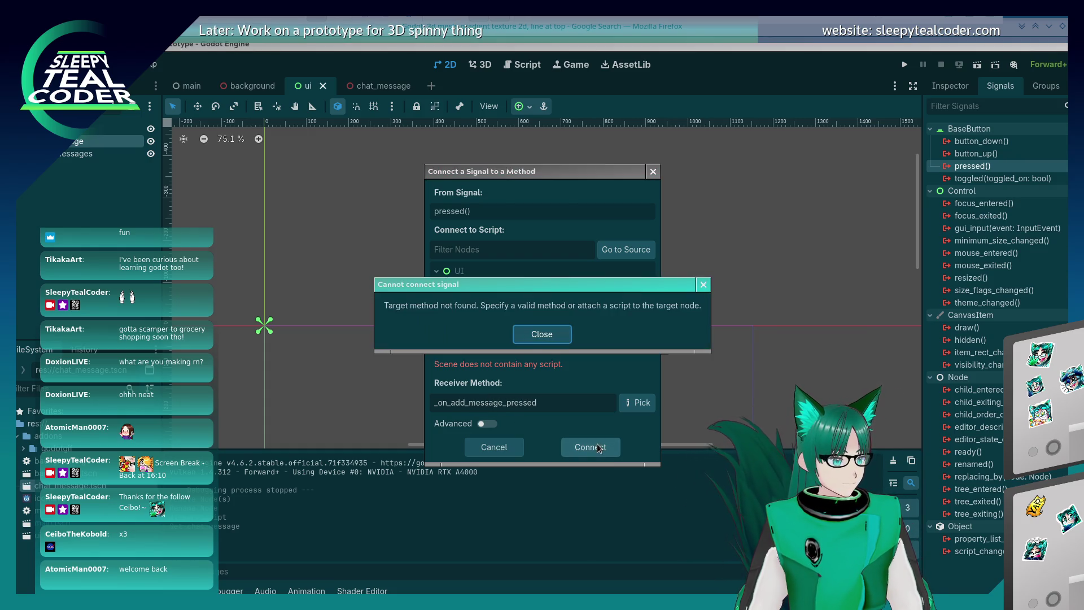
{"action": "left_click", "coordinate": [531, 338]}
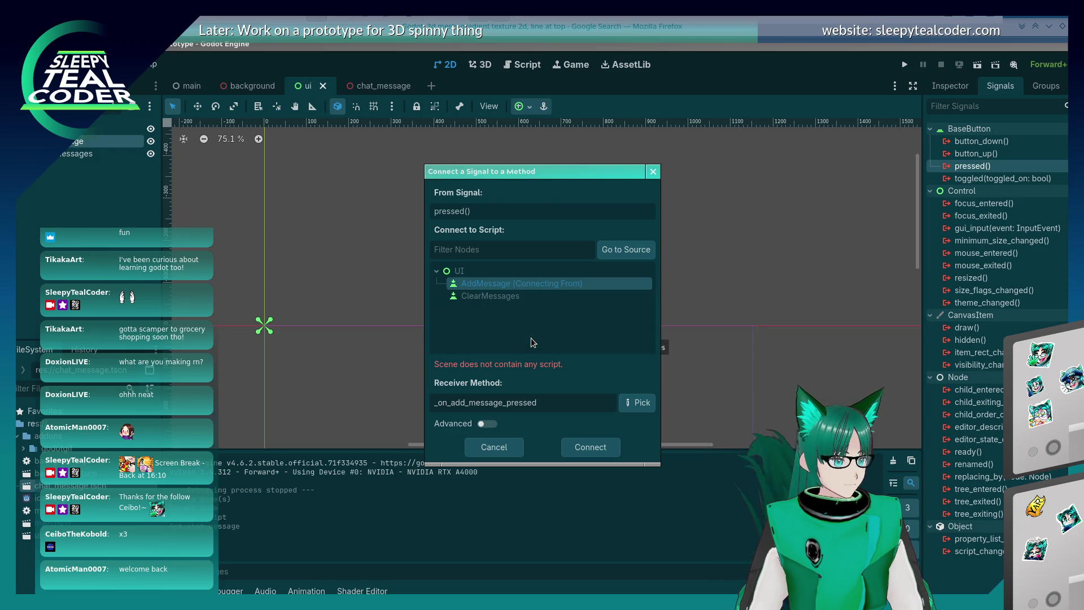
{"action": "left_click", "coordinate": [506, 447]}
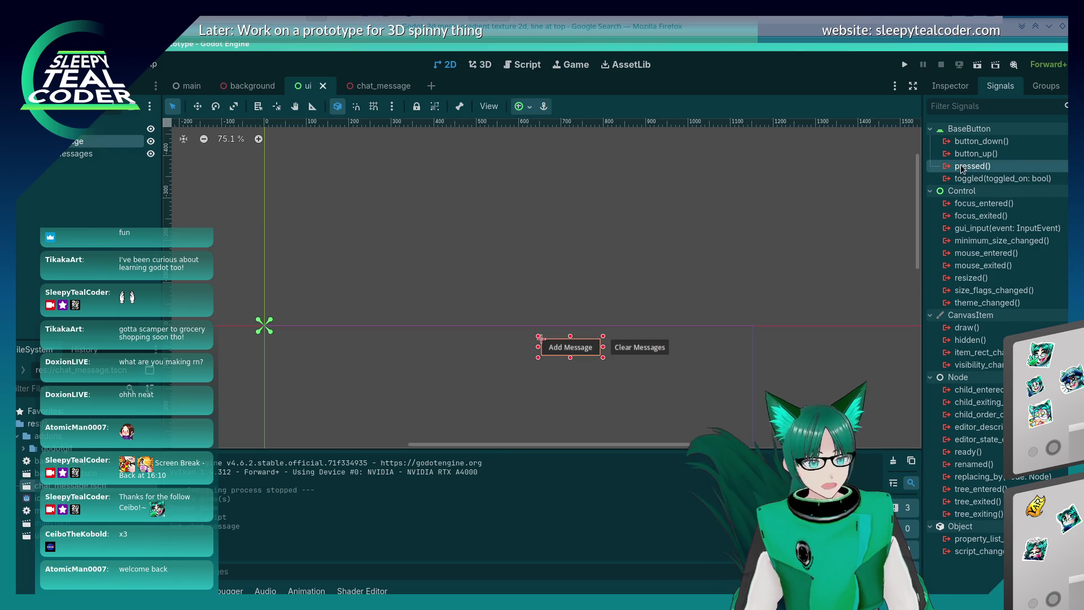
- Reopen the connection dialog, check methods and advanced options, trim the method name, then close it
{"action": "key", "text": "Return"}
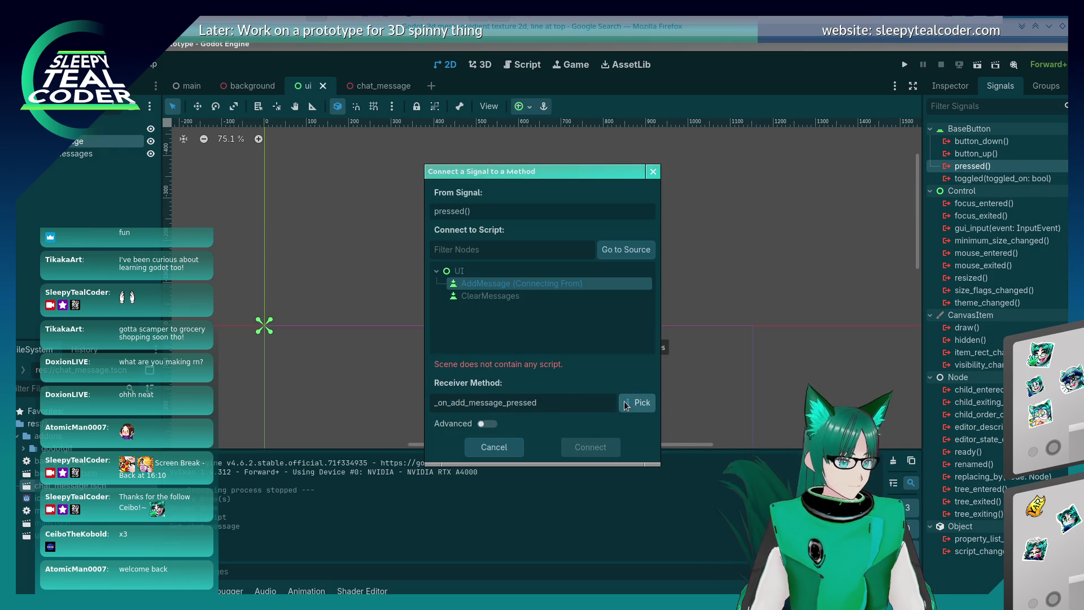
{"action": "left_click", "coordinate": [626, 402]}
{"action": "left_click", "coordinate": [538, 474]}
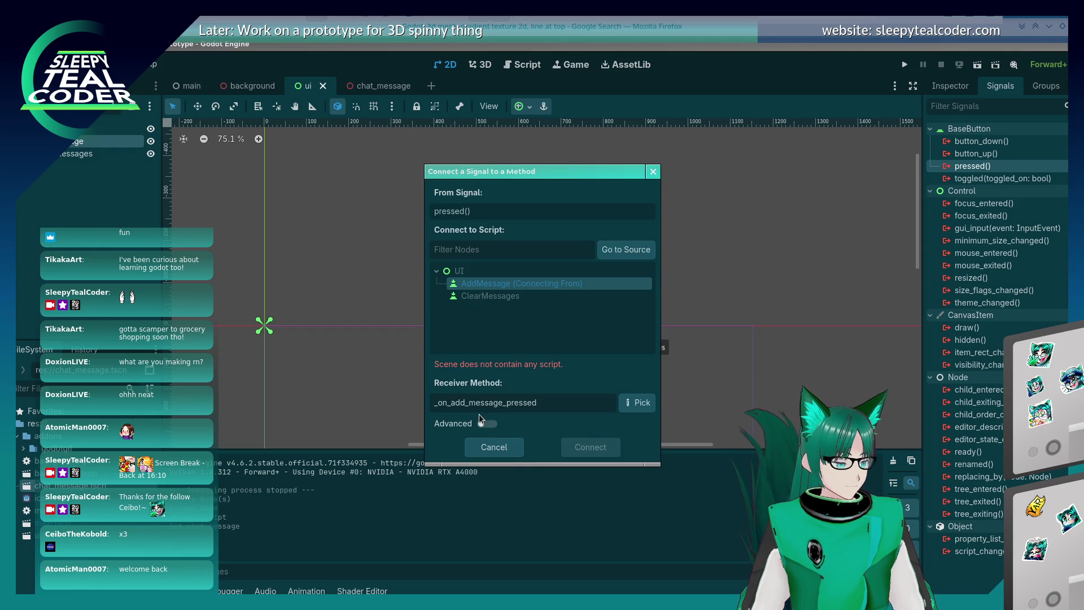
{"action": "left_click", "coordinate": [483, 418]}
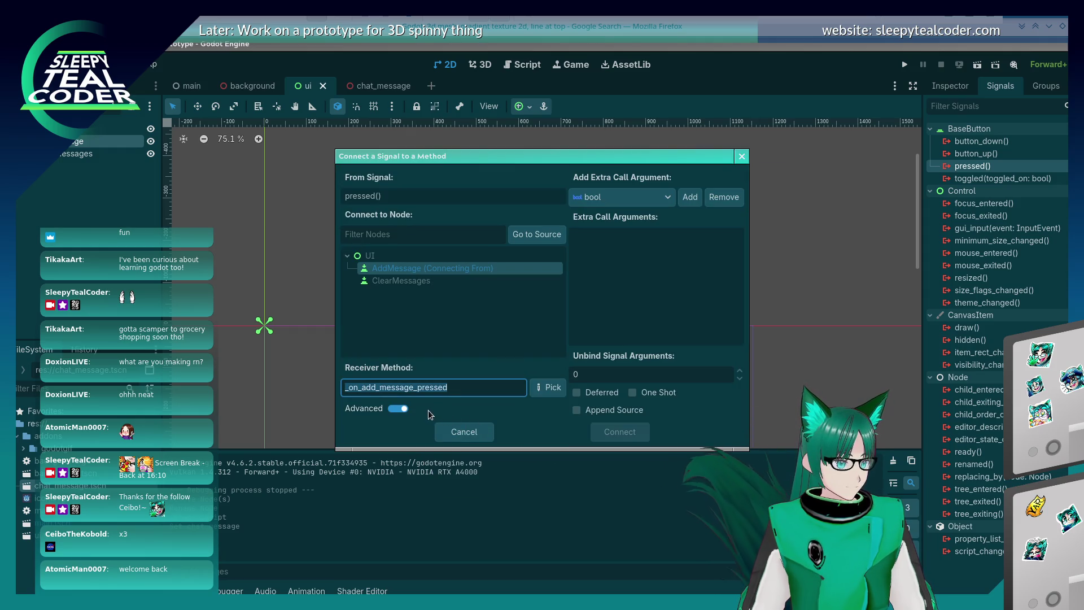
{"action": "left_click", "coordinate": [401, 406]}
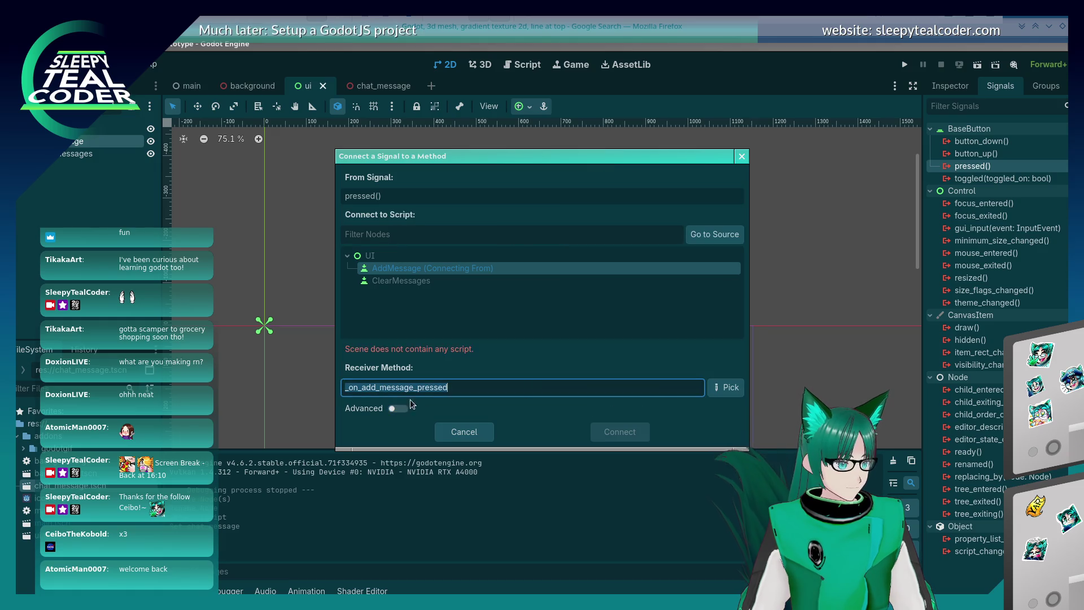
{"action": "mouse_move", "coordinate": [415, 388]}
{"action": "left_mouse_down"}
{"action": "mouse_move", "coordinate": [347, 389]}
{"action": "mouse_move", "coordinate": [362, 389]}
{"action": "left_mouse_up"}
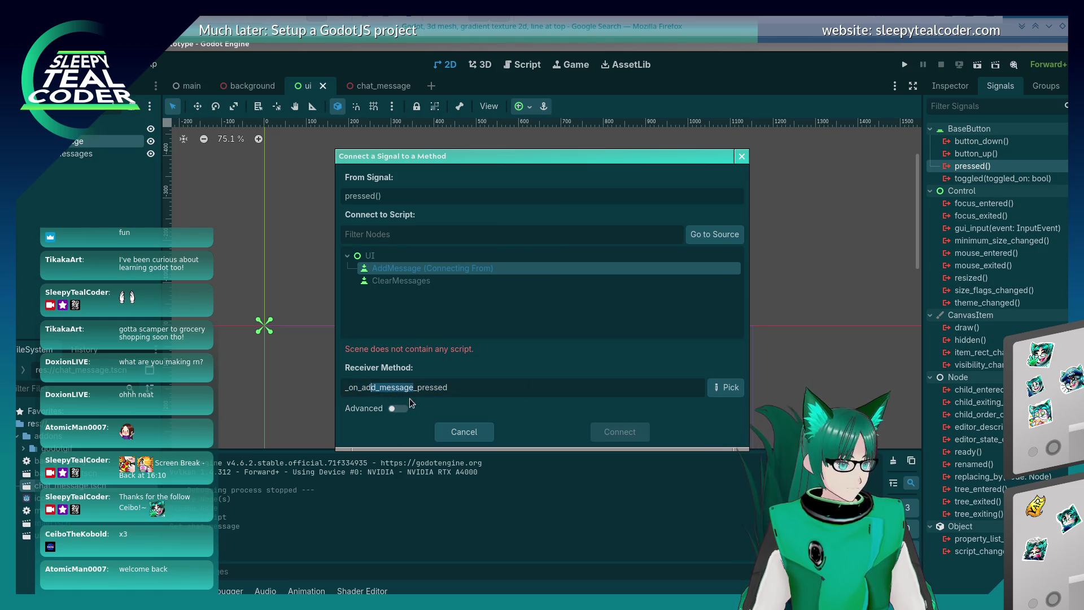
{"action": "key", "text": "BackSpace"}
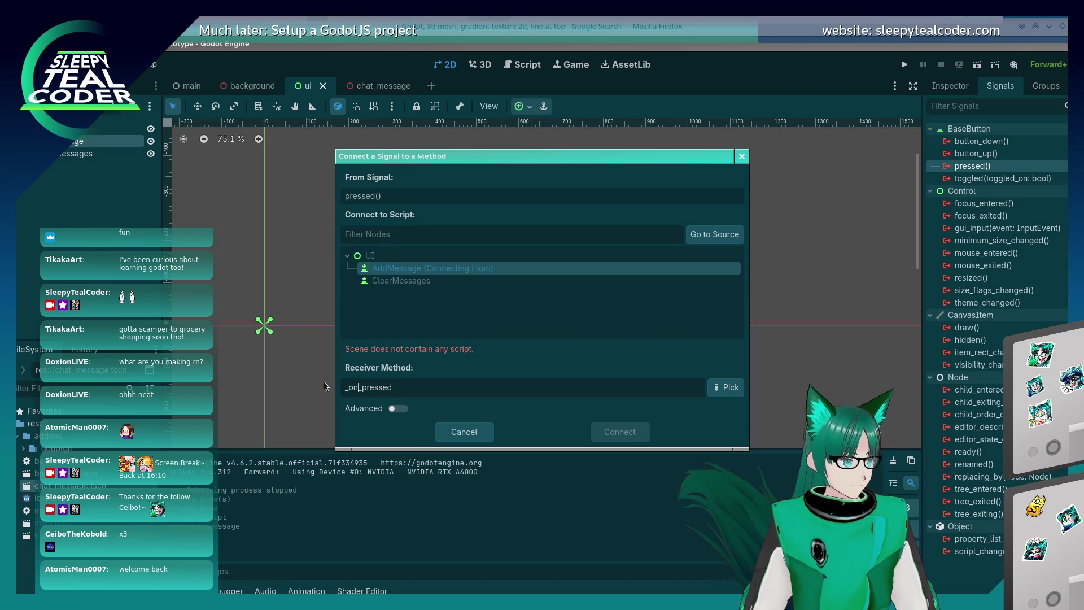
{"action": "key", "text": "Escape"}
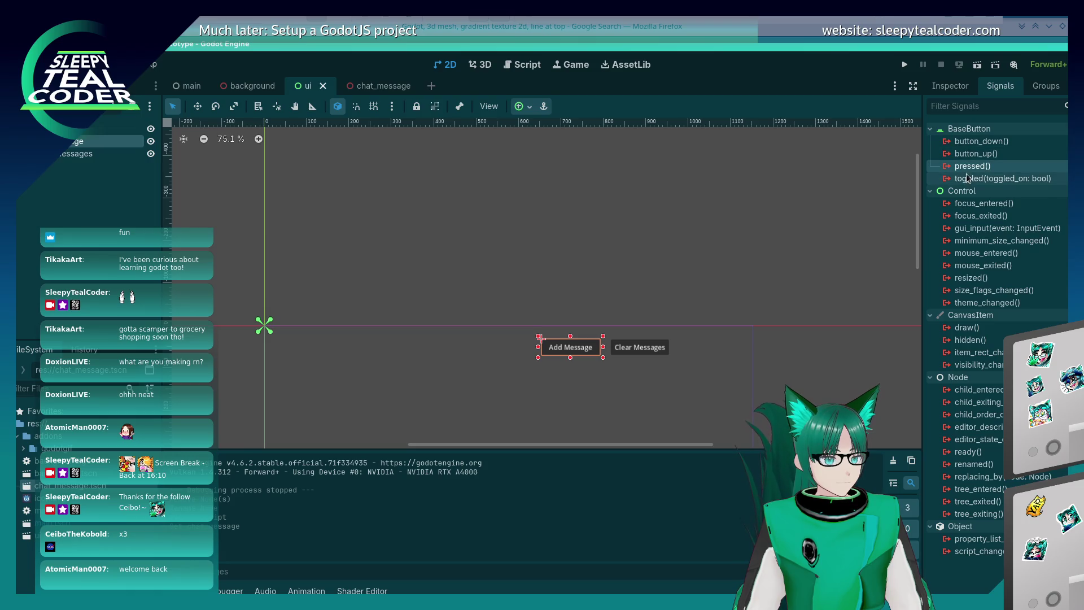
- Retry connecting pressed() to AddMessage, get the same no-script error, and abandon the connection
{"action": "double_click", "coordinate": [966, 169]}
{"action": "left_click", "coordinate": [602, 444]}
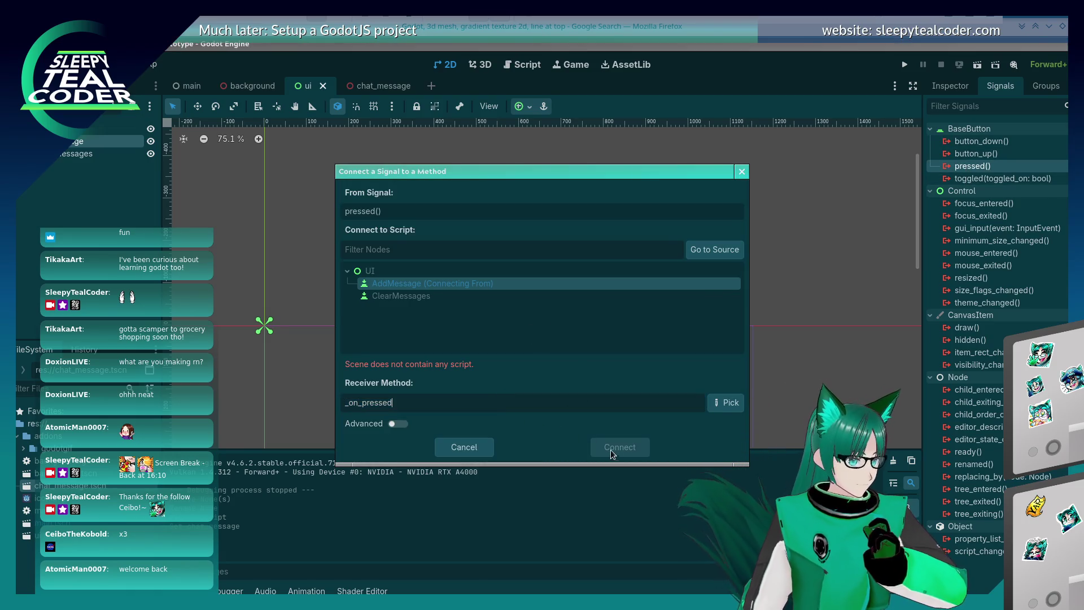
{"action": "left_click", "coordinate": [407, 287]}
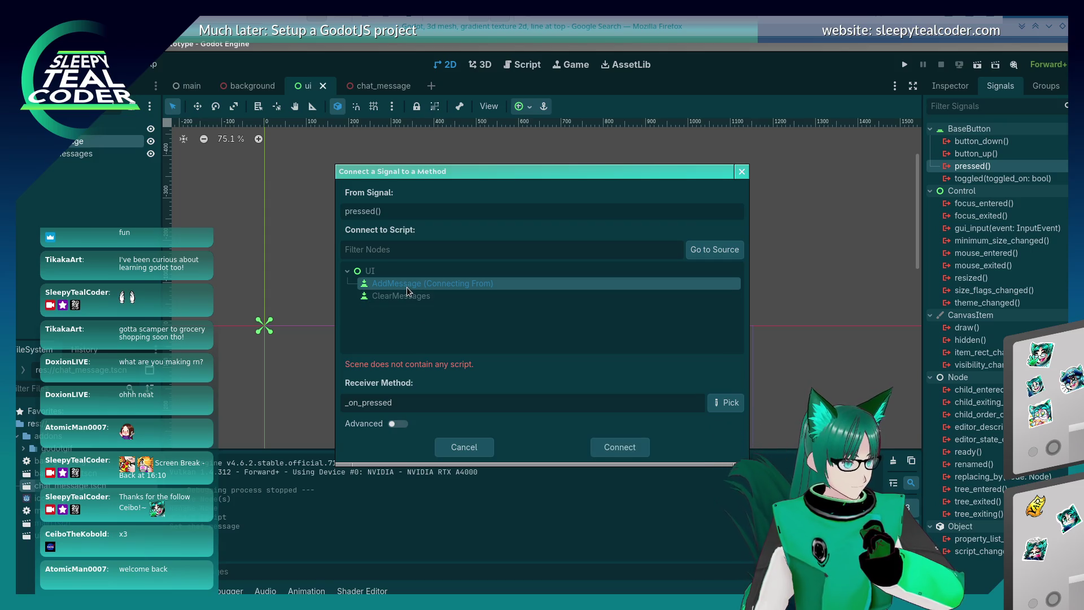
{"action": "left_click", "coordinate": [628, 447]}
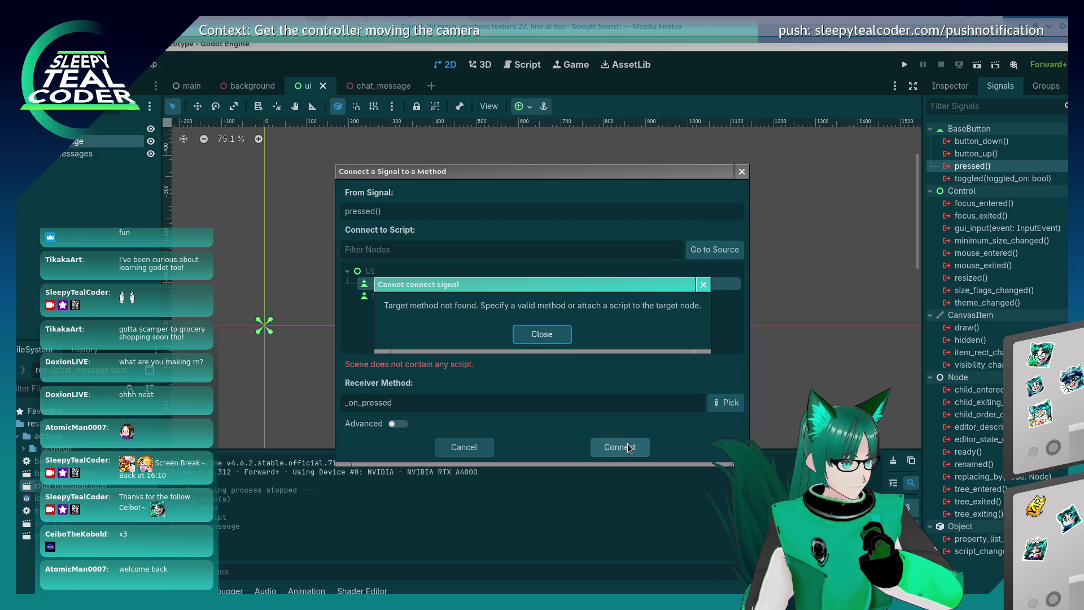
{"action": "left_click", "coordinate": [539, 338]}
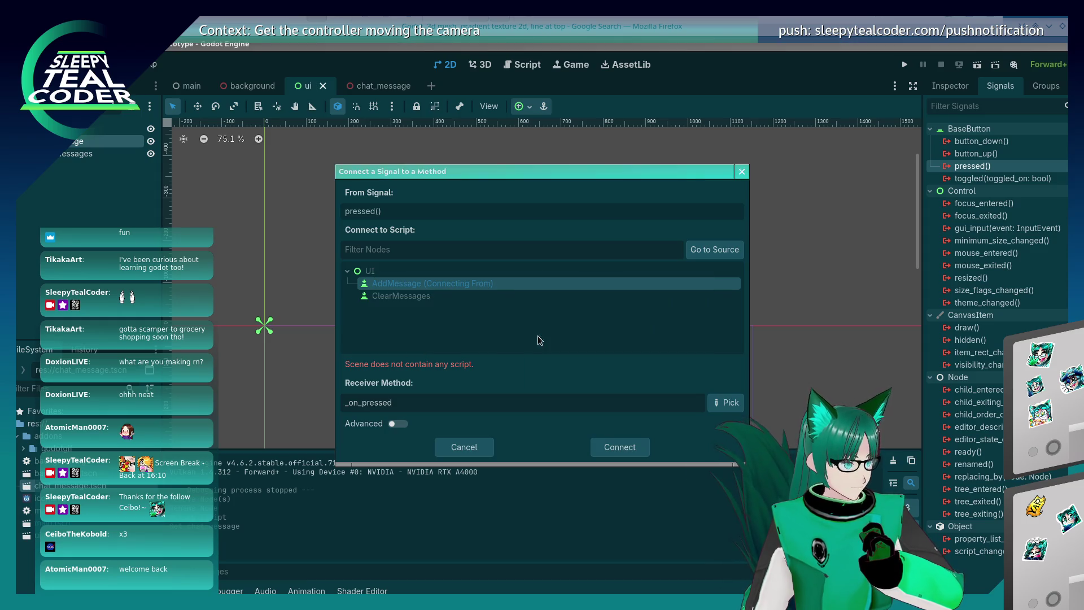
{"action": "left_click", "coordinate": [463, 447]}
{"action": "right_click", "coordinate": [82, 129]}
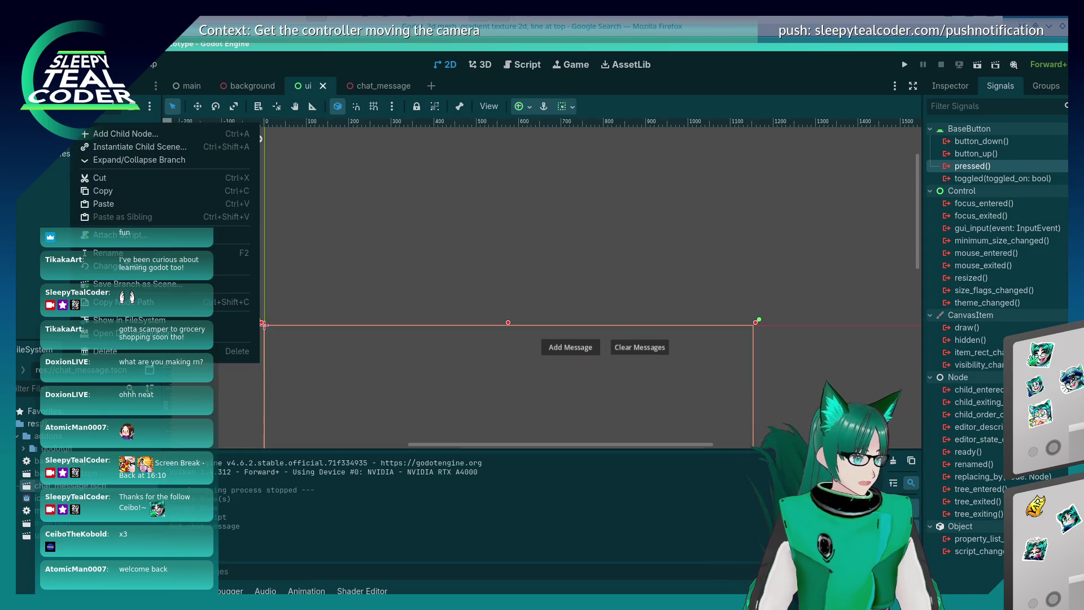
- Create and attach a new ui.gd script to the UI root node
{"action": "left_click", "coordinate": [124, 234]}
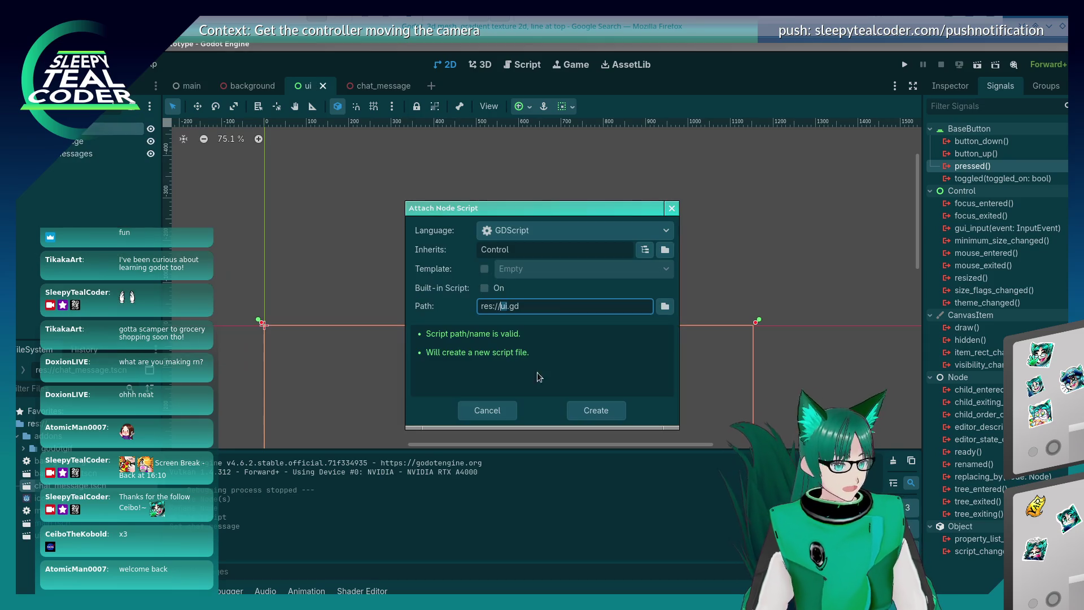
{"action": "left_click", "coordinate": [587, 412]}
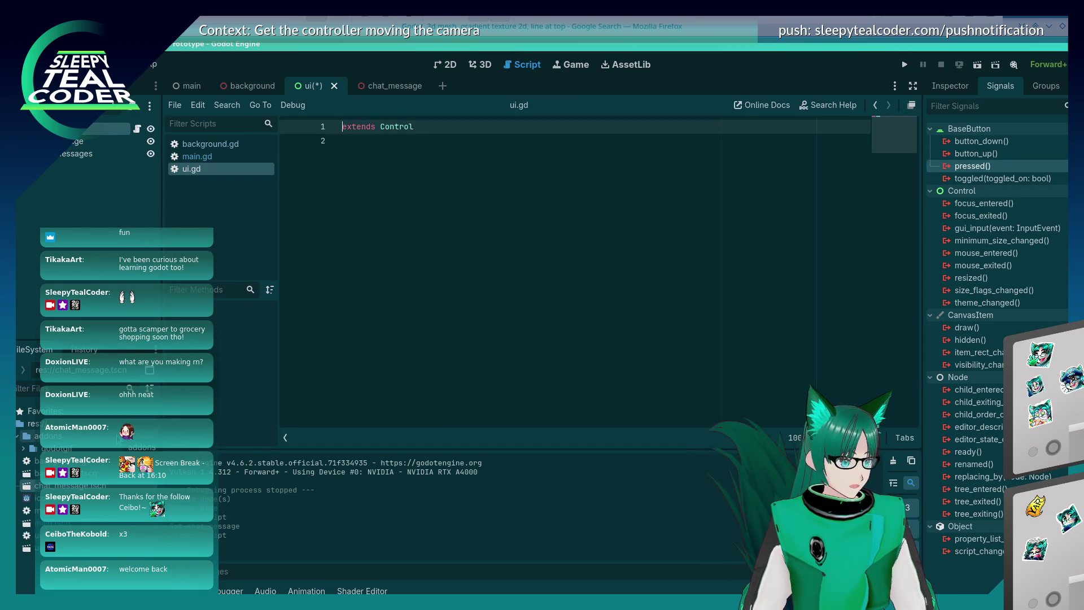
{"action": "scroll", "coordinate": [980, 168], "scroll_direction": "down", "scroll_amount": 2}
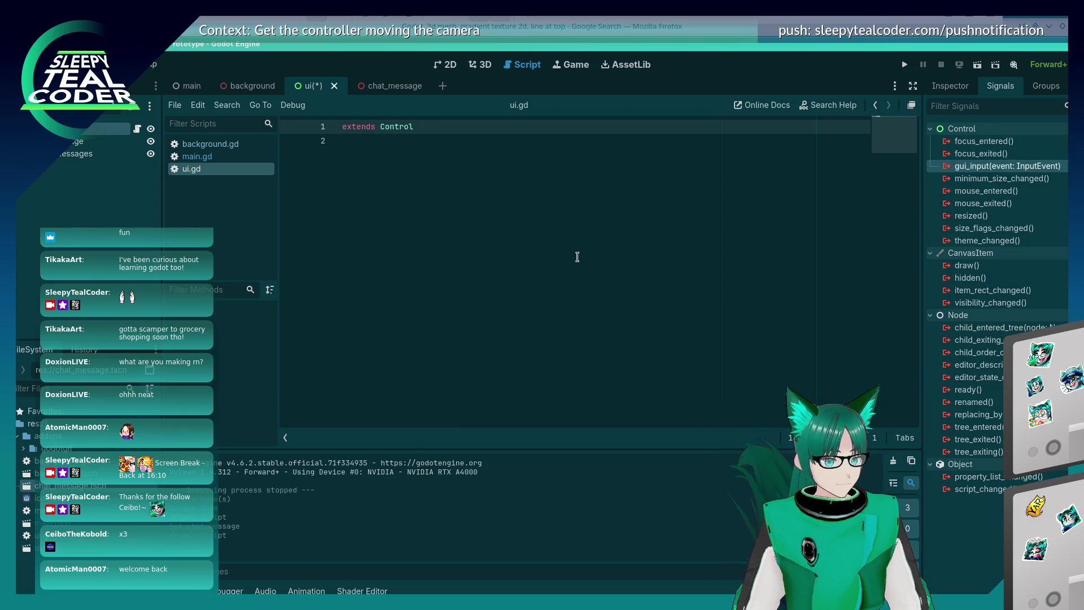
- Connect the Add Message button's pressed() to a new _on_add_message_pressed handler and save the ui scene
{"action": "left_click", "coordinate": [102, 141]}
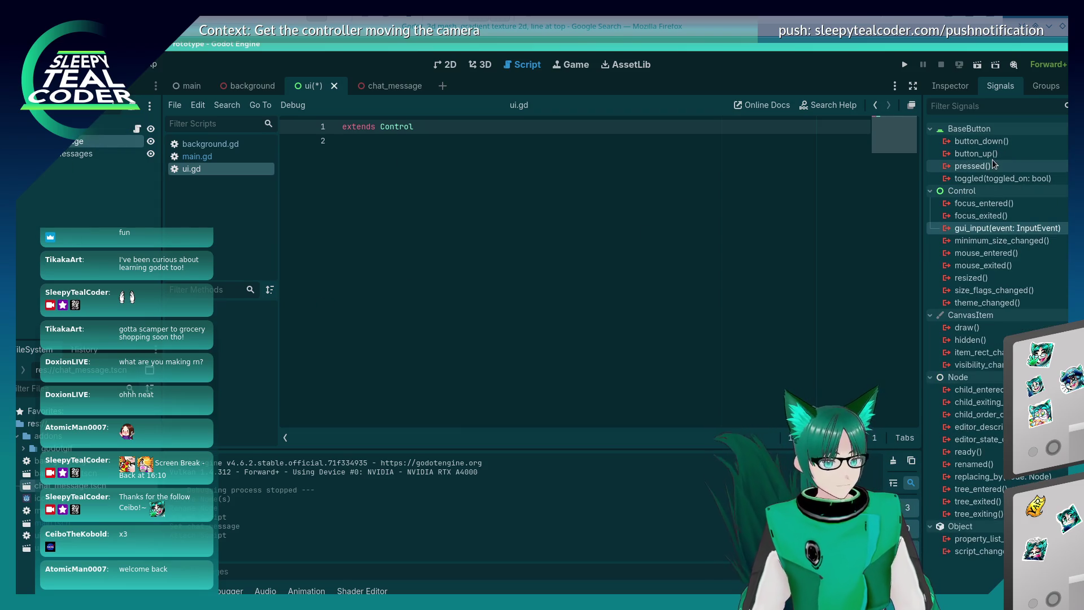
{"action": "double_click", "coordinate": [989, 165]}
{"action": "left_click", "coordinate": [608, 445]}
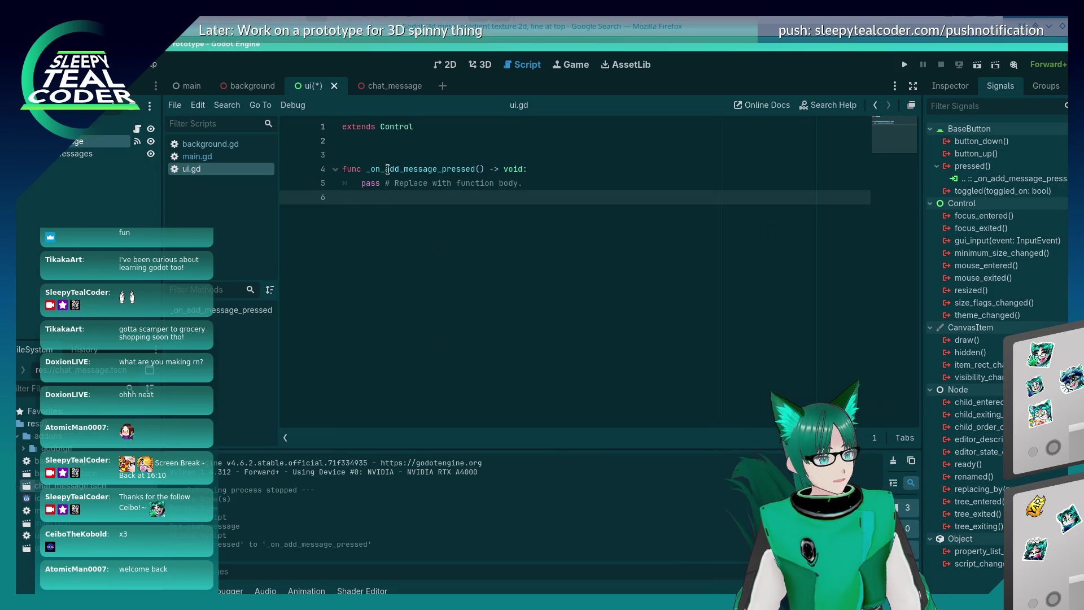
{"action": "key", "text": "ctrl+s"}
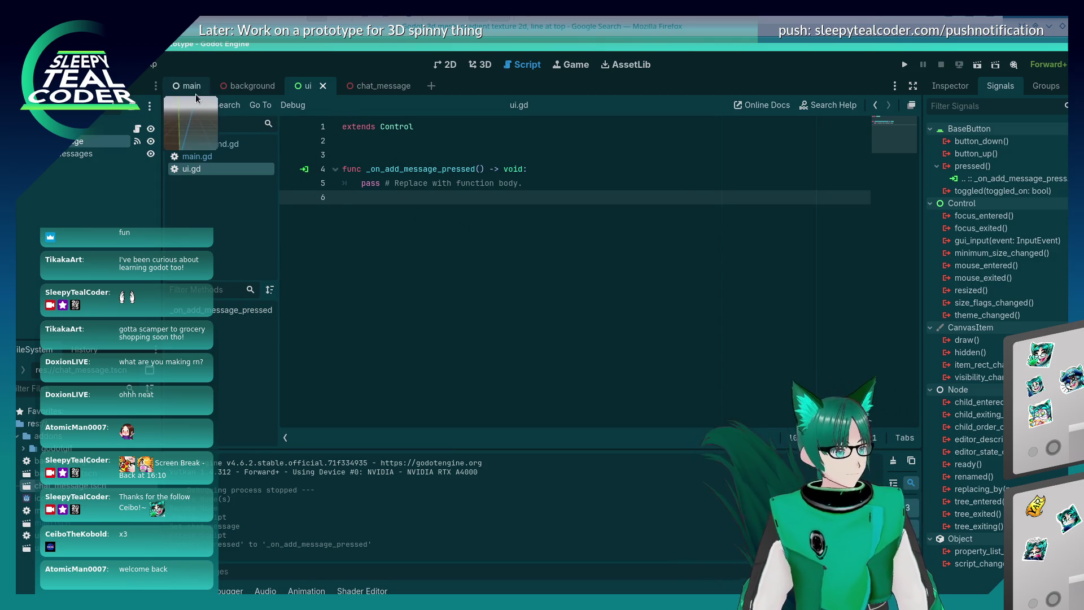
{"action": "left_click", "coordinate": [186, 86]}
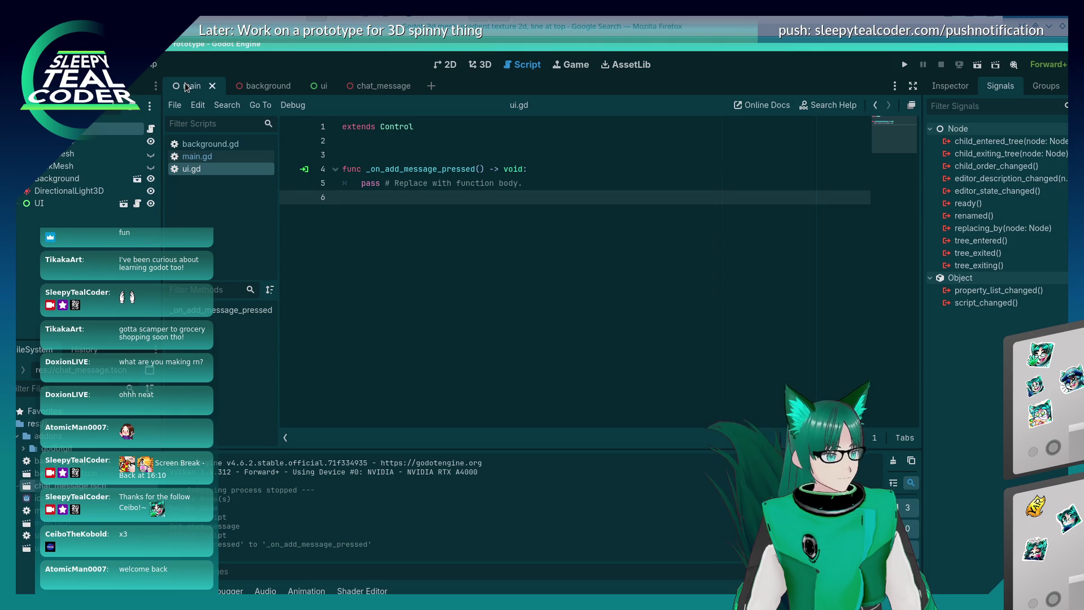
- Switch between the ui and main scene tabs, glance at the Scene menu, then go to the Project Manager
{"action": "left_click", "coordinate": [318, 86]}
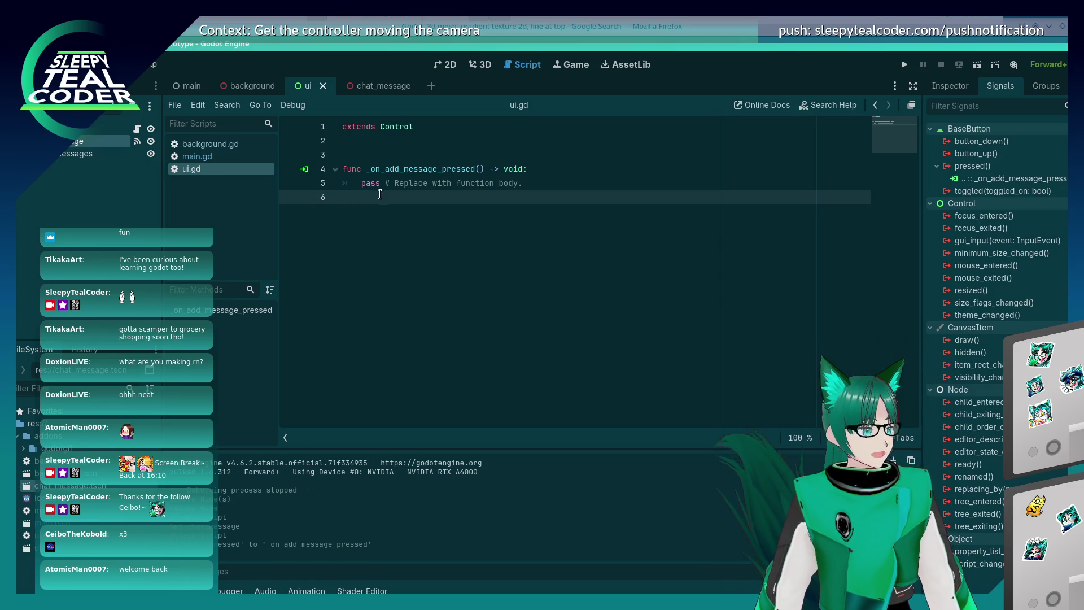
{"action": "left_click", "coordinate": [183, 90]}
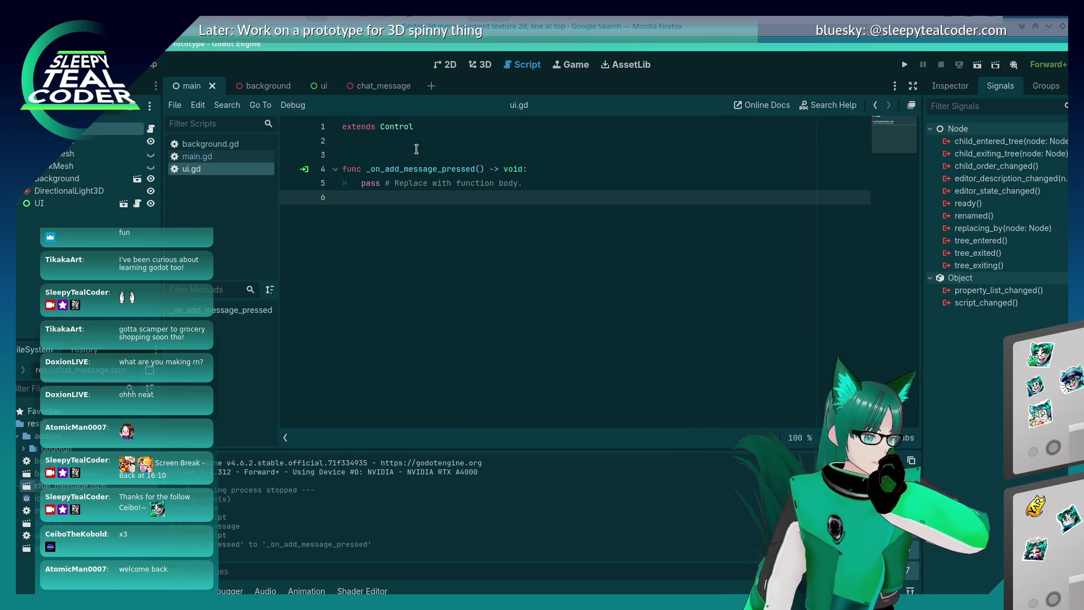
{"action": "left_click", "coordinate": [25, 64]}
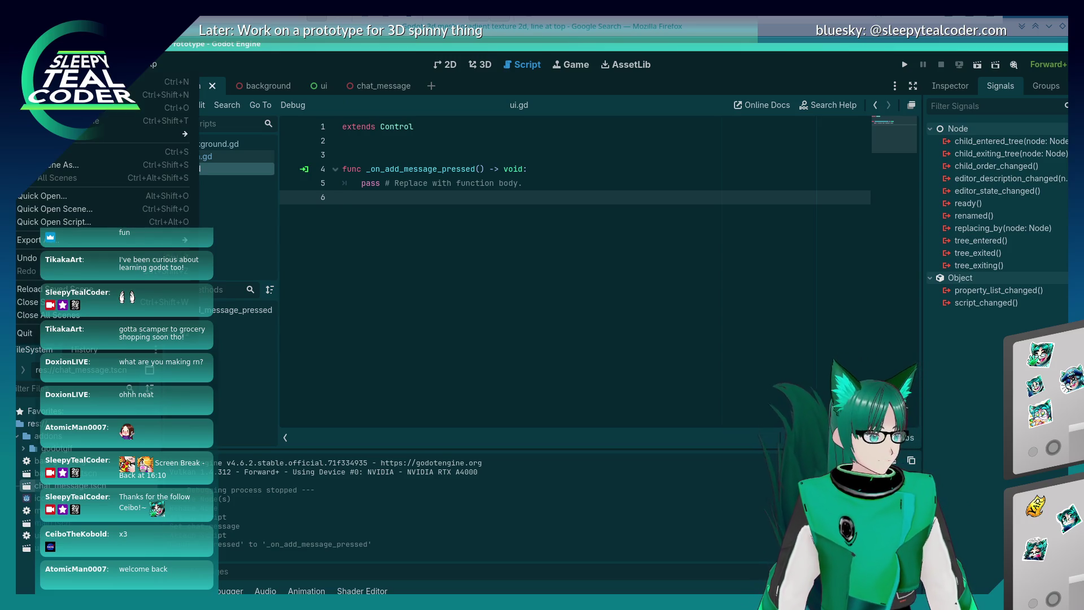
{"action": "key", "text": "Escape"}
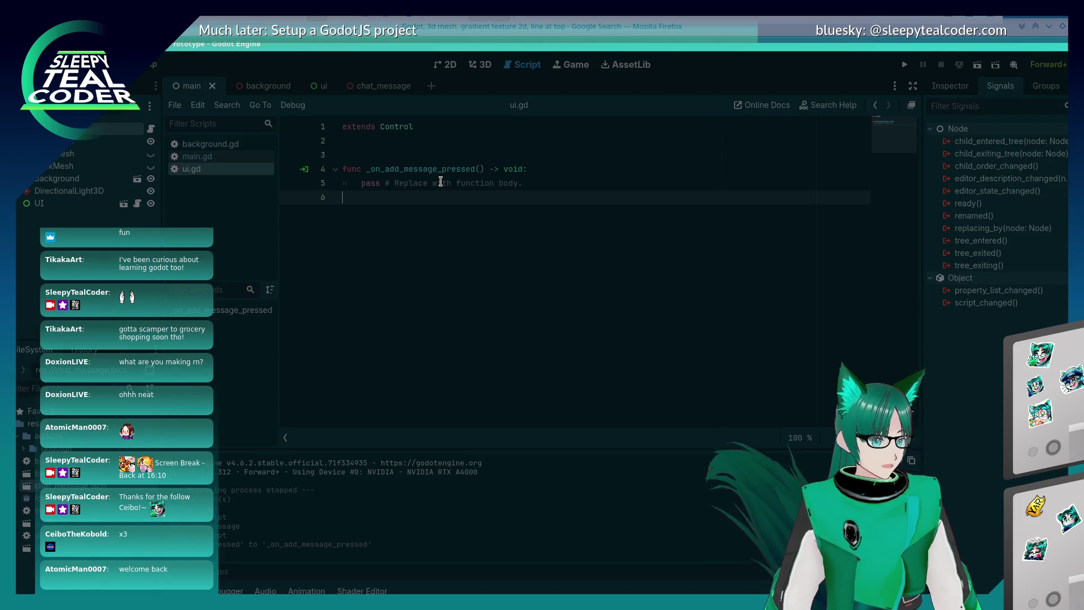
{"action": "key", "text": "alt+Tab"}
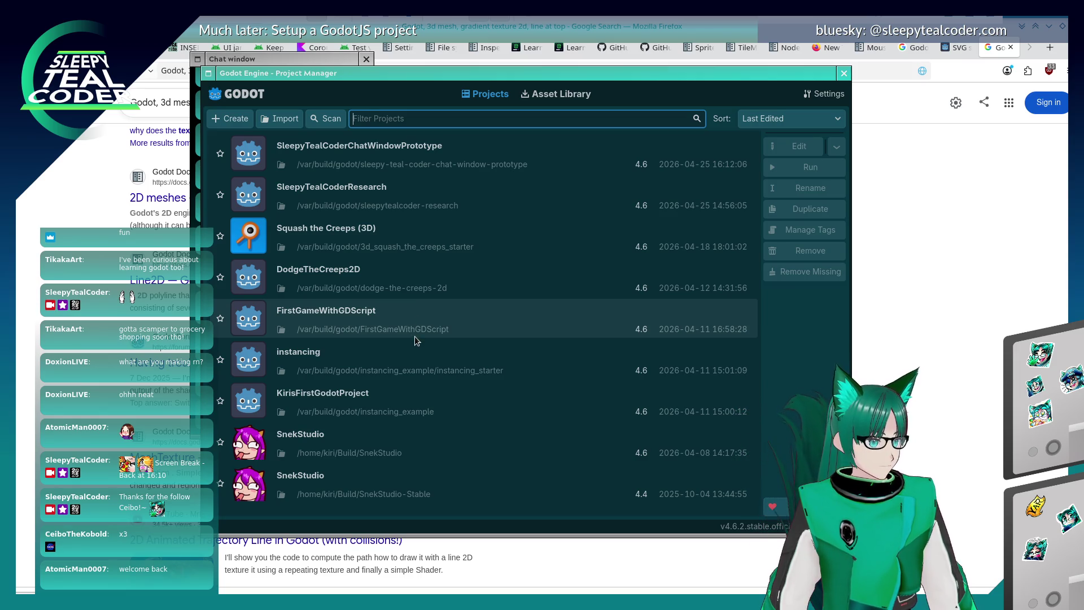
- Open the DodgeTheCreeps2D project from the Project Manager
{"action": "double_click", "coordinate": [427, 284]}
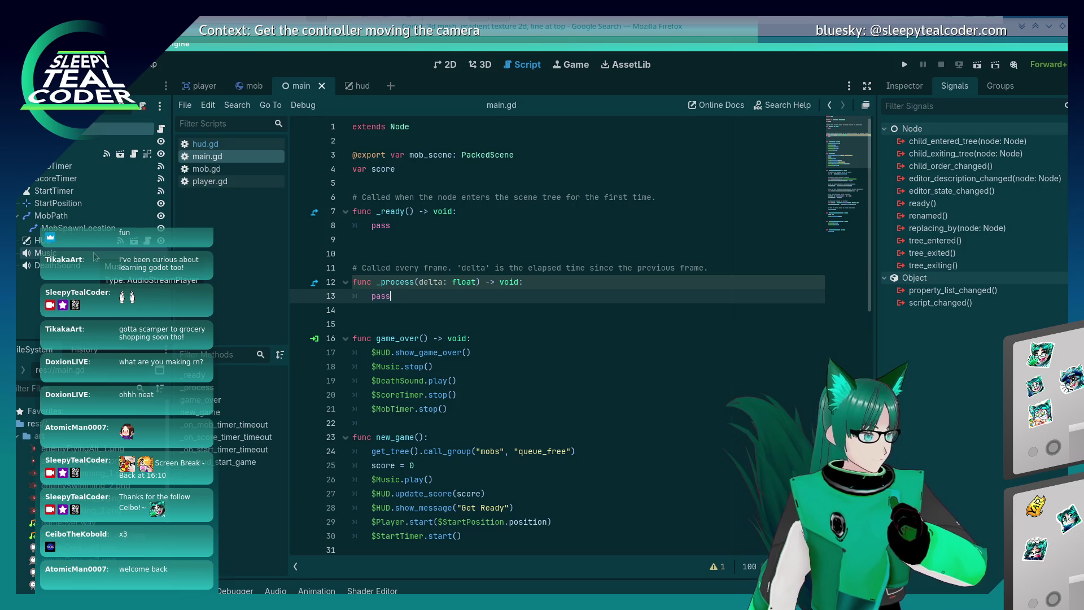
{"action": "left_click", "coordinate": [63, 241]}
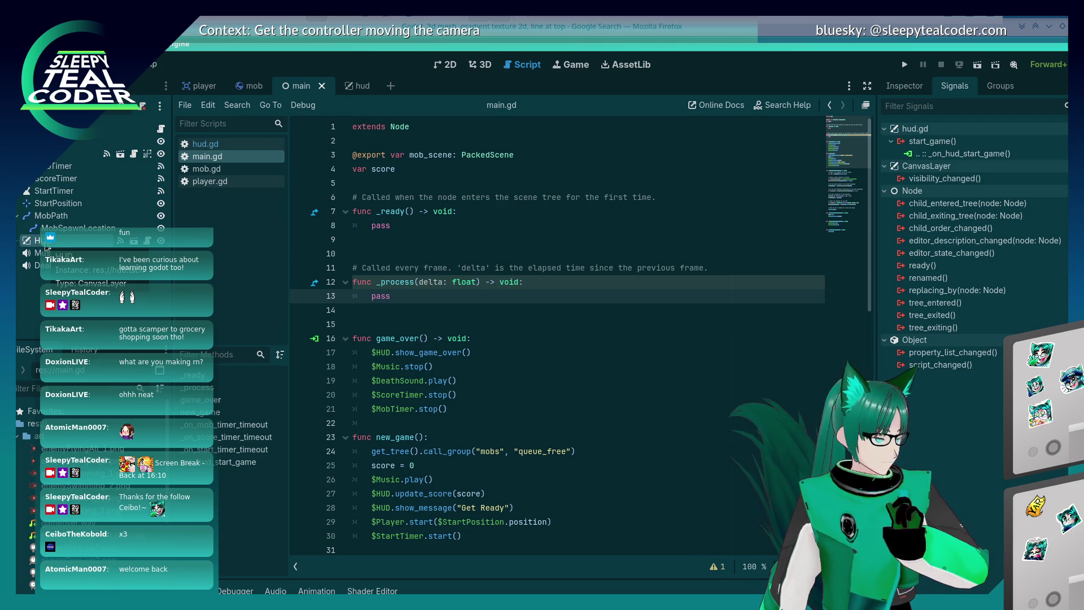
{"action": "scroll", "coordinate": [73, 480], "scroll_direction": "down", "scroll_amount": 5}
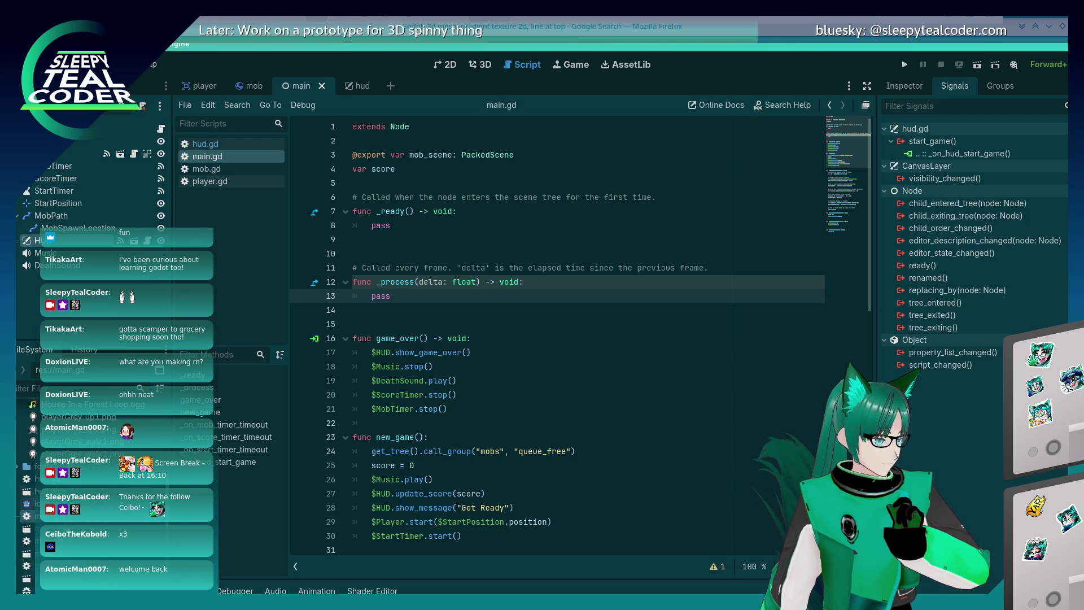
{"action": "double_click", "coordinate": [34, 491]}
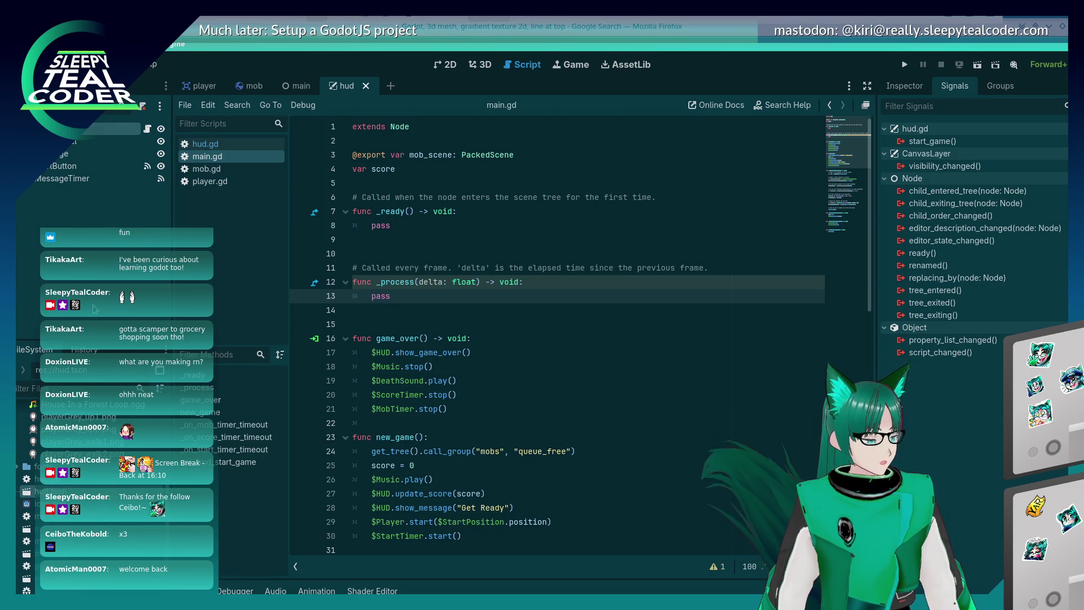
{"action": "scroll", "coordinate": [497, 406], "scroll_direction": "down", "scroll_amount": 5}
{"action": "scroll", "coordinate": [498, 407], "scroll_direction": "down", "scroll_amount": 3}
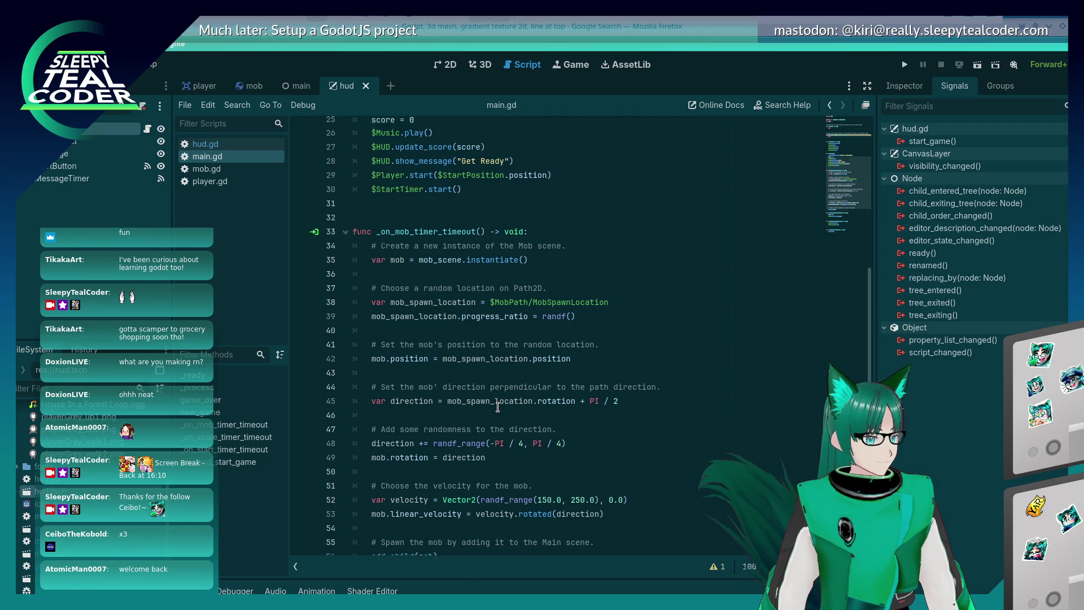
{"action": "scroll", "coordinate": [497, 407], "scroll_direction": "down", "scroll_amount": 5}
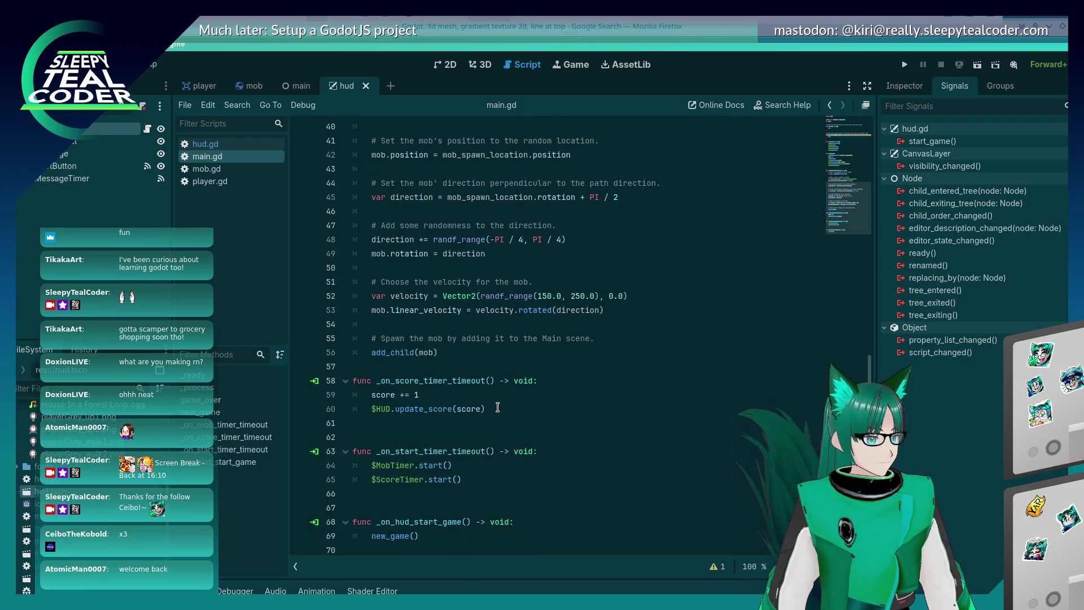
{"action": "scroll", "coordinate": [497, 407], "scroll_direction": "up", "scroll_amount": 9}
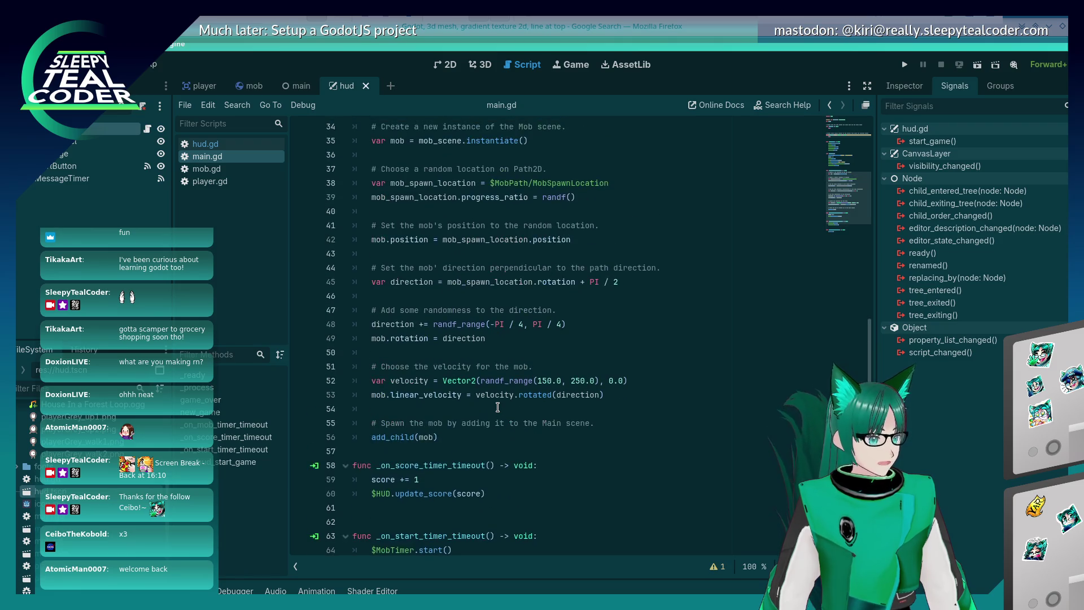
{"action": "scroll", "coordinate": [497, 406], "scroll_direction": "up", "scroll_amount": 2}
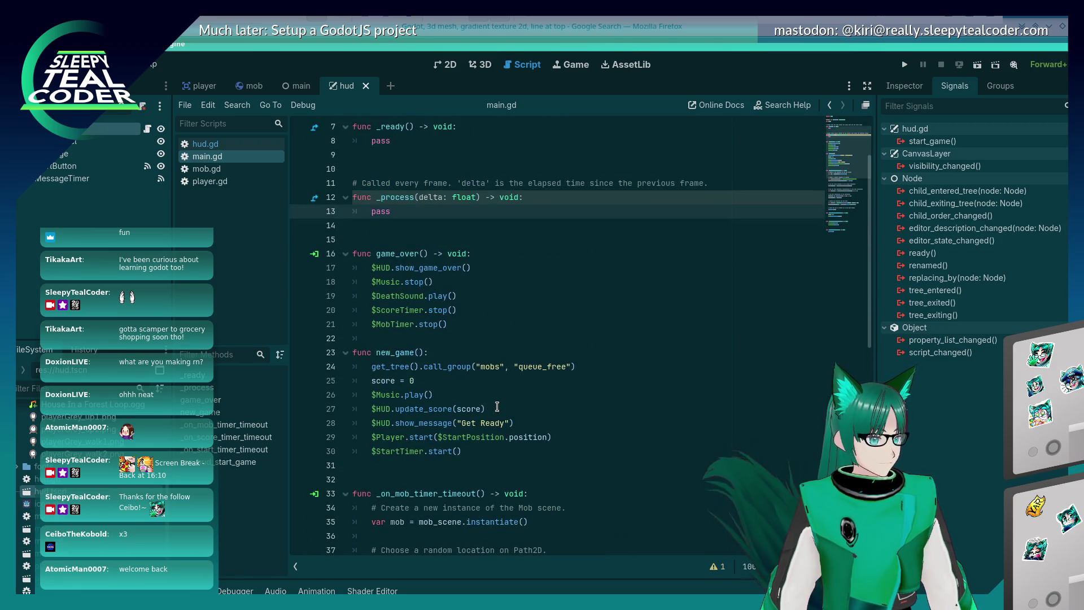
{"action": "scroll", "coordinate": [309, 123], "scroll_direction": "up", "scroll_amount": 2}
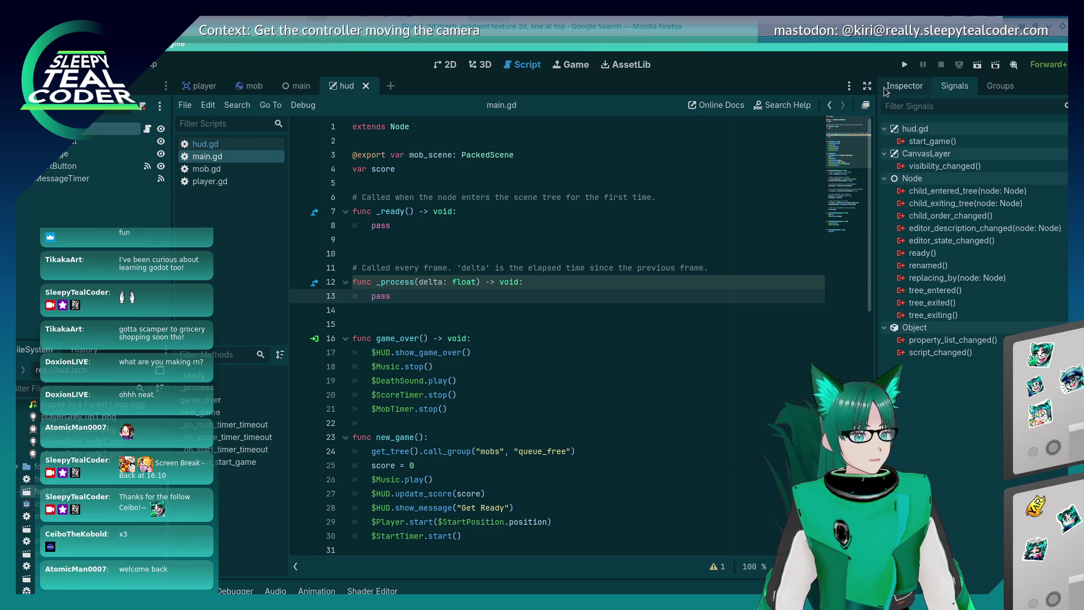
{"action": "left_click", "coordinate": [904, 86]}
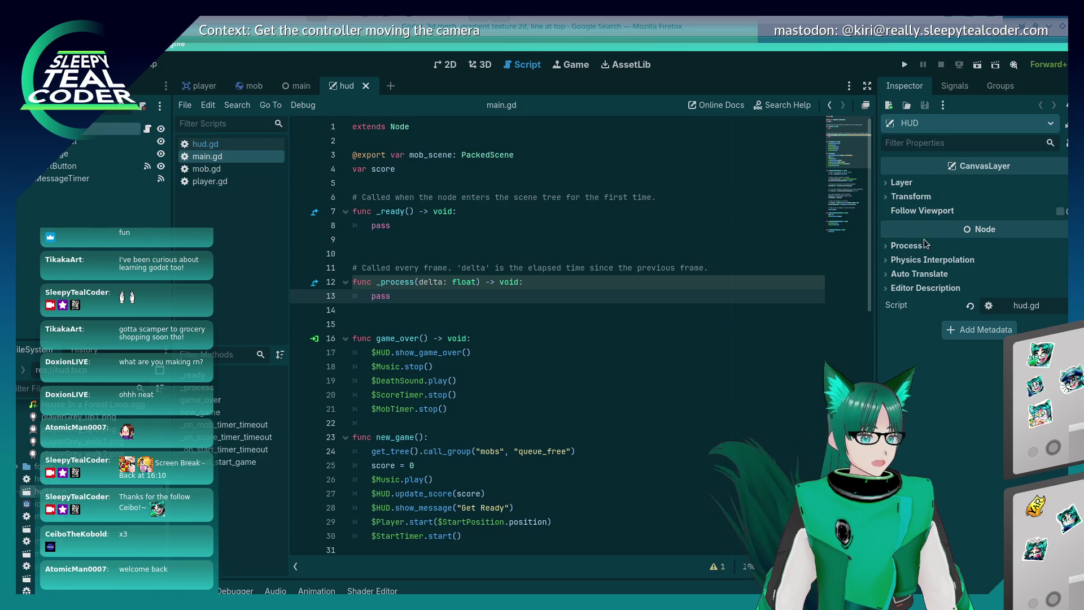
{"action": "left_click", "coordinate": [502, 366]}
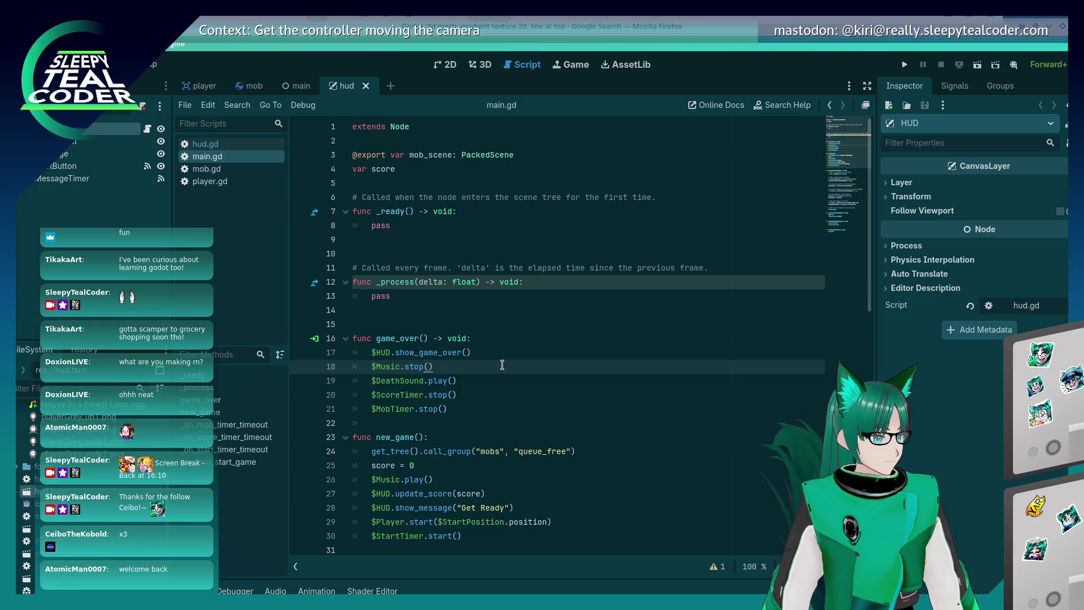
{"action": "scroll", "coordinate": [502, 366], "scroll_direction": "down", "scroll_amount": 12}
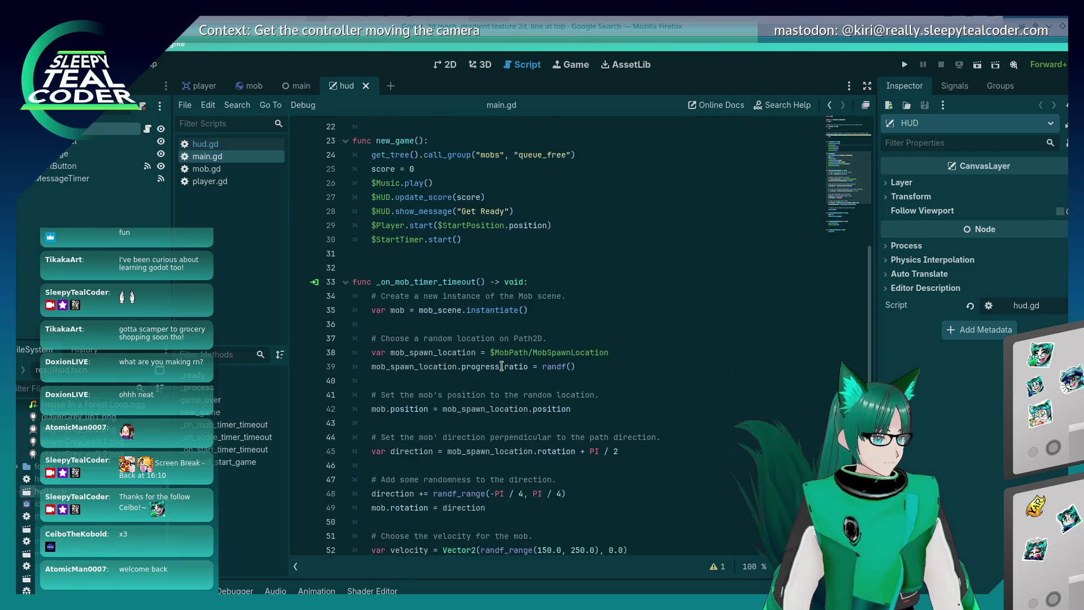
{"action": "scroll", "coordinate": [502, 366], "scroll_direction": "down", "scroll_amount": 1}
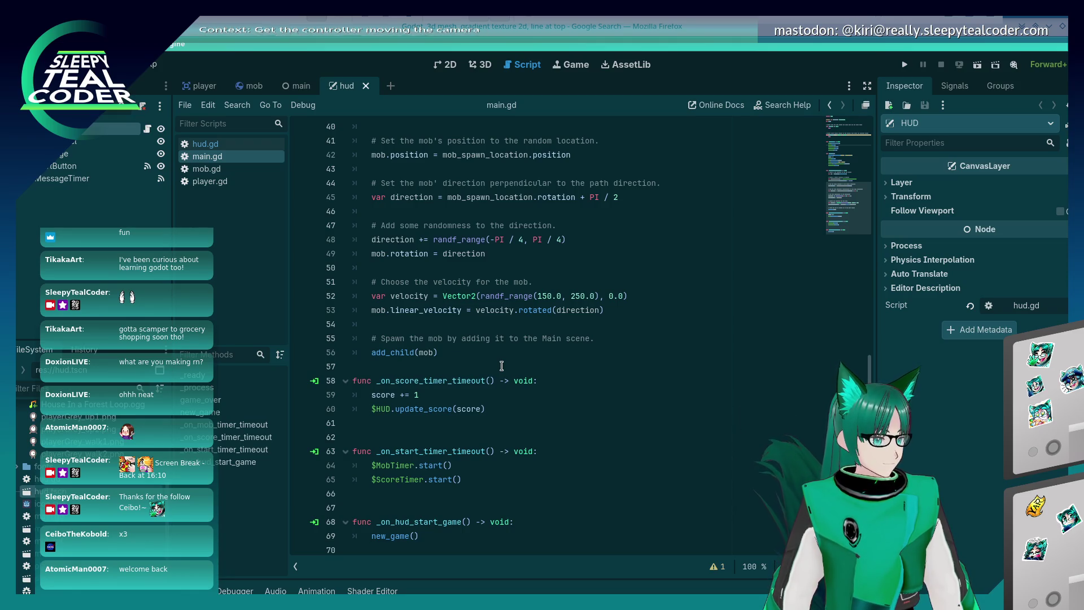
{"action": "scroll", "coordinate": [502, 366], "scroll_direction": "up", "scroll_amount": 4}
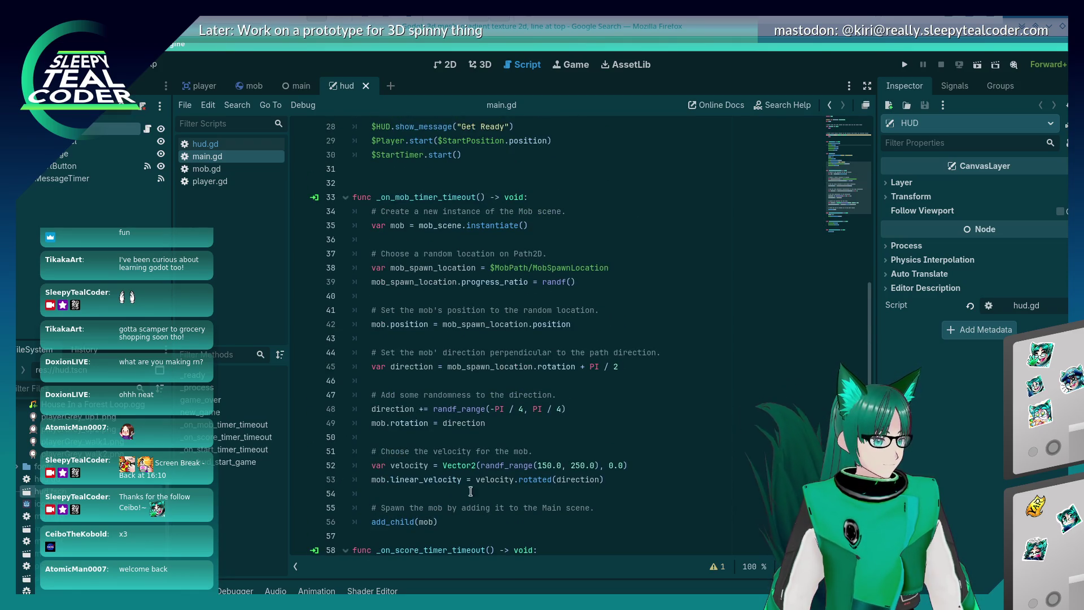
{"action": "mouse_move", "coordinate": [423, 523]}
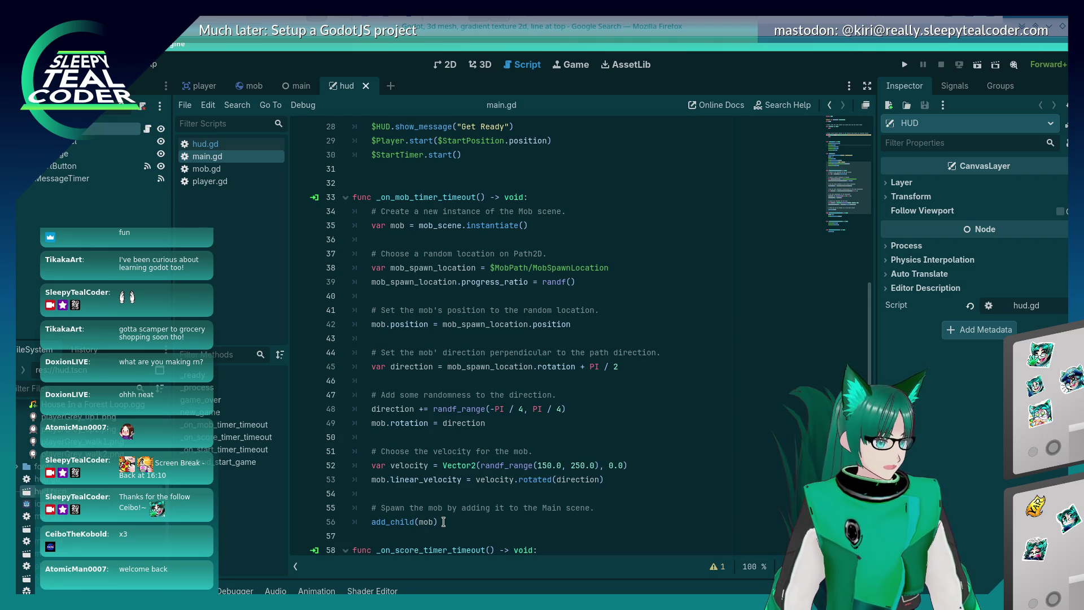
{"action": "scroll", "coordinate": [444, 521], "scroll_direction": "up", "scroll_amount": 9}
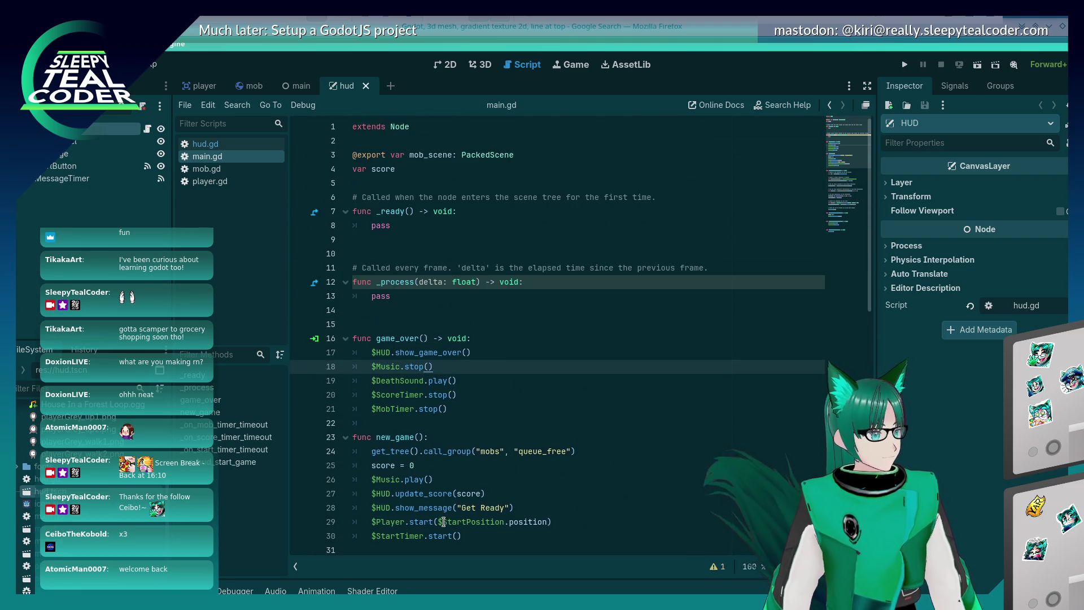
{"action": "scroll", "coordinate": [443, 521], "scroll_direction": "down", "scroll_amount": 13}
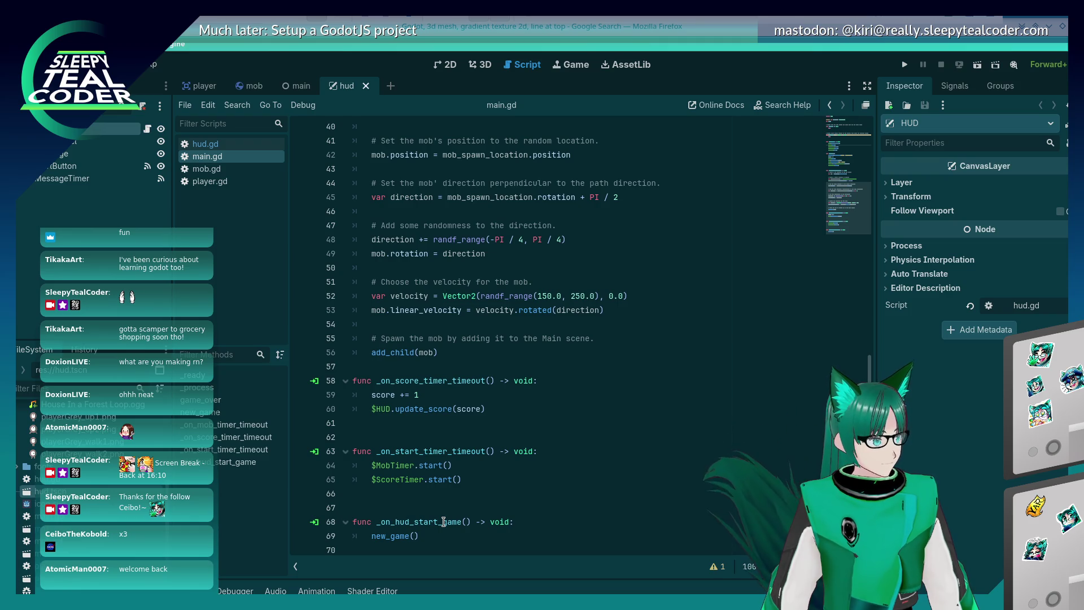
{"action": "left_click", "coordinate": [293, 87]}
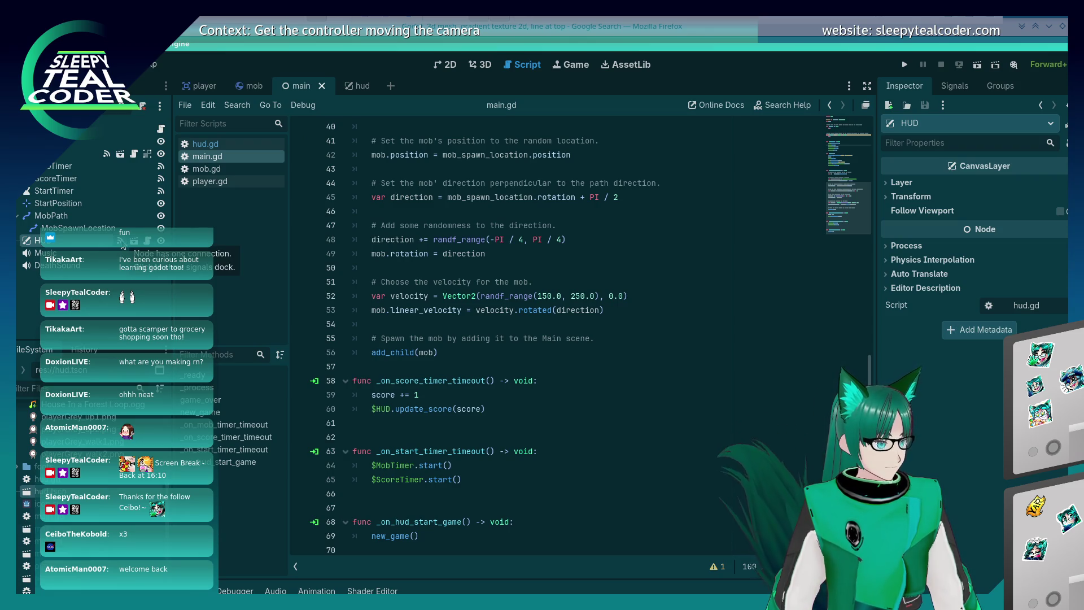
{"action": "left_click", "coordinate": [121, 241]}
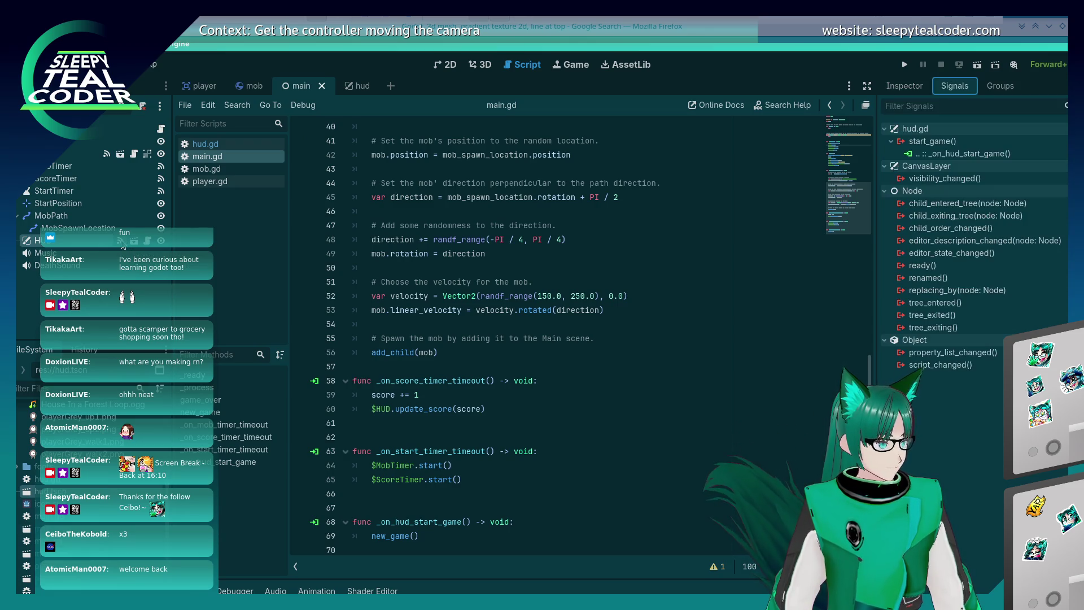
{"action": "double_click", "coordinate": [983, 153]}
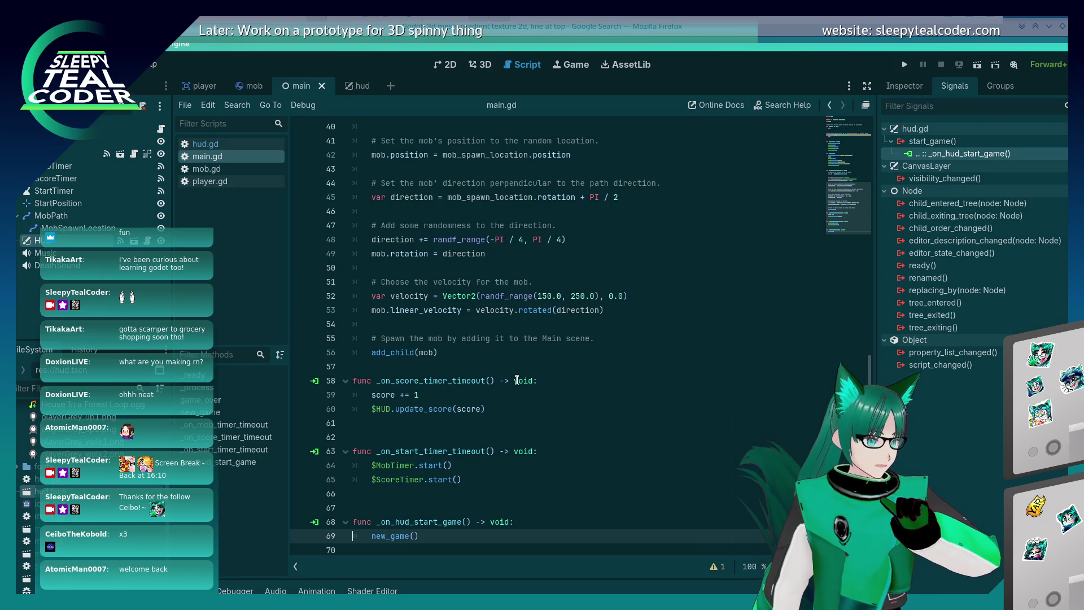
{"action": "scroll", "coordinate": [516, 380], "scroll_direction": "up", "scroll_amount": 6}
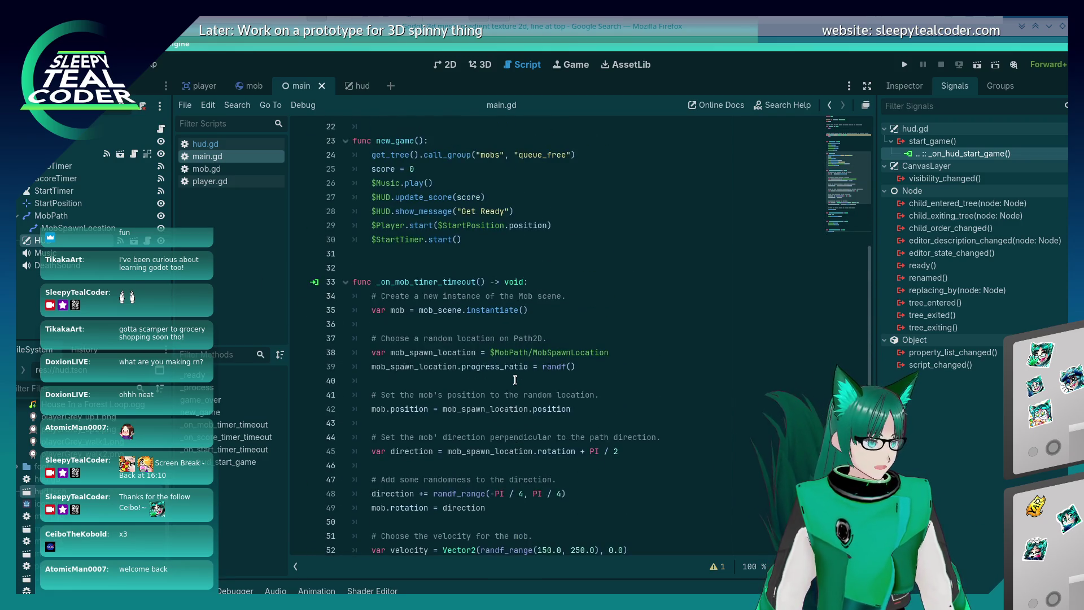
{"action": "left_click", "coordinate": [886, 86]}
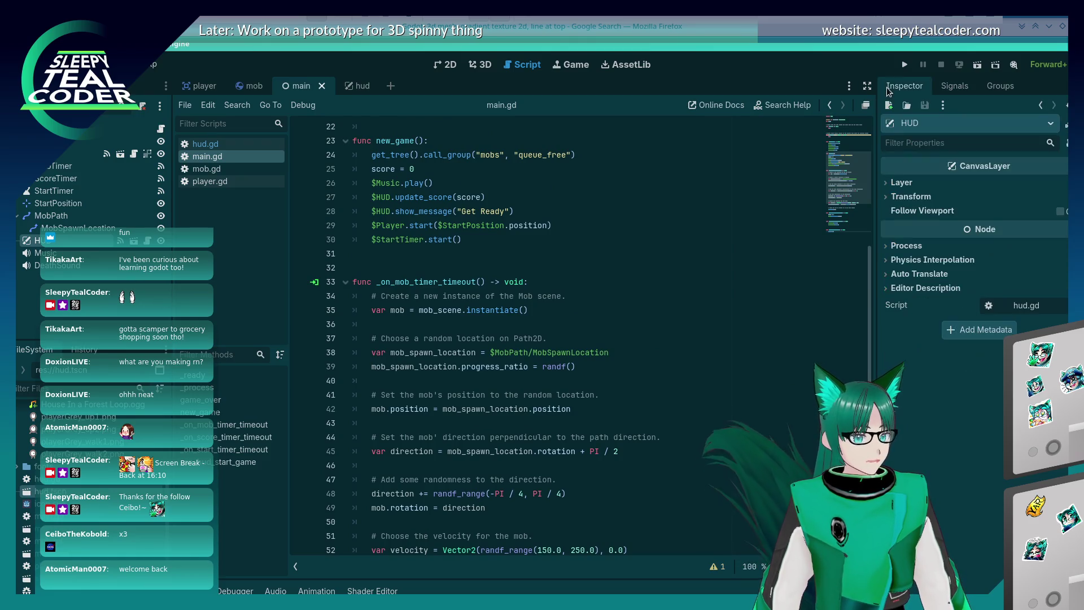
{"action": "scroll", "coordinate": [536, 396], "scroll_direction": "up", "scroll_amount": 7}
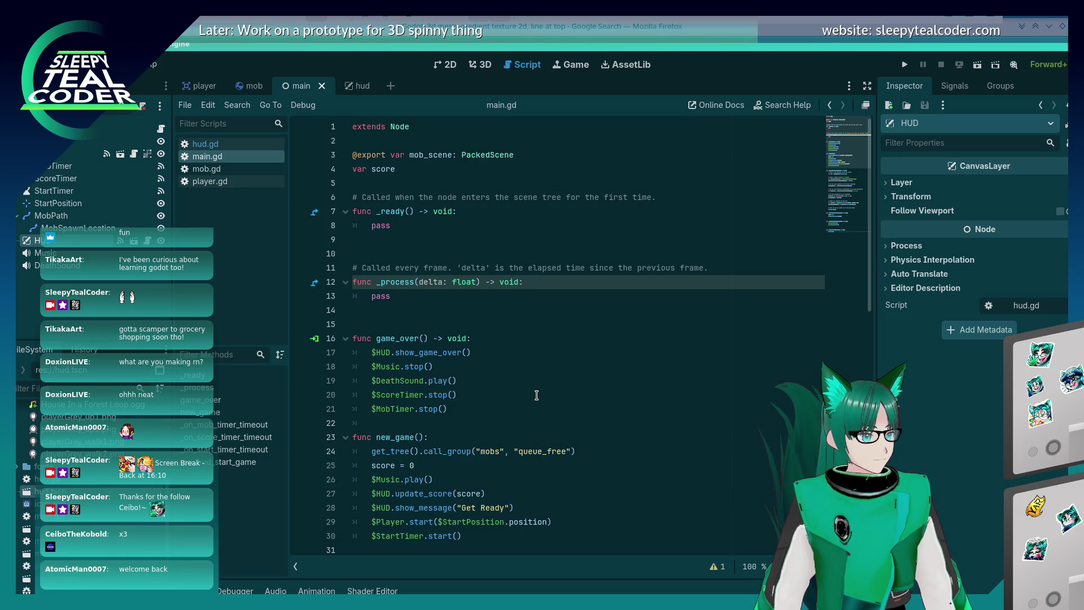
{"action": "scroll", "coordinate": [536, 396], "scroll_direction": "down", "scroll_amount": 8}
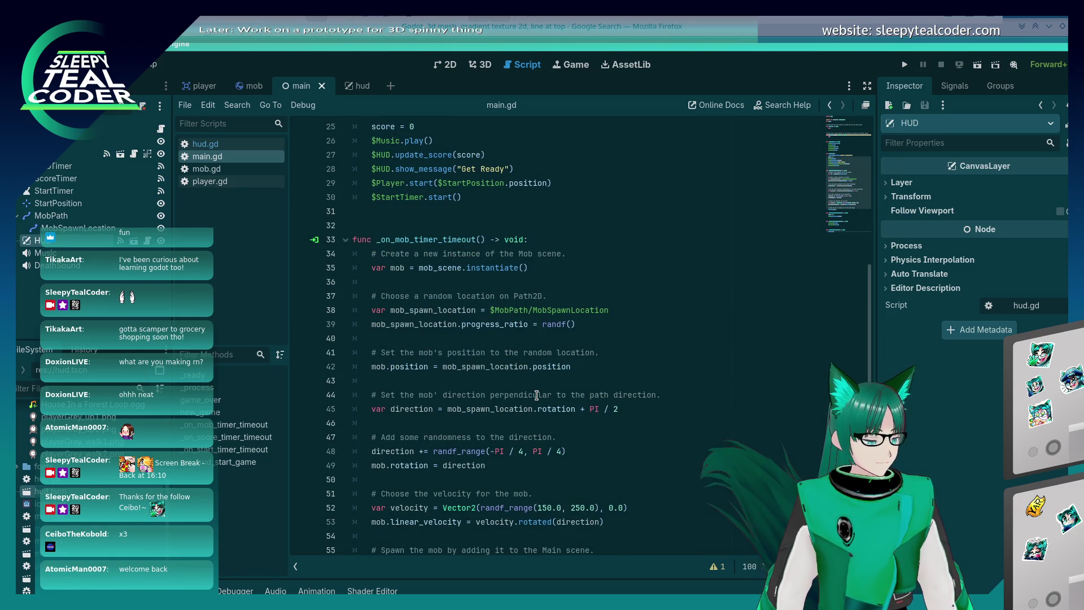
{"action": "scroll", "coordinate": [537, 396], "scroll_direction": "up", "scroll_amount": 8}
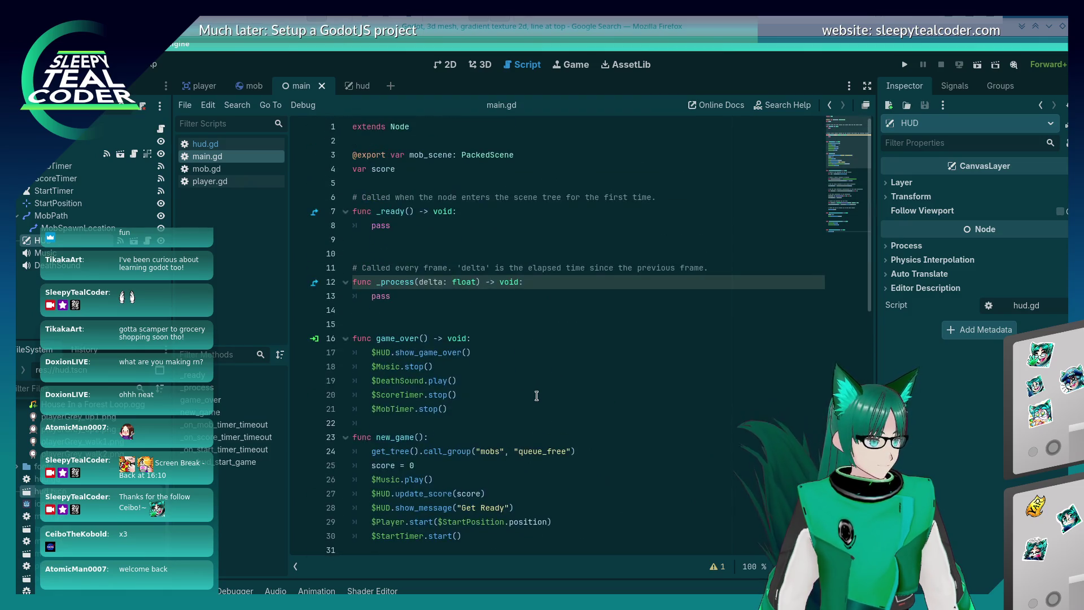
{"action": "left_click", "coordinate": [441, 167]}
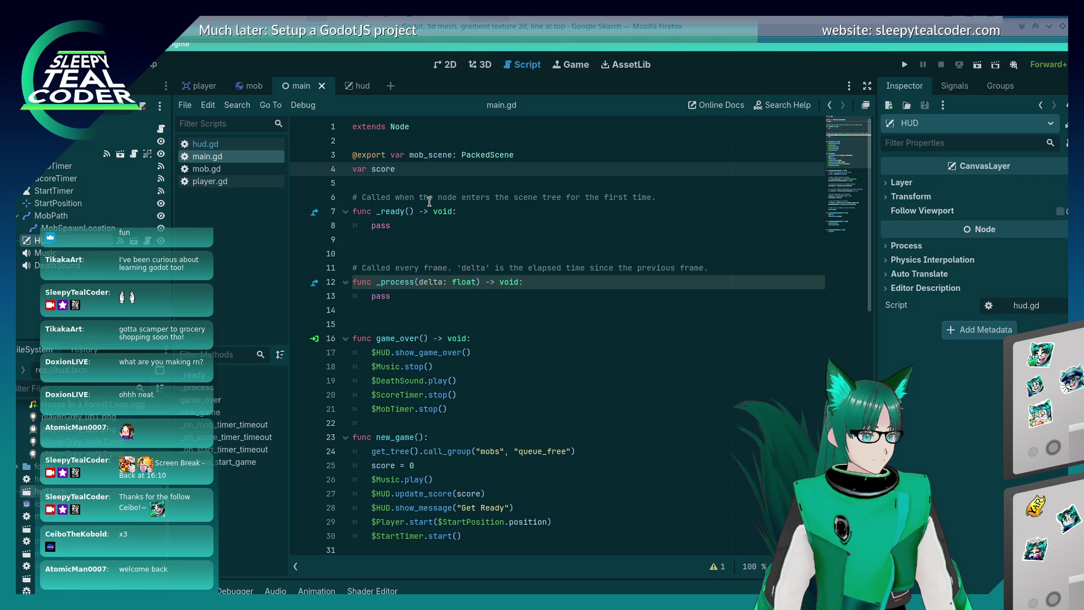
{"action": "scroll", "coordinate": [429, 202], "scroll_direction": "down", "scroll_amount": 10}
{"action": "scroll", "coordinate": [429, 202], "scroll_direction": "down", "scroll_amount": 3}
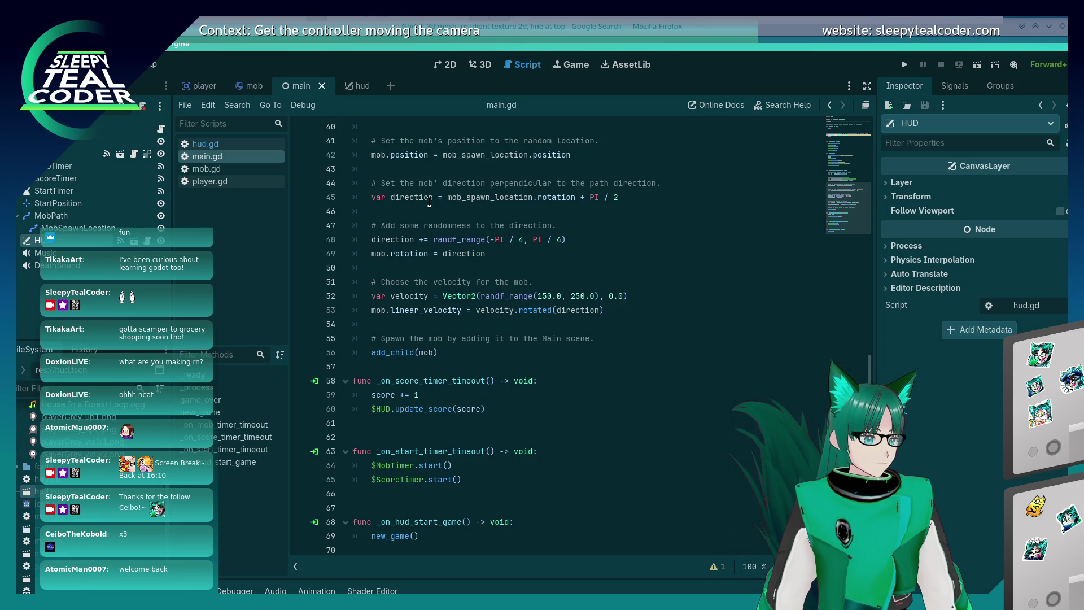
{"action": "scroll", "coordinate": [474, 310], "scroll_direction": "up", "scroll_amount": 7}
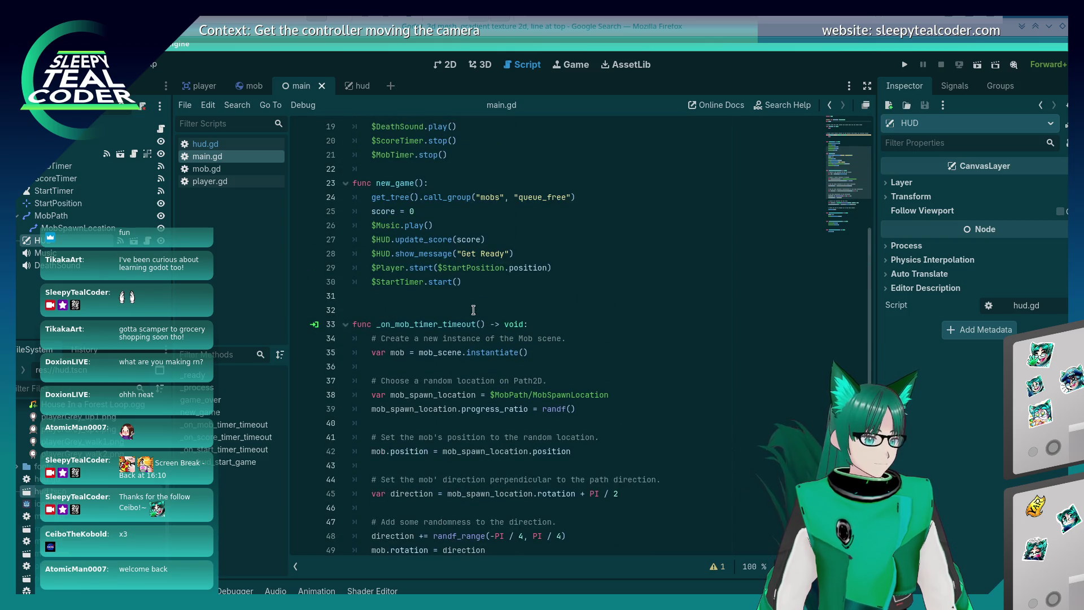
{"action": "scroll", "coordinate": [473, 310], "scroll_direction": "down", "scroll_amount": 7}
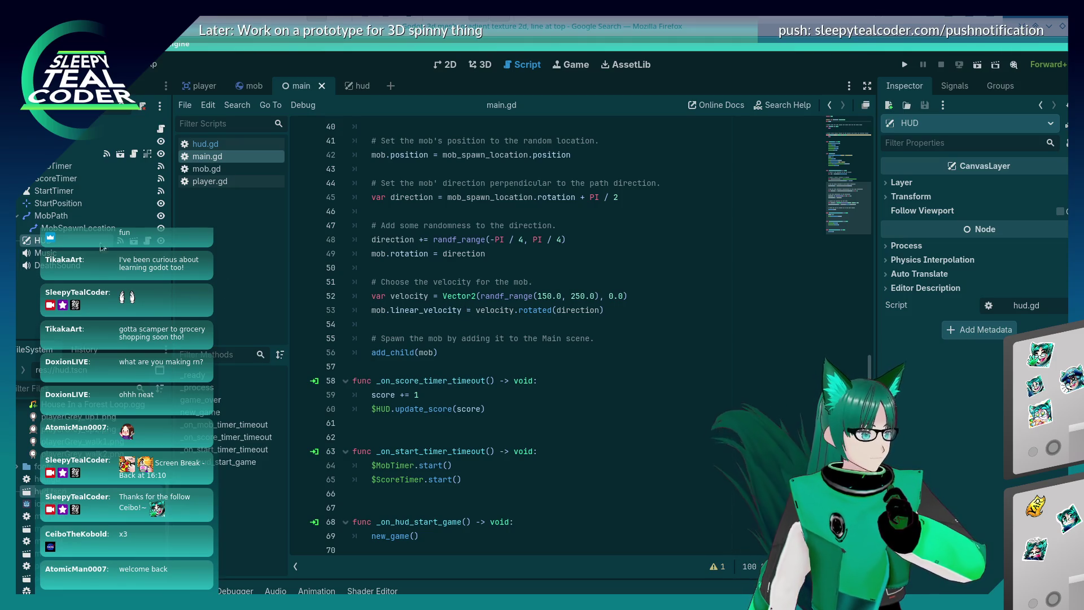
{"action": "left_click", "coordinate": [121, 241]}
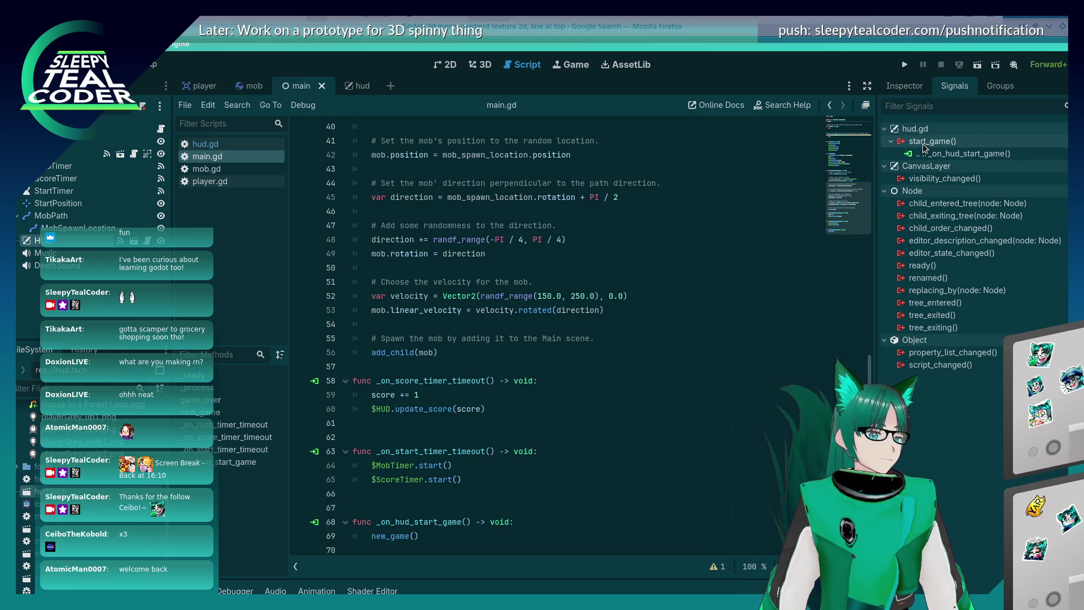
- Check the start_game signal's connection, then search main.gd for 'start_game'
{"action": "double_click", "coordinate": [924, 145]}
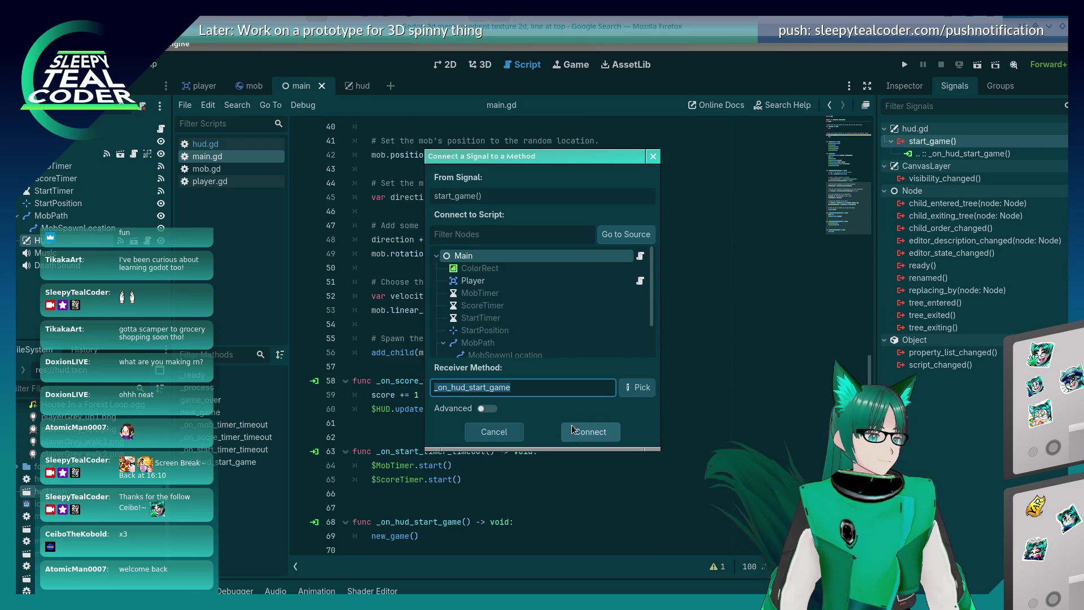
{"action": "left_click", "coordinate": [495, 432]}
{"action": "scroll", "coordinate": [488, 442], "scroll_direction": "up", "scroll_amount": 4}
{"action": "scroll", "coordinate": [489, 442], "scroll_direction": "up", "scroll_amount": 9}
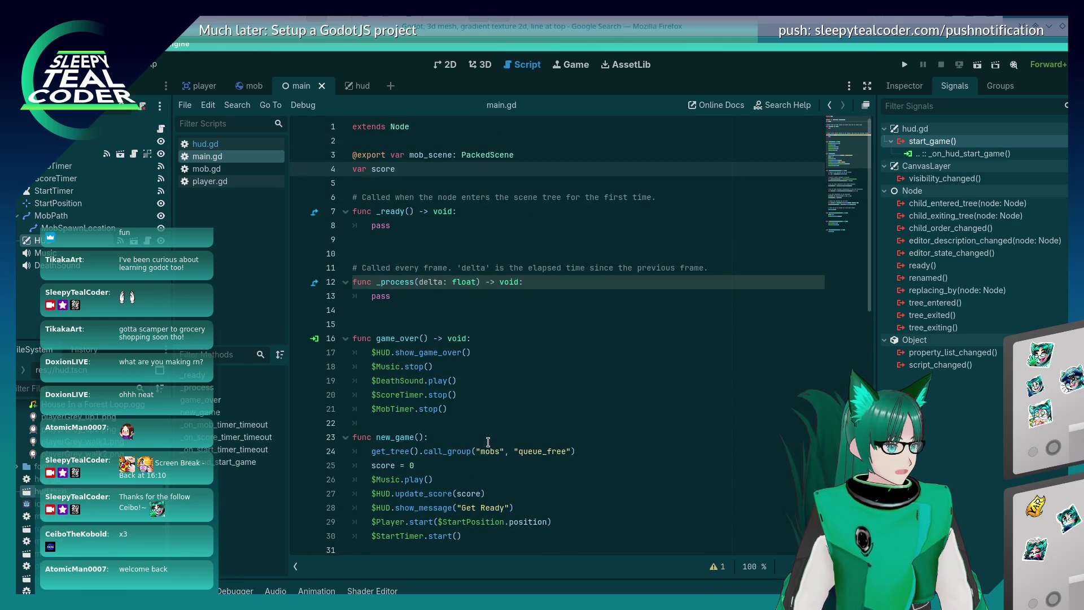
{"action": "left_click", "coordinate": [512, 325]}
{"action": "key", "text": "ctrl+f"}
{"action": "type", "text": "star"}
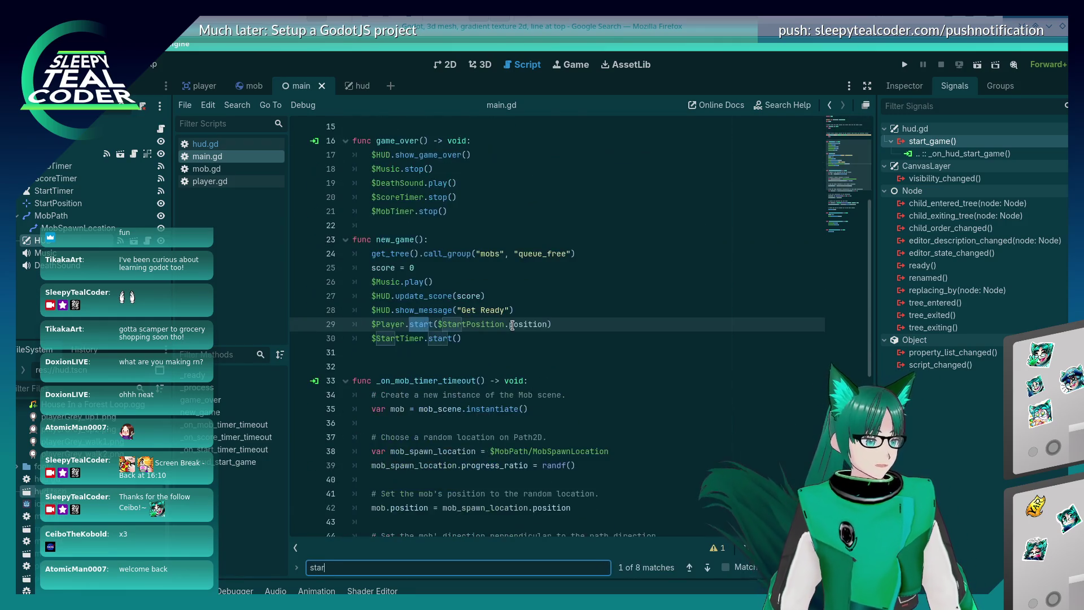
{"action": "type", "text": "t_game"}
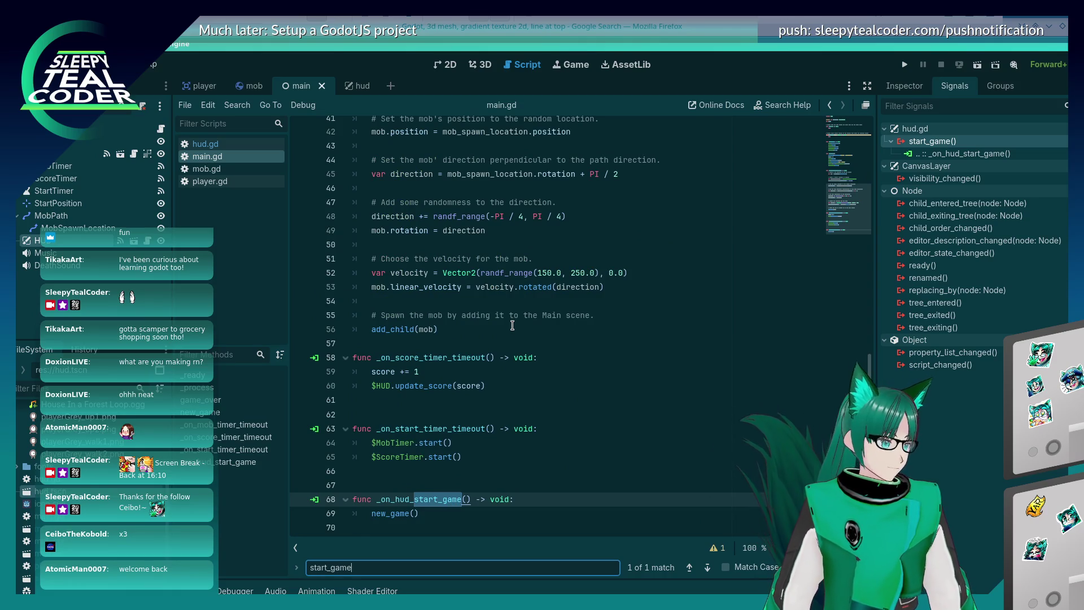
- View the hud.gd documentation for start_game, then open the hud.gd script
{"action": "right_click", "coordinate": [915, 144]}
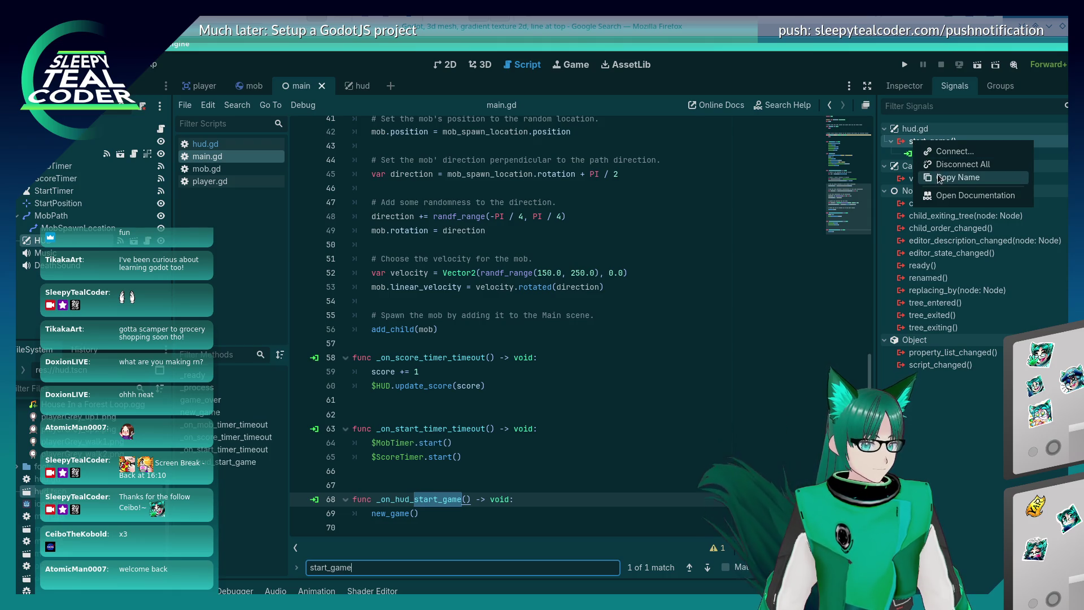
{"action": "left_click", "coordinate": [940, 194]}
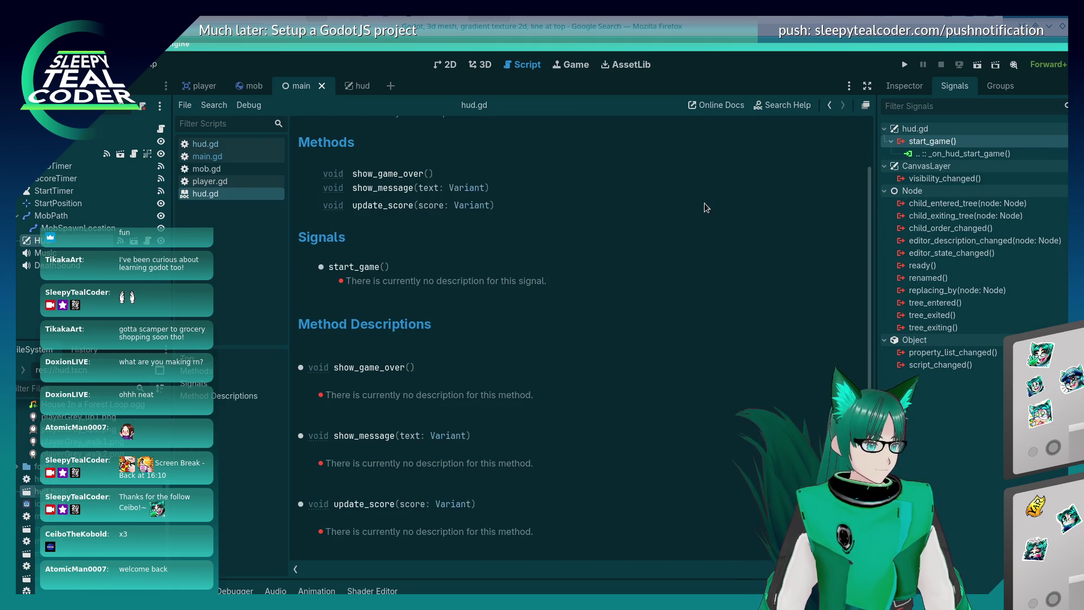
{"action": "scroll", "coordinate": [617, 401], "scroll_direction": "up", "scroll_amount": 2}
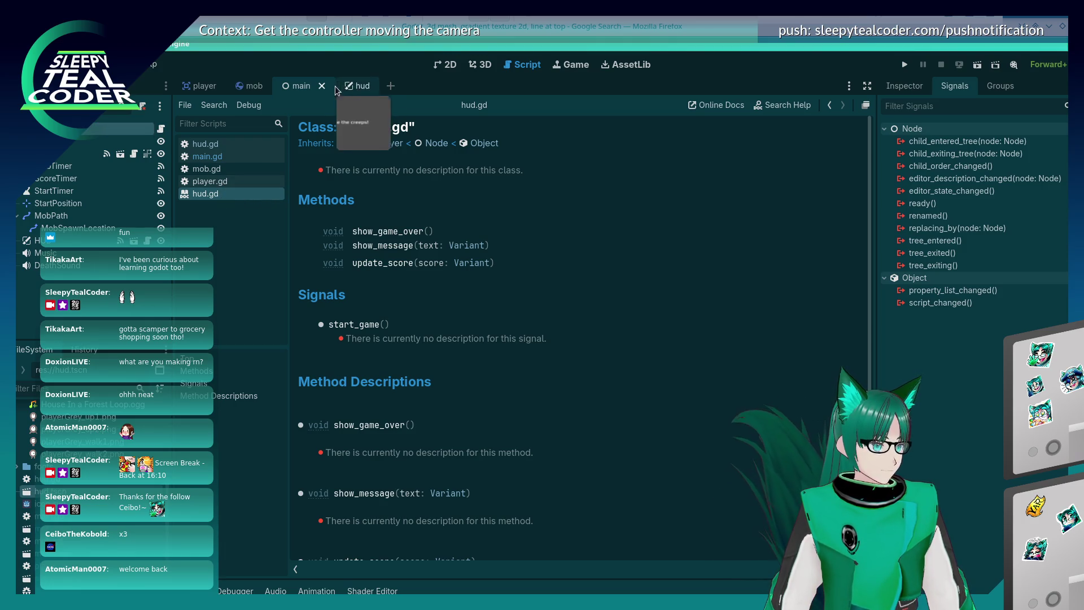
{"action": "left_click", "coordinate": [242, 161]}
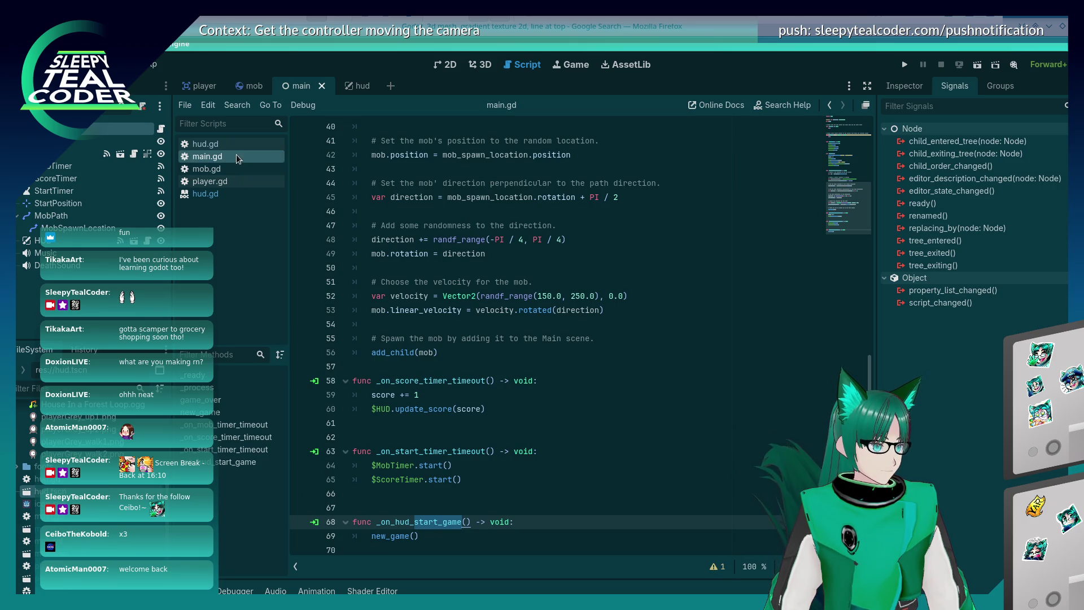
{"action": "left_click", "coordinate": [212, 144]}
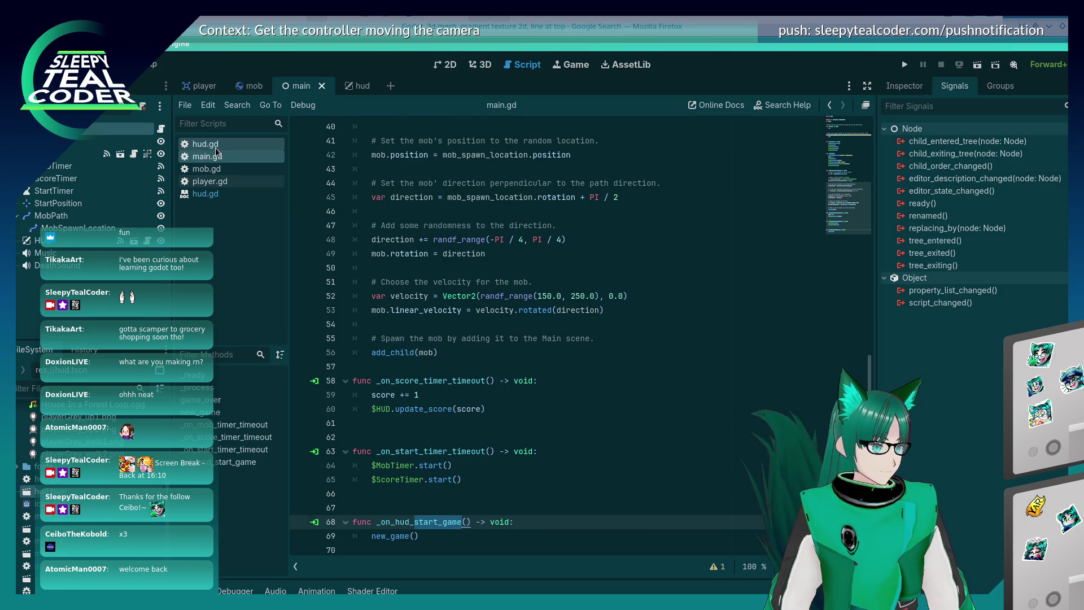
{"action": "scroll", "coordinate": [481, 411], "scroll_direction": "up", "scroll_amount": 3}
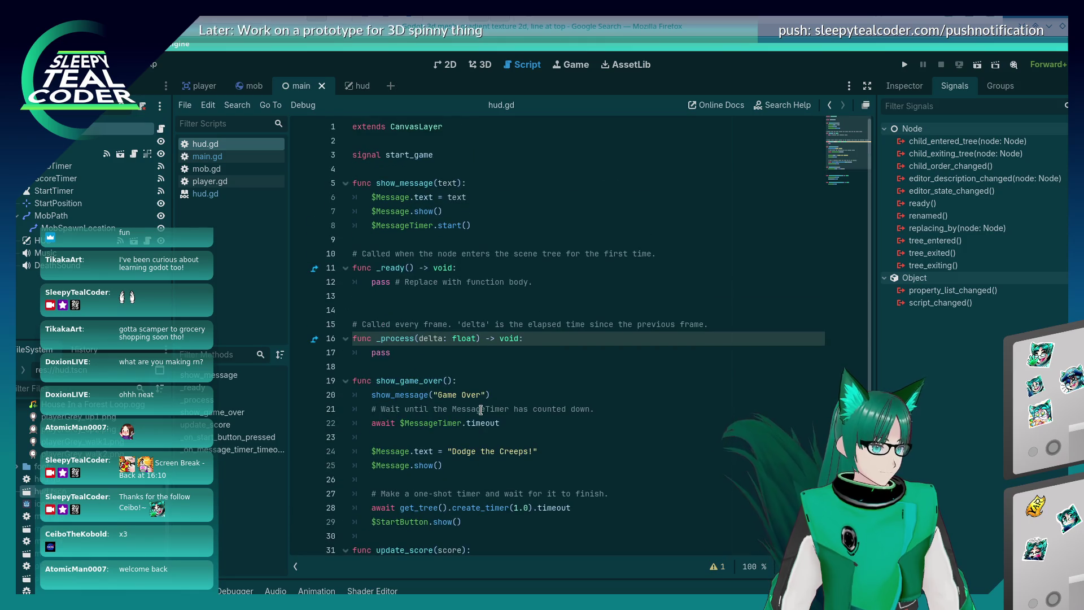
{"action": "scroll", "coordinate": [480, 411], "scroll_direction": "down", "scroll_amount": 4}
{"action": "scroll", "coordinate": [480, 411], "scroll_direction": "up", "scroll_amount": 4}
- Search hud.gd for start_game and jump to its emit call on line 38
{"action": "left_click", "coordinate": [390, 159]}
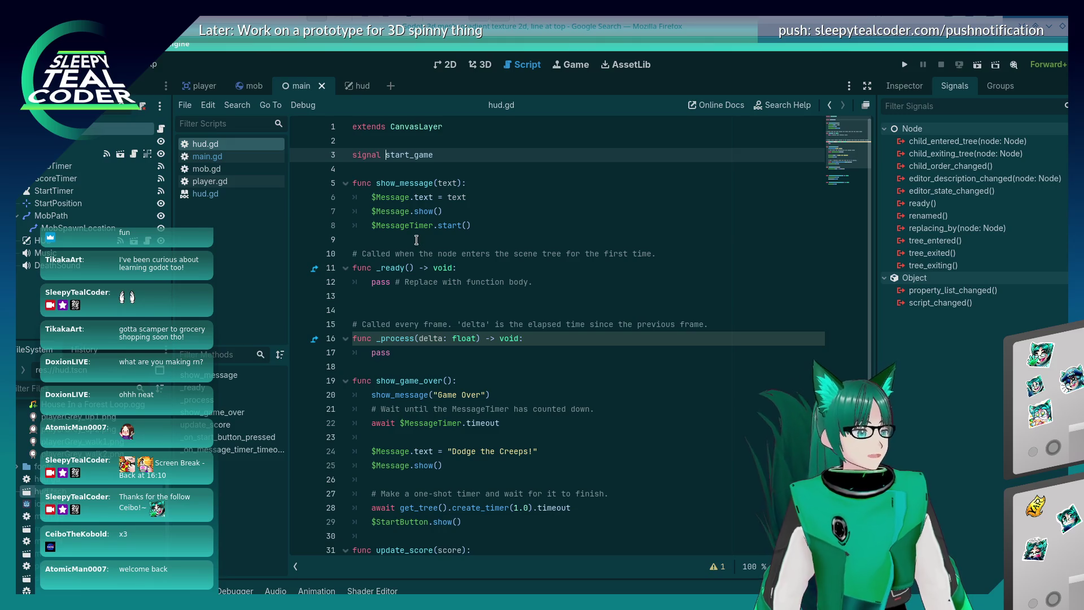
{"action": "double_click", "coordinate": [408, 155]}
{"action": "key", "text": "ctrl+f"}
{"action": "key", "text": "Return"}
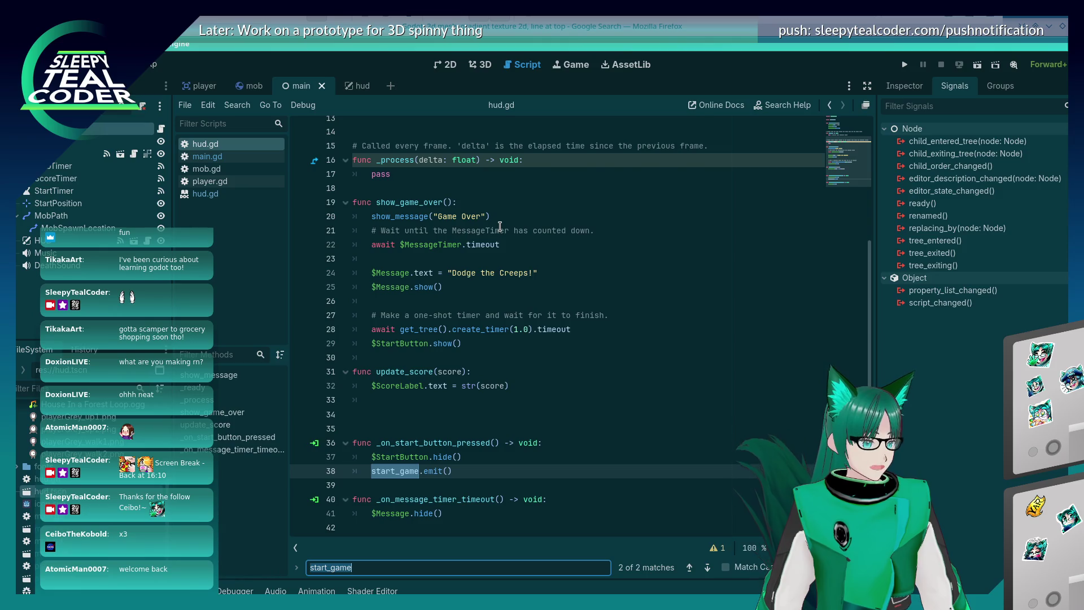
{"action": "key", "text": "Escape"}
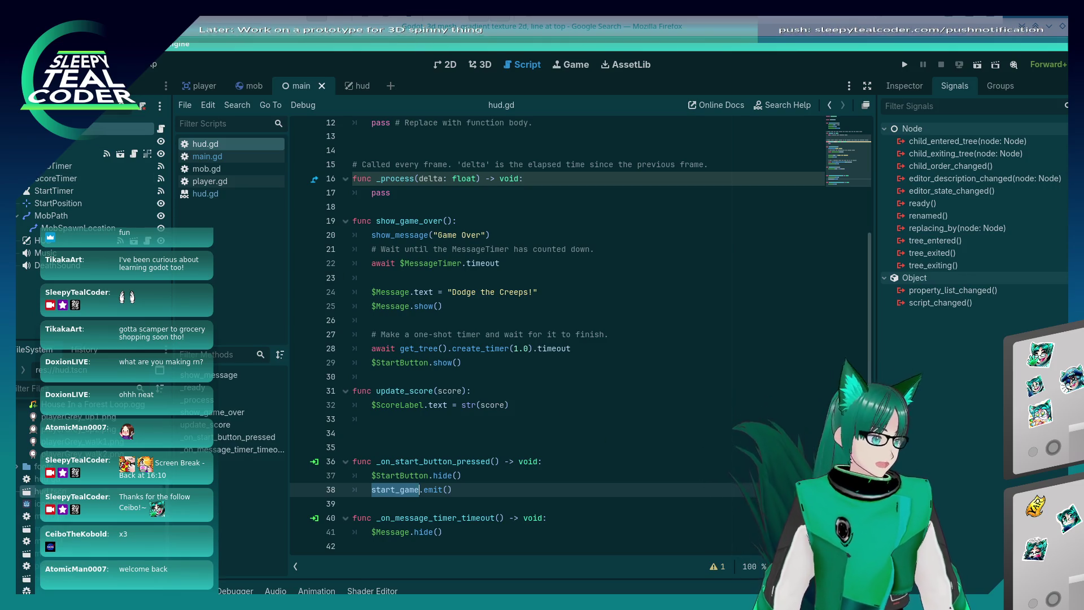
{"action": "left_click", "coordinate": [28, 64]}
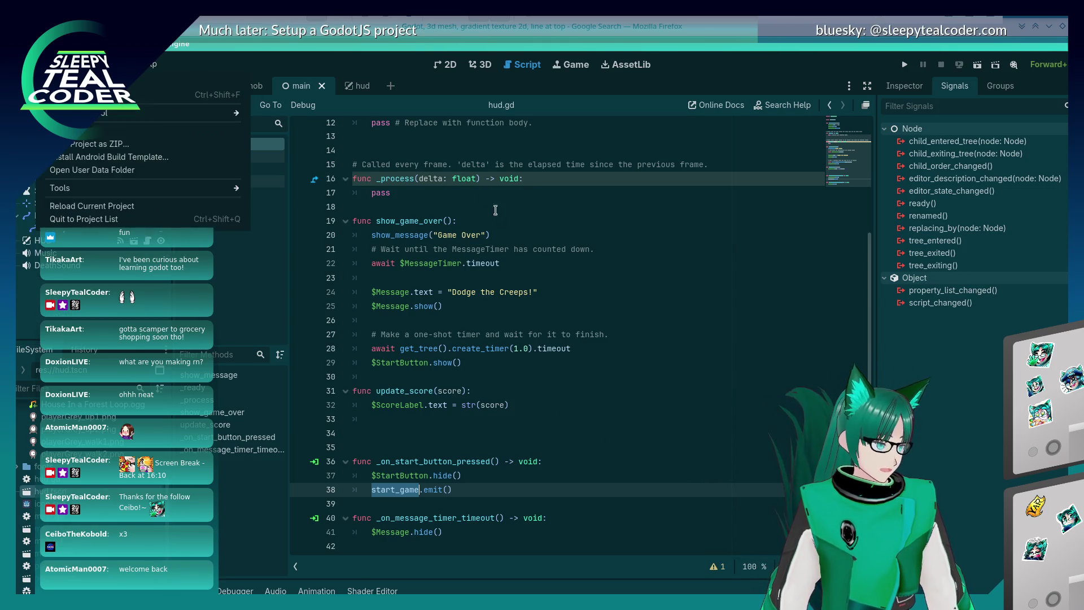
- Quit to the project list and open the SleepyTealCoderChatWindowPrototype project
{"action": "left_click", "coordinate": [503, 226]}
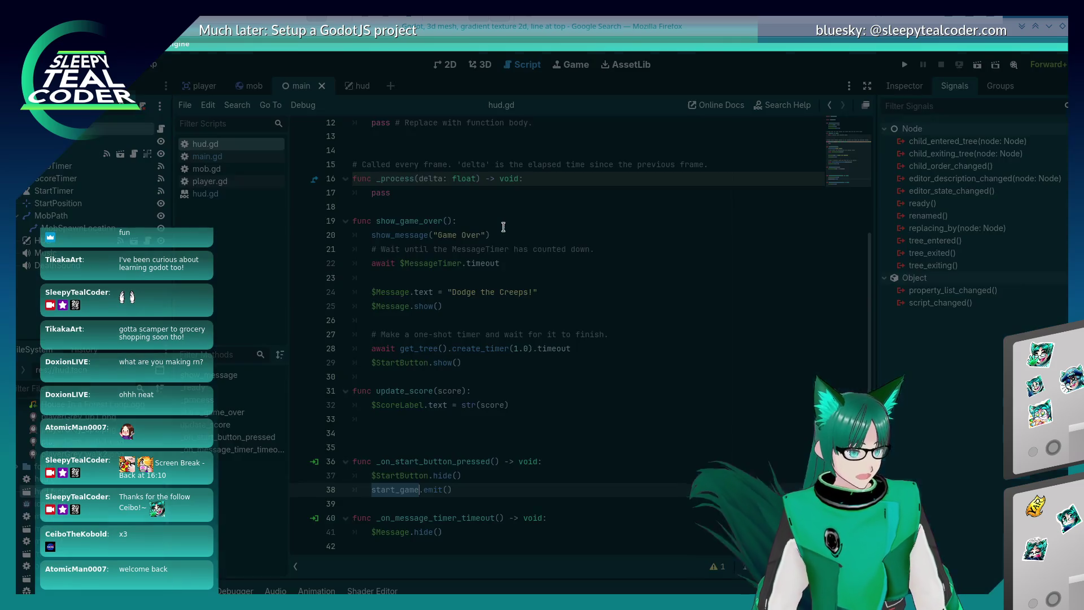
{"action": "key", "text": "alt+Tab"}
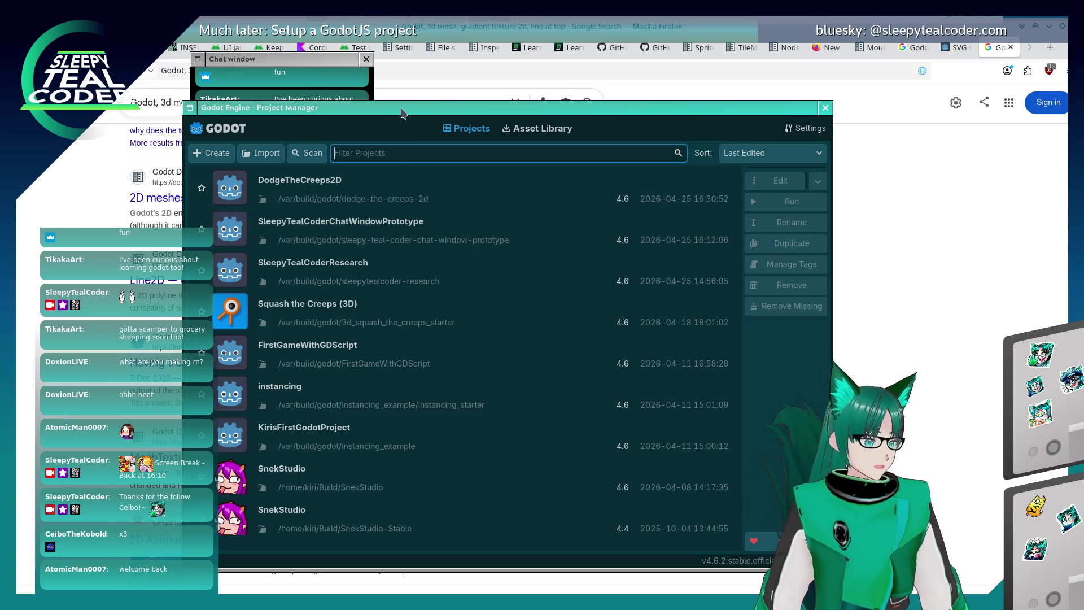
{"action": "double_click", "coordinate": [467, 221]}
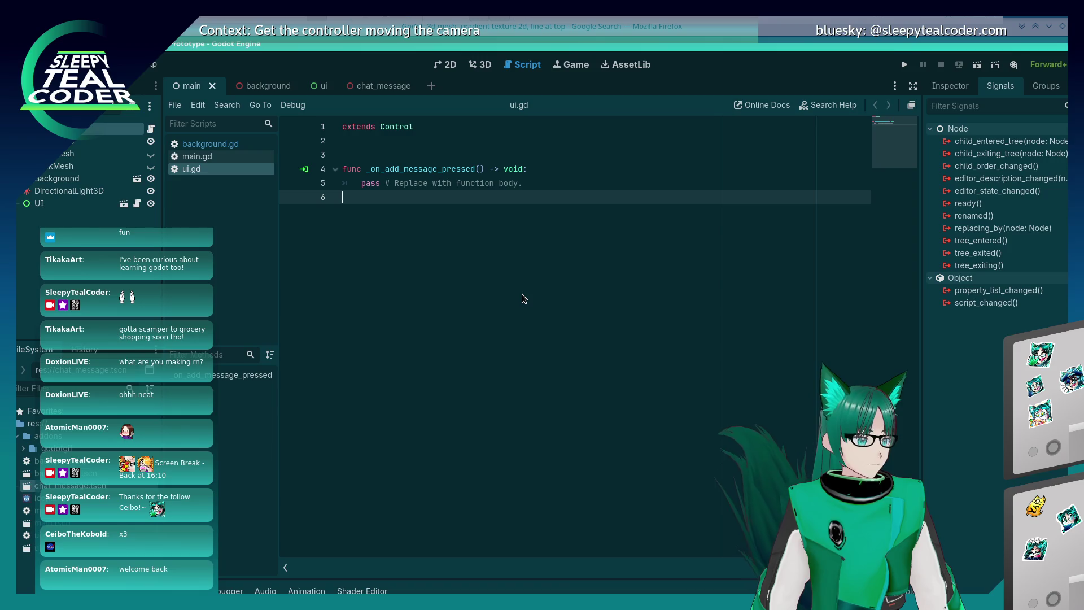
- Add a CanvasLayer child node to the ui scene's root
{"action": "left_click", "coordinate": [78, 205]}
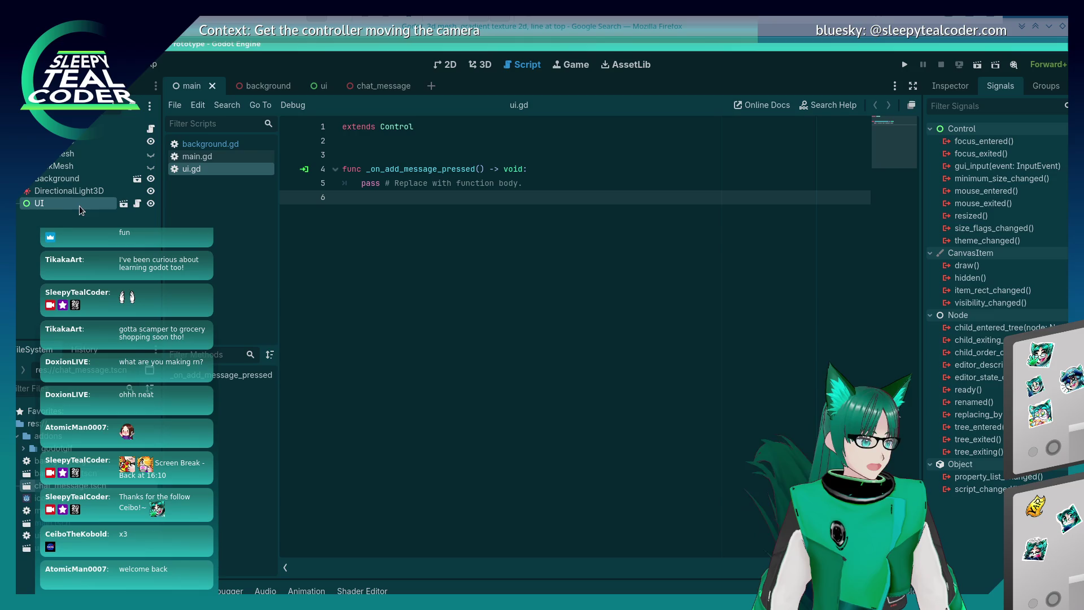
{"action": "left_click", "coordinate": [319, 89]}
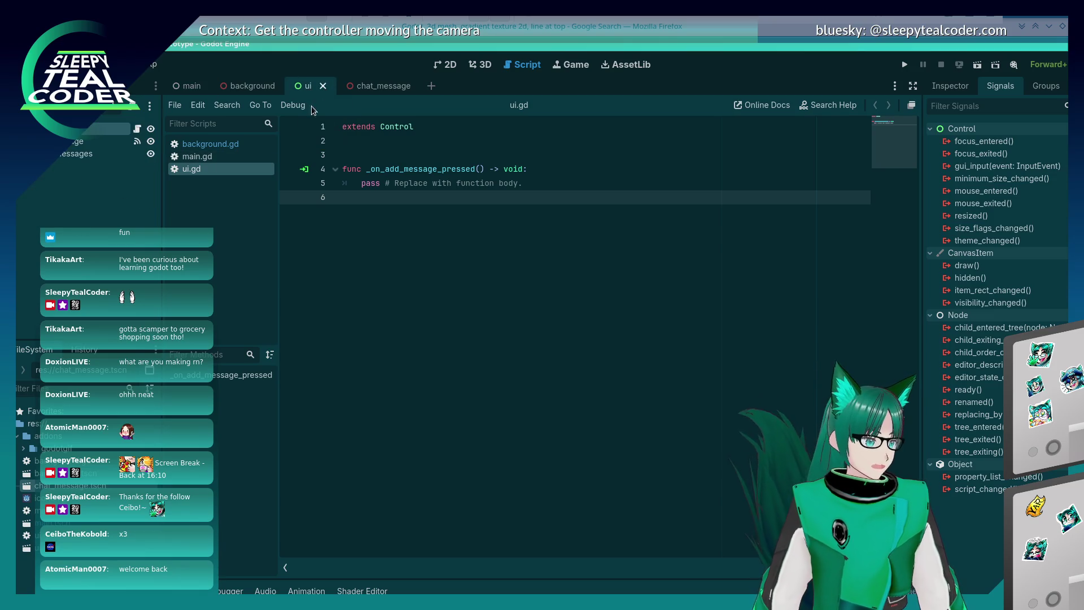
{"action": "right_click", "coordinate": [65, 197]}
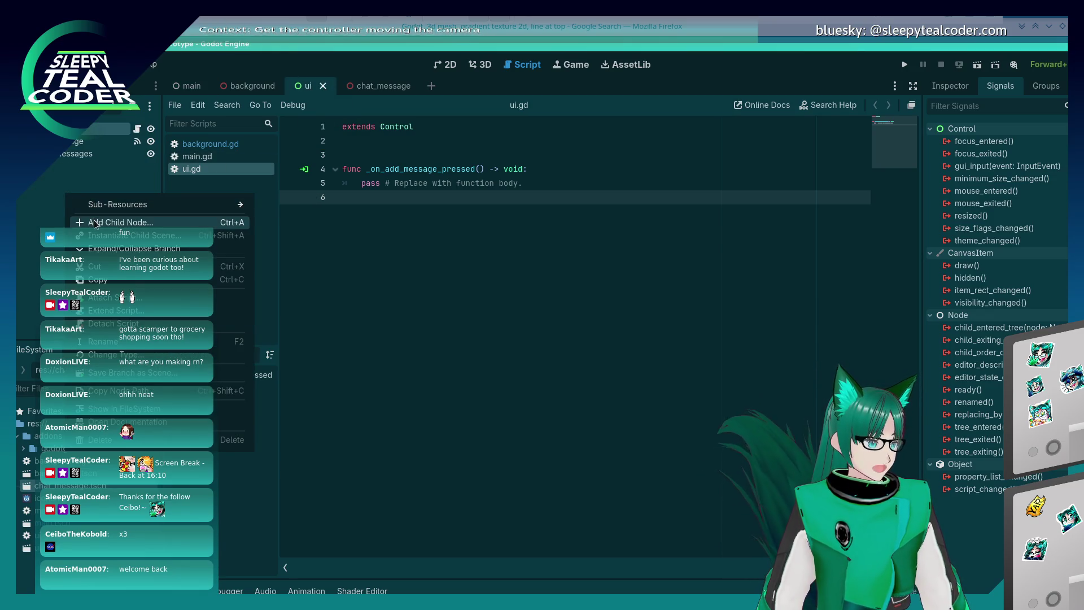
{"action": "left_click", "coordinate": [94, 223]}
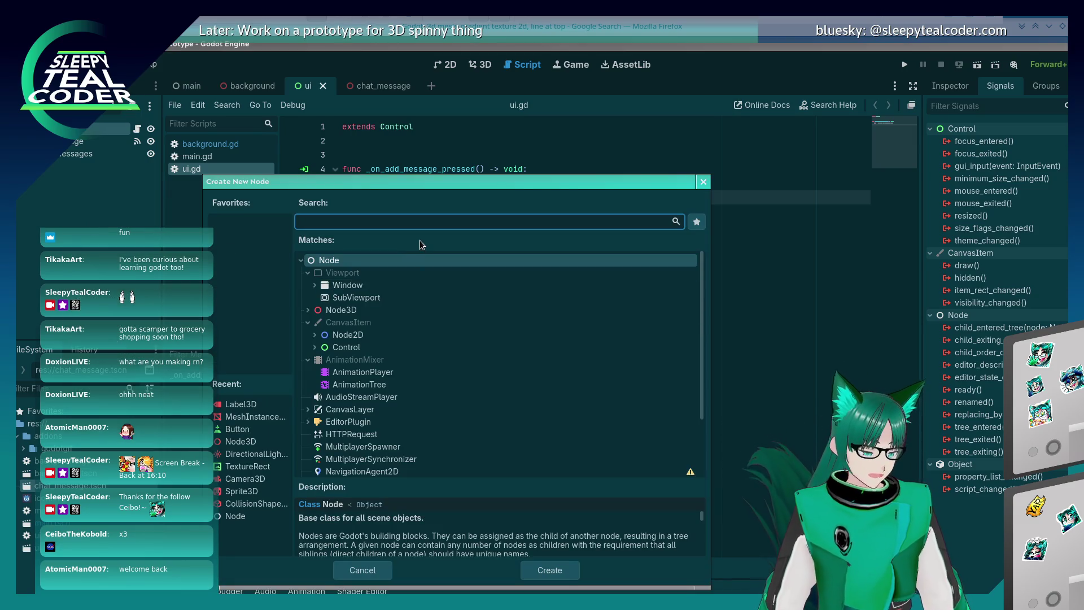
{"action": "type", "text": "Canvas"}
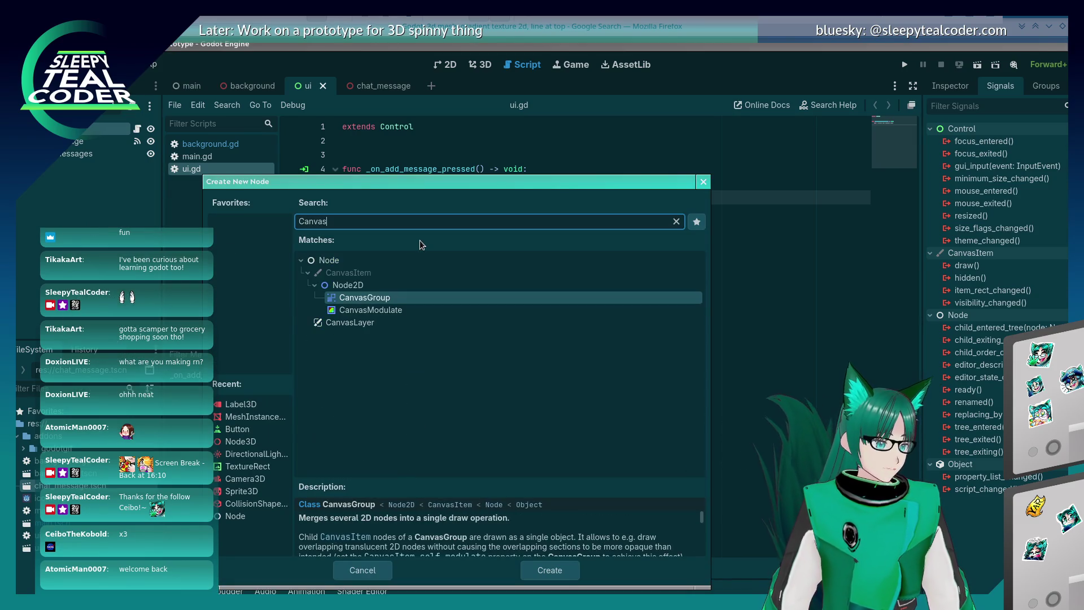
{"action": "left_click", "coordinate": [415, 326]}
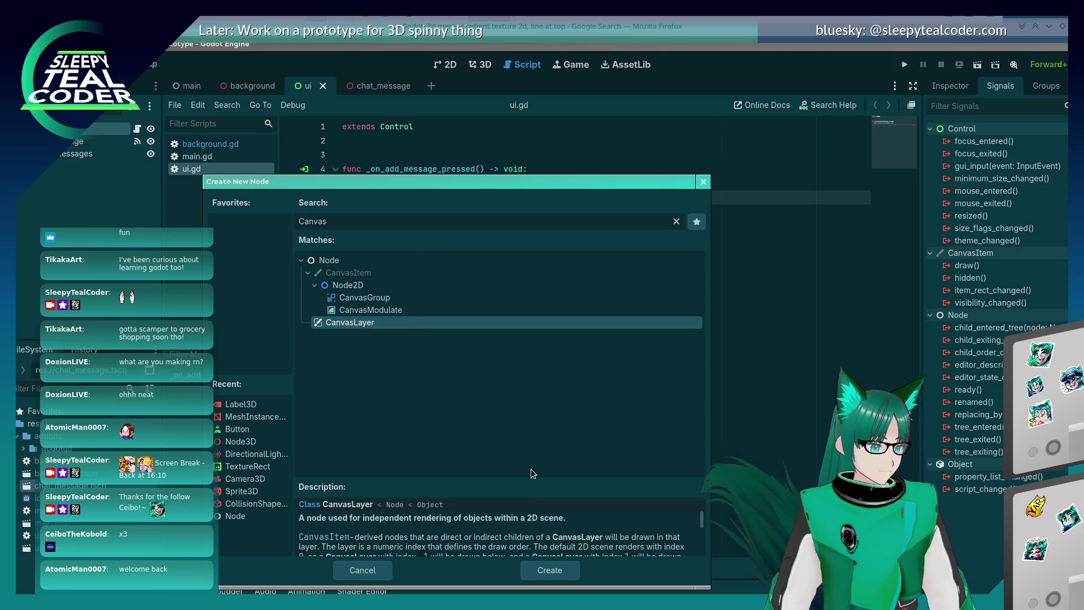
{"action": "left_click", "coordinate": [576, 568]}
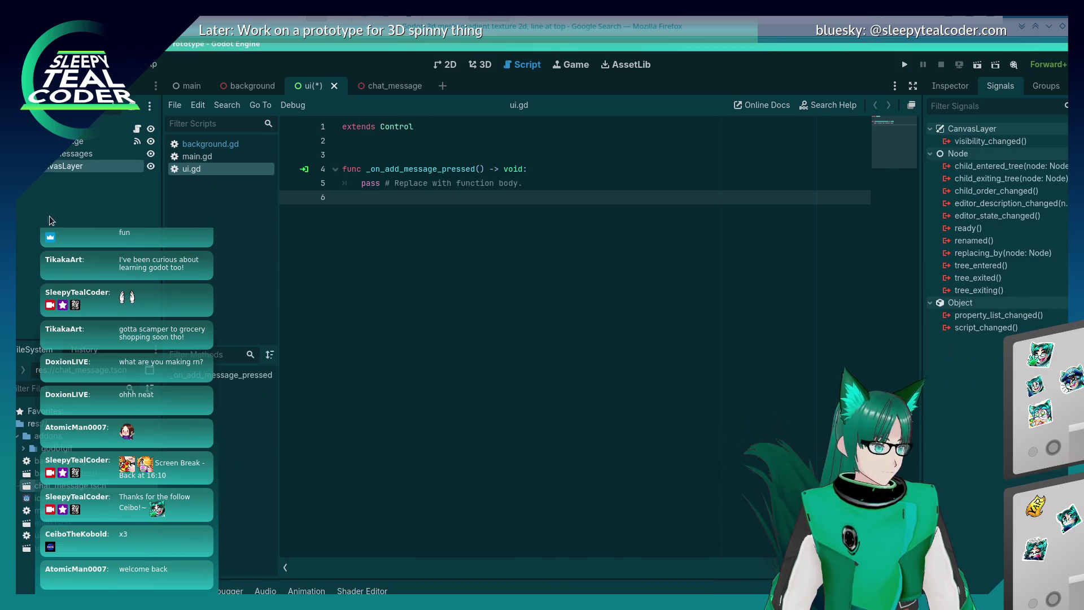
- Move the AddMessage and ClearMessages nodes under the new CanvasLayer
{"action": "left_click", "coordinate": [71, 154], "text": "shift"}
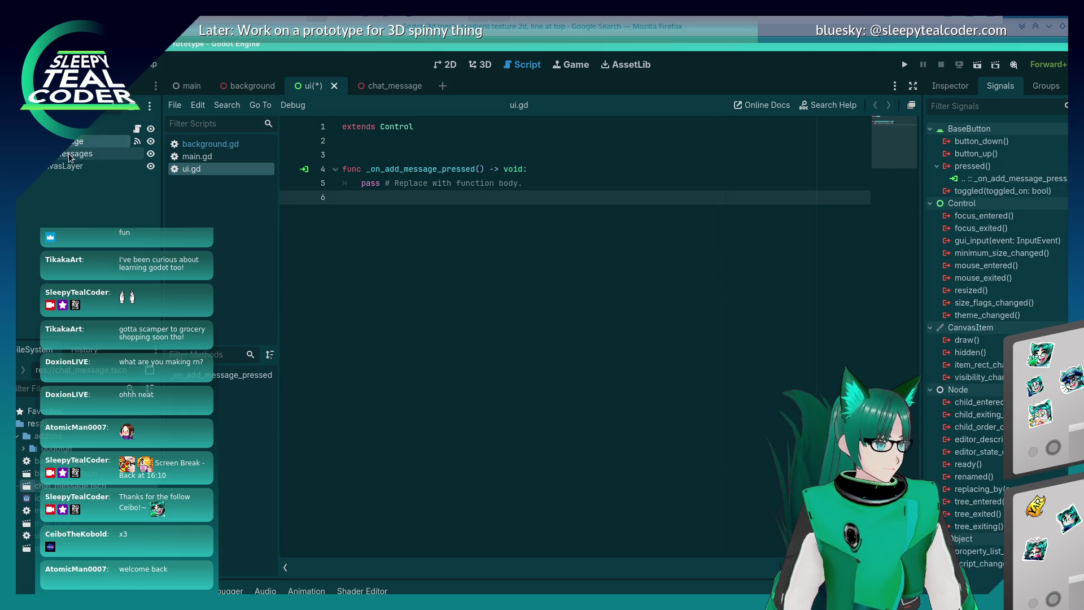
{"action": "left_click_drag", "start_coordinate": [71, 152], "coordinate": [67, 168]}
{"action": "left_click", "coordinate": [85, 128]}
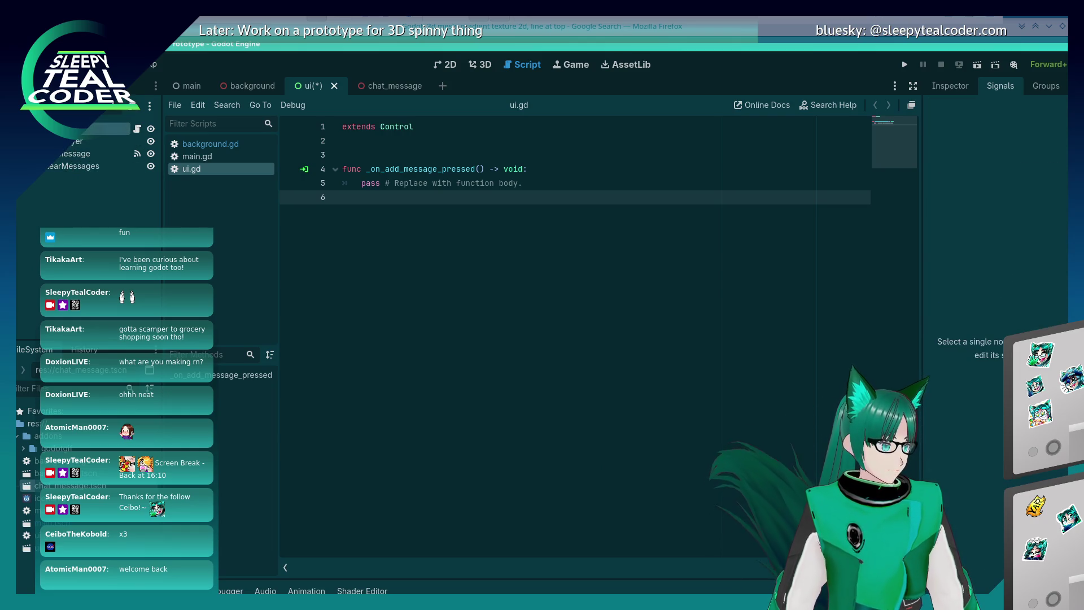
{"action": "left_click", "coordinate": [960, 89]}
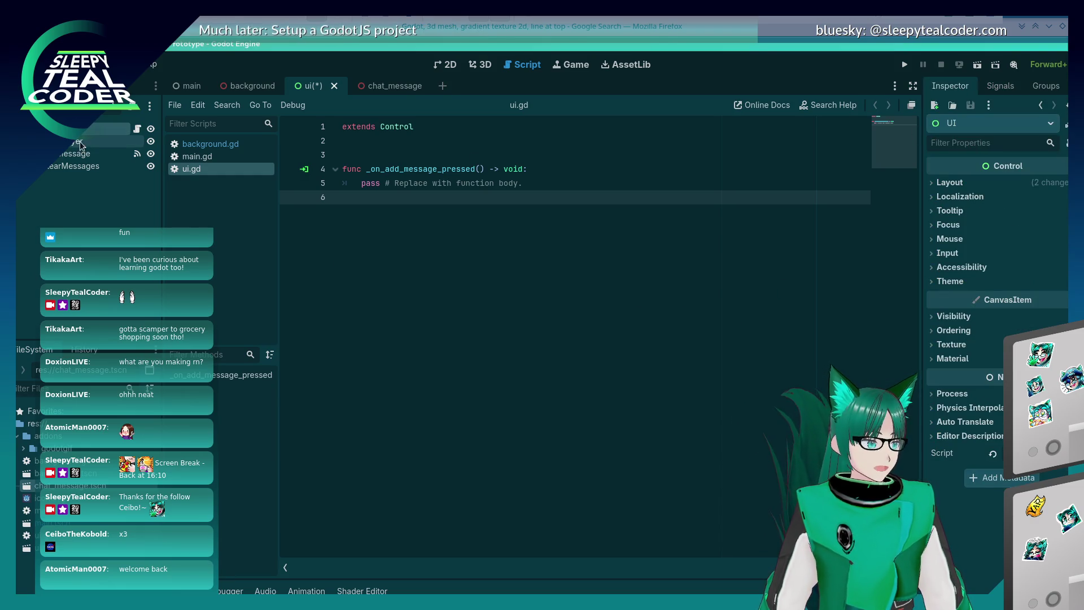
{"action": "right_click", "coordinate": [62, 141]}
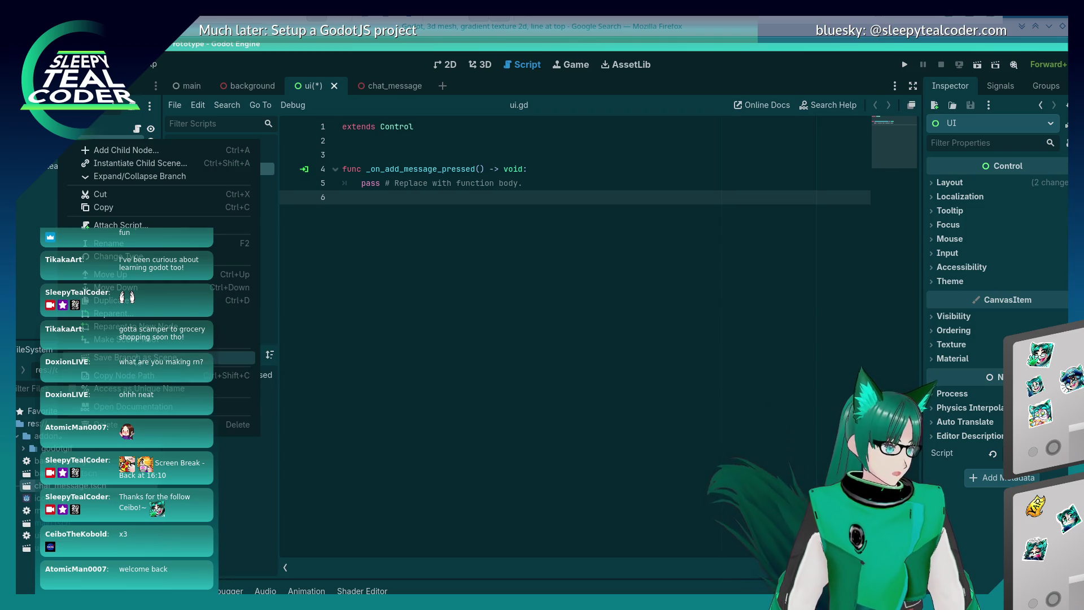
- Delete the UI Control node from the ui scene and confirm the deletion
{"action": "left_click", "coordinate": [86, 178]}
{"action": "right_click", "coordinate": [77, 163]}
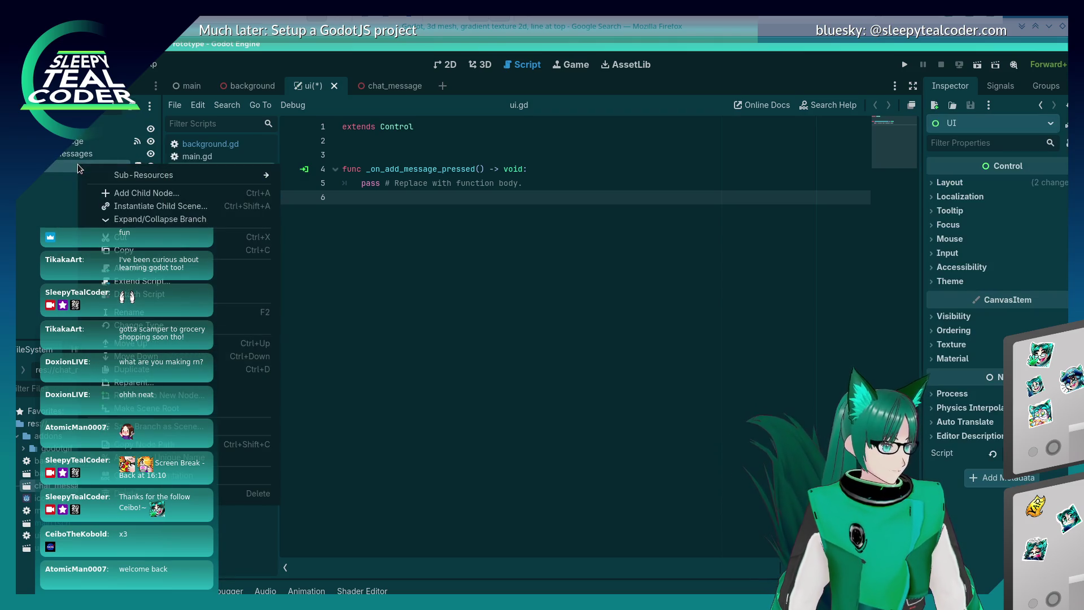
{"action": "left_click", "coordinate": [258, 493]}
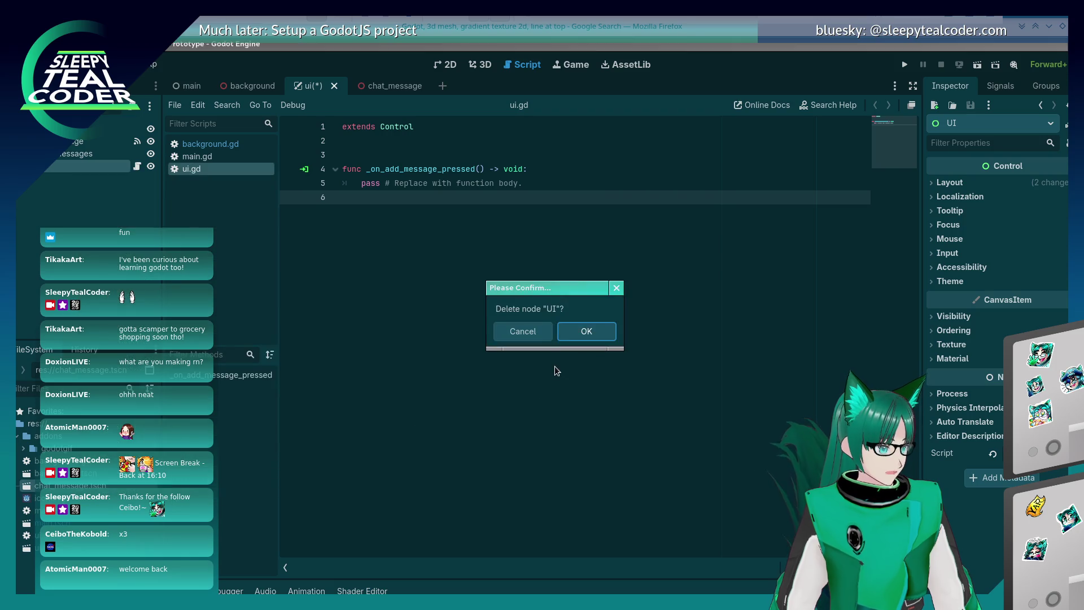
{"action": "left_click", "coordinate": [585, 330]}
- Select the remaining HUD CanvasLayer, save the ui scene, and return to the main scene
{"action": "right_click", "coordinate": [80, 141]}
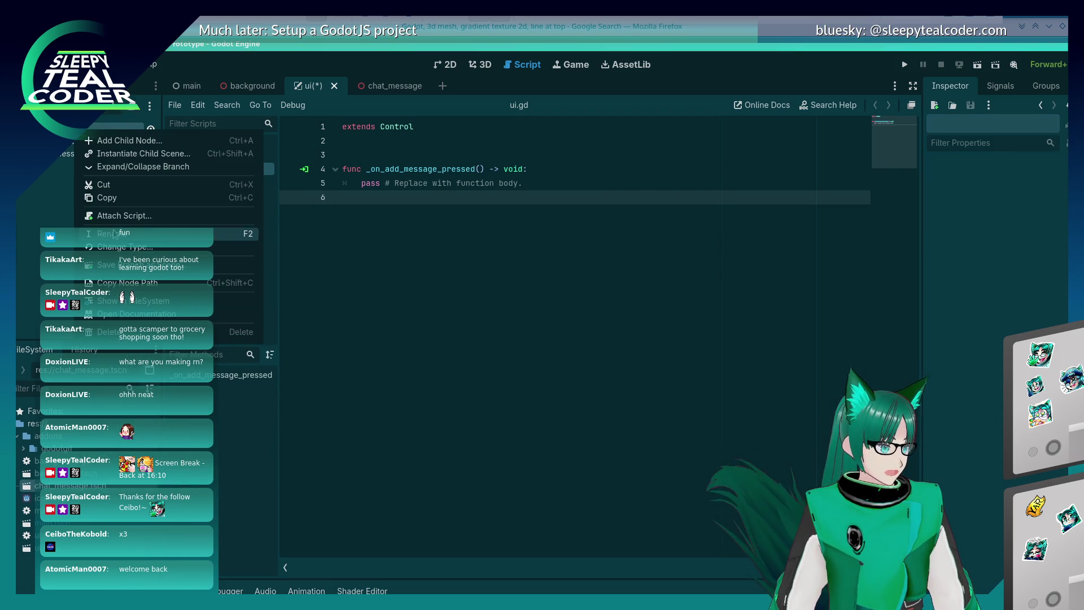
{"action": "key", "text": "Escape"}
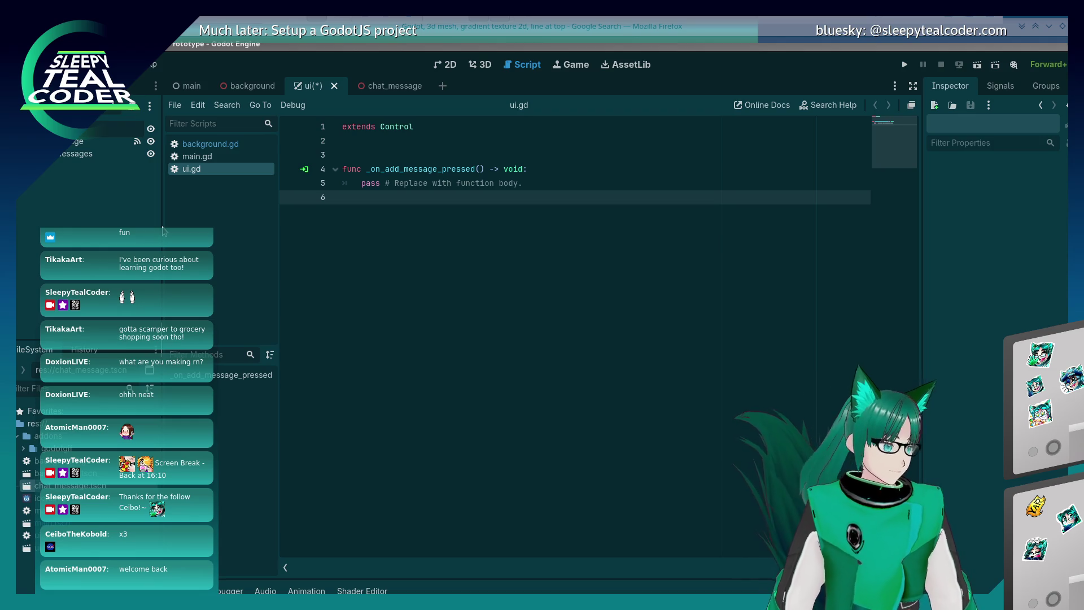
{"action": "left_click", "coordinate": [26, 192]}
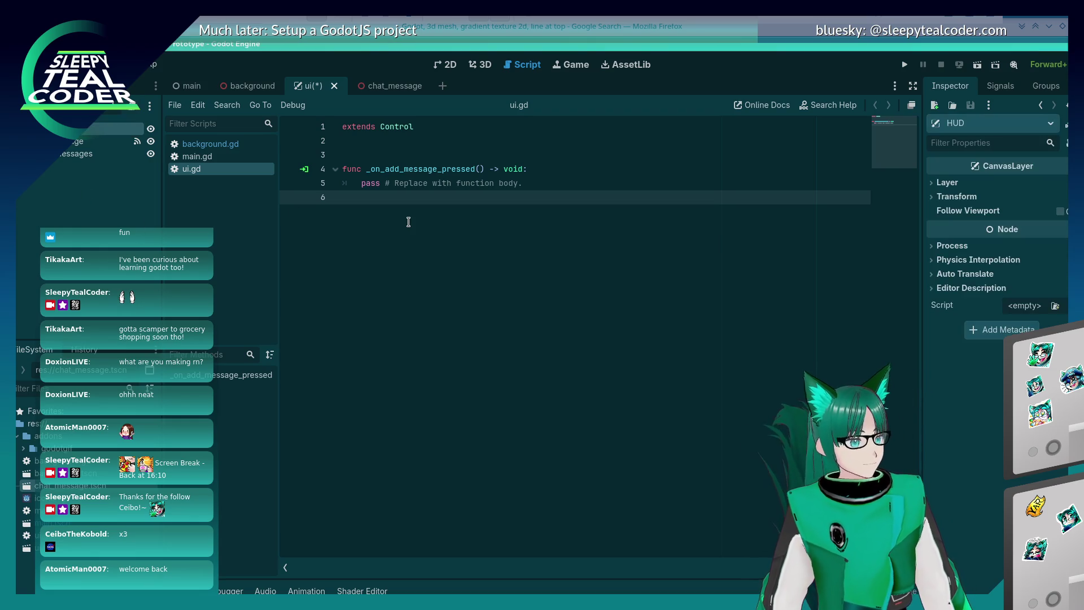
{"action": "key", "text": "ctrl+s"}
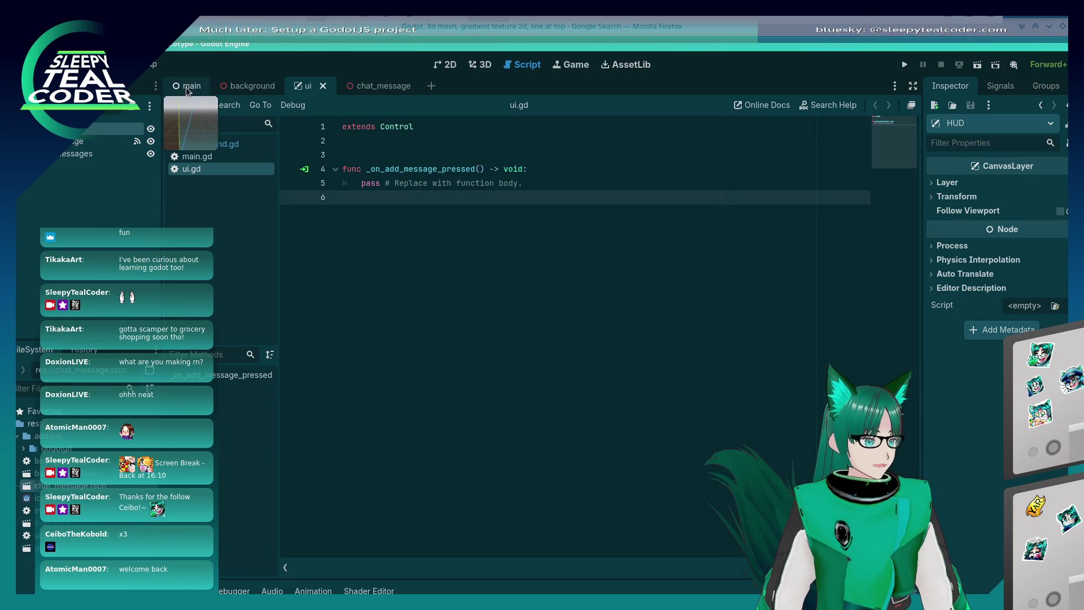
{"action": "left_click", "coordinate": [178, 85]}
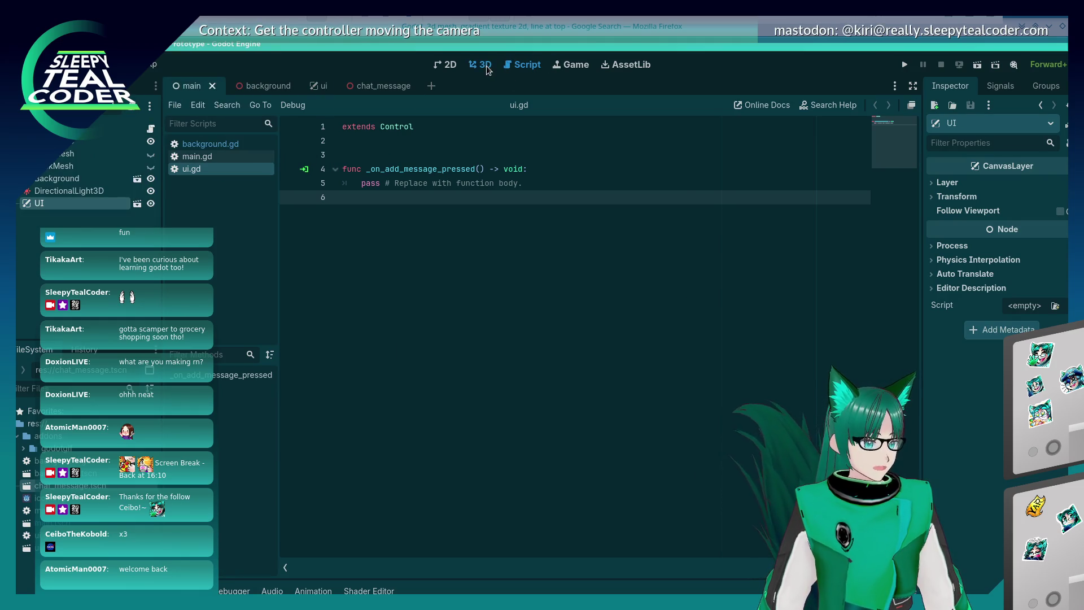
- Inspect the main scene in the 3D view, selecting DirectionalLight3D and then the UI node
{"action": "left_click", "coordinate": [482, 67]}
{"action": "left_click", "coordinate": [59, 191]}
{"action": "left_click", "coordinate": [58, 202]}
{"action": "scroll", "coordinate": [516, 370], "scroll_direction": "down", "scroll_amount": 2}
{"action": "scroll", "coordinate": [516, 370], "scroll_direction": "down", "scroll_amount": 2}
{"action": "scroll", "coordinate": [516, 368], "scroll_direction": "up", "scroll_amount": 4}
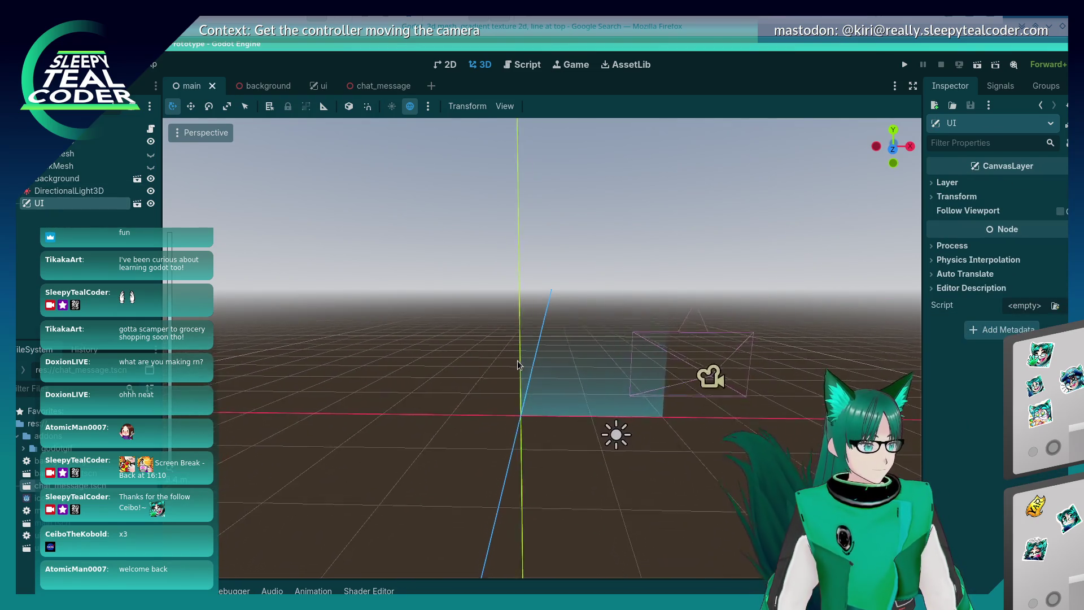
{"action": "scroll", "coordinate": [516, 364], "scroll_direction": "down", "scroll_amount": 3}
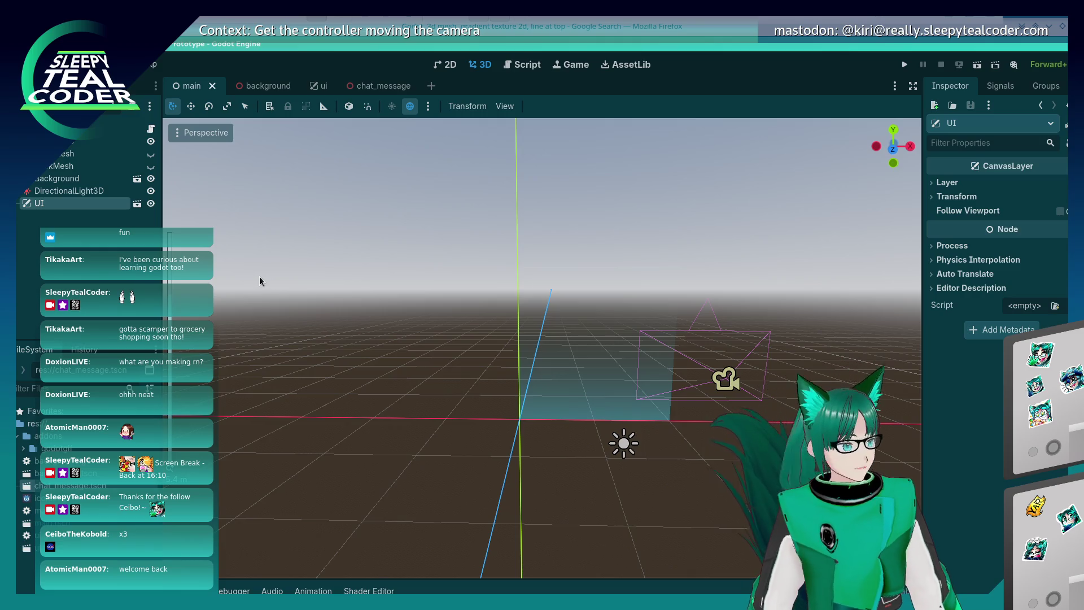
- Orbit the ui scene in 3D, then open ui.gd with the caret on line 2
{"action": "left_click", "coordinate": [320, 86]}
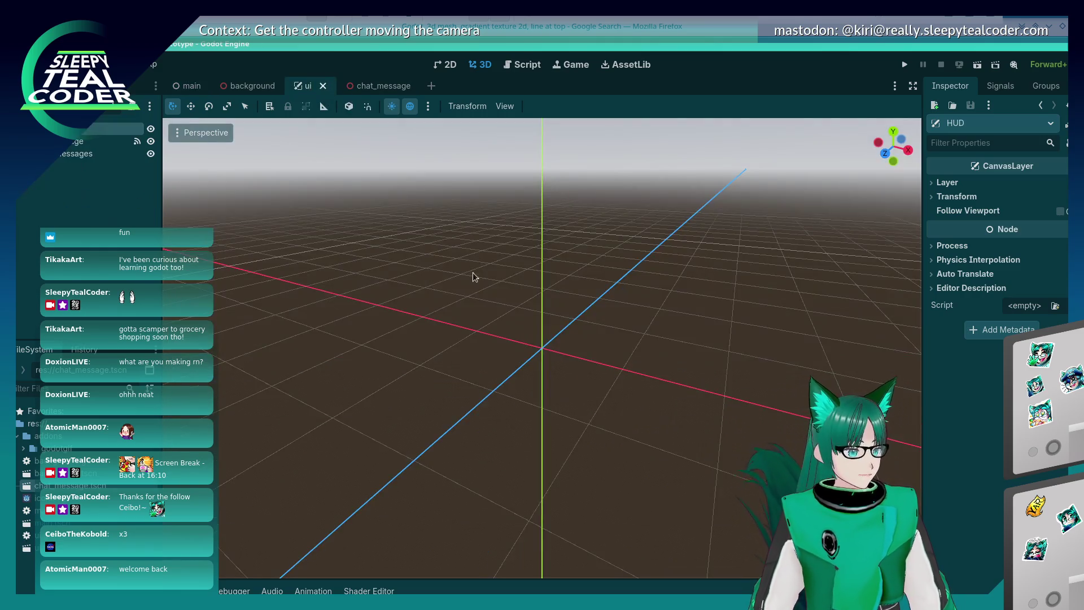
{"action": "scroll", "coordinate": [522, 319], "scroll_direction": "up", "scroll_amount": 2}
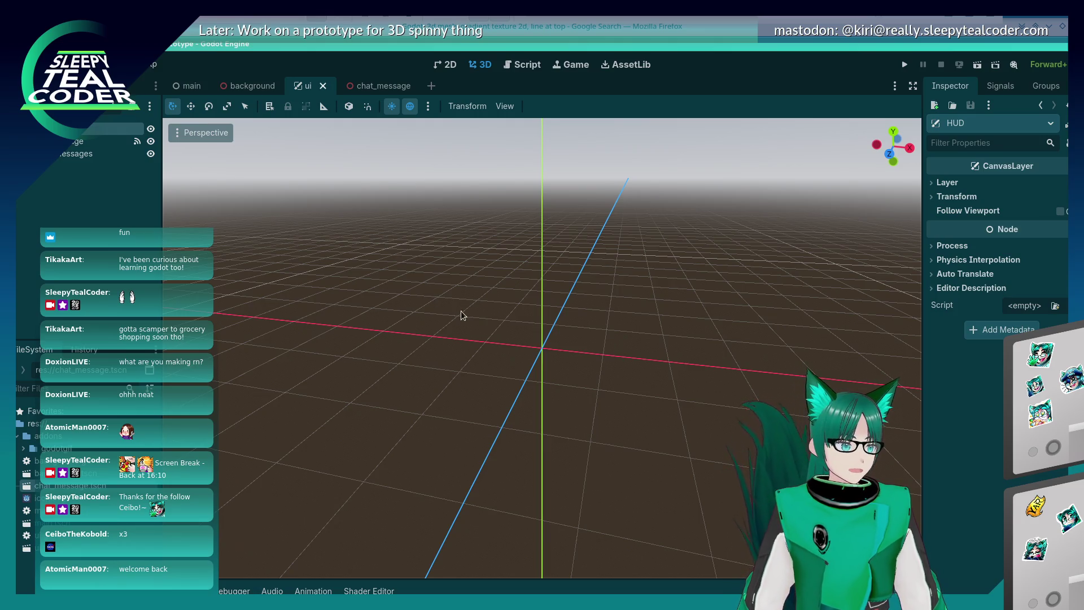
{"action": "left_click_drag", "start_coordinate": [460, 314], "coordinate": [496, 327]}
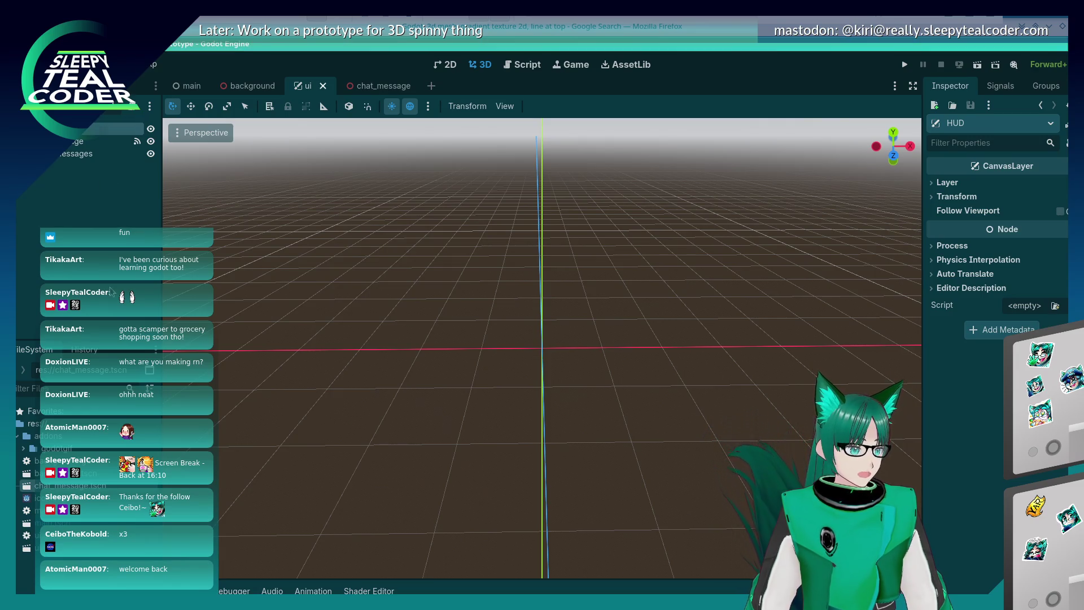
{"action": "double_click", "coordinate": [57, 535]}
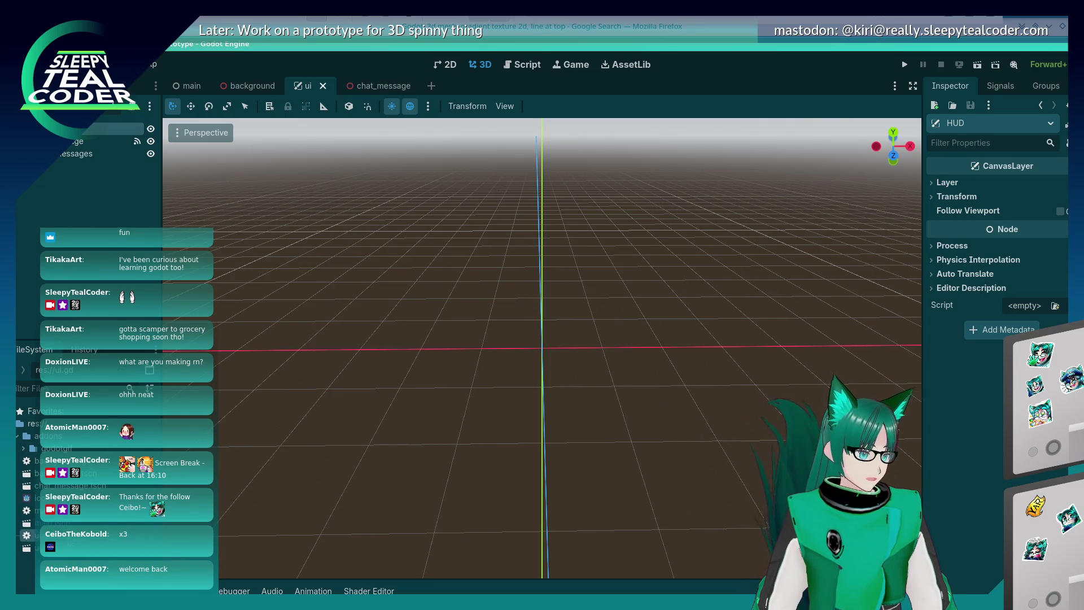
{"action": "left_click", "coordinate": [399, 144]}
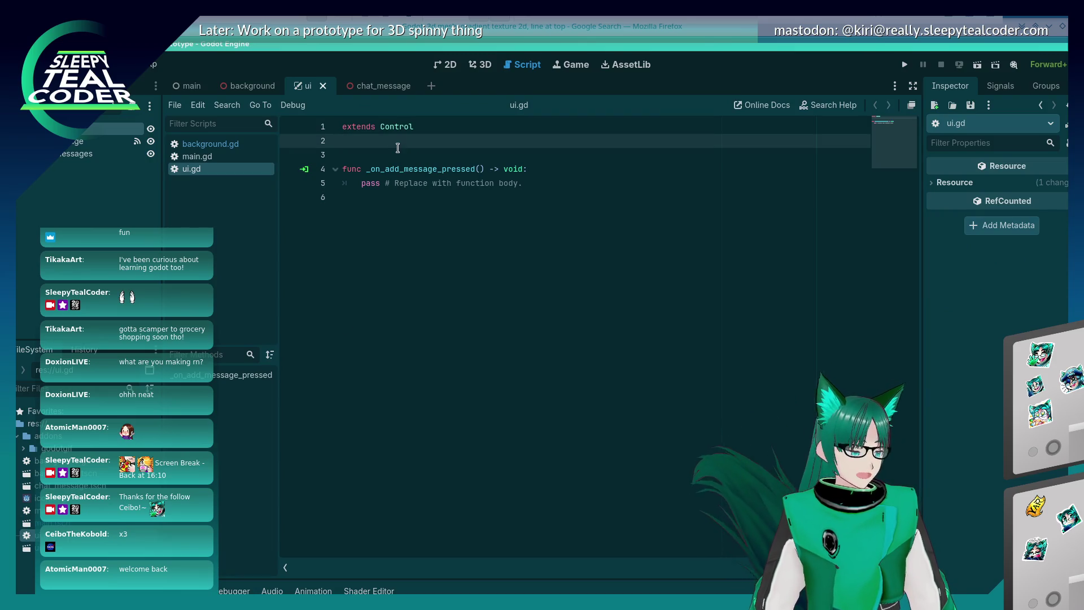
- Add 'signal add_message' and 'signal clear_message' lines to ui.gd and save the script
{"action": "key", "text": "Return"}
{"action": "type", "text": "signal add_me"}
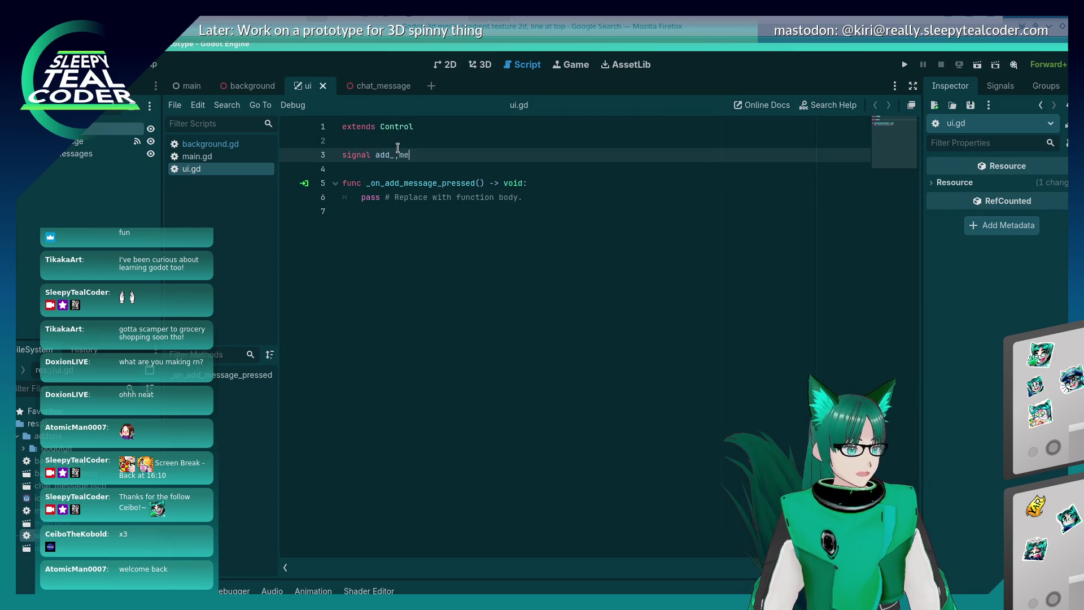
{"action": "type", "text": "ssage"}
{"action": "key", "text": "Down"}
{"action": "key", "text": "Down"}
{"action": "key", "text": "Up"}
{"action": "key", "text": "Up"}
{"action": "key", "text": "Return"}
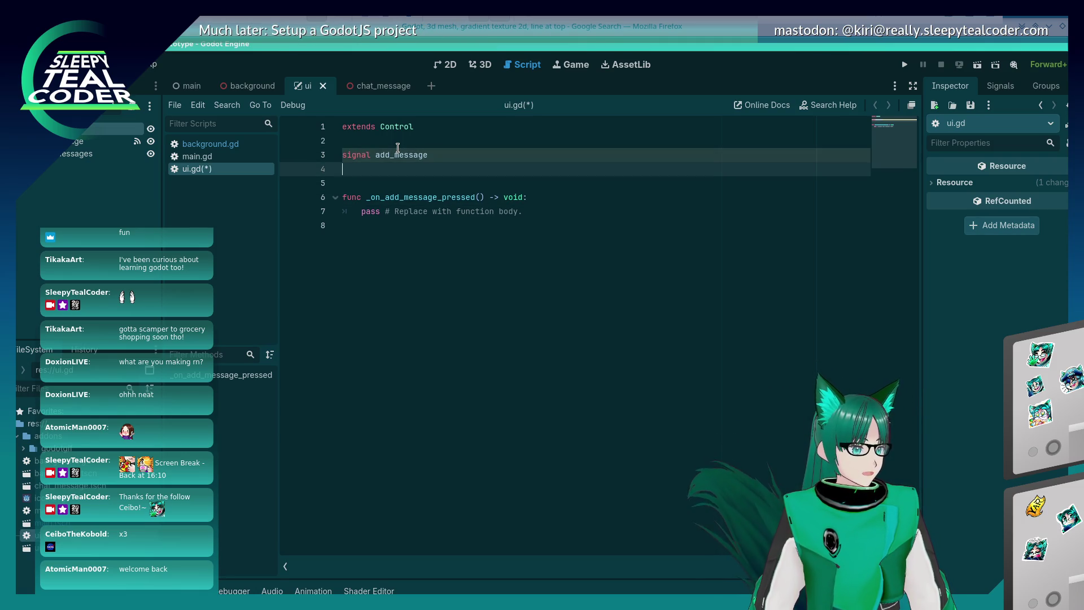
{"action": "type", "text": "signal clear_m"}
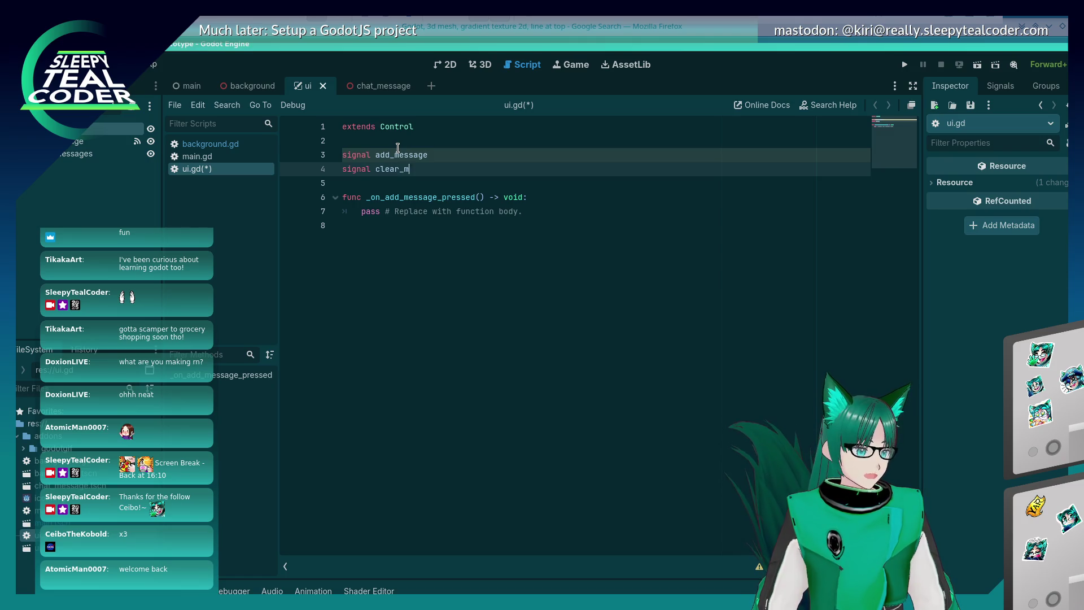
{"action": "type", "text": "essage"}
{"action": "key", "text": "Down"}
{"action": "key", "text": "Down"}
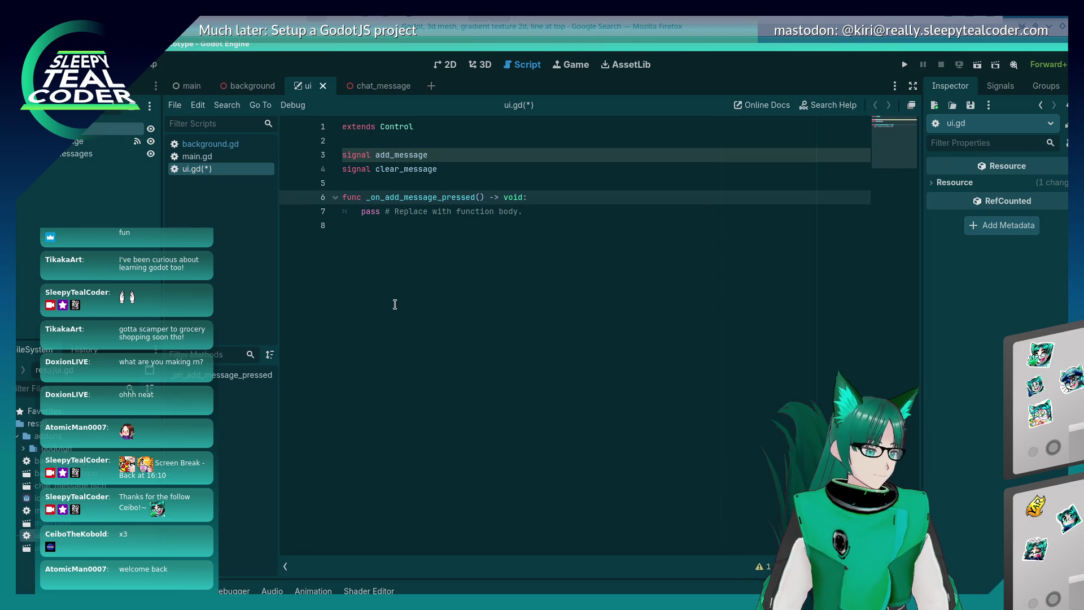
{"action": "key", "text": "Down"}
{"action": "key", "text": "Down"}
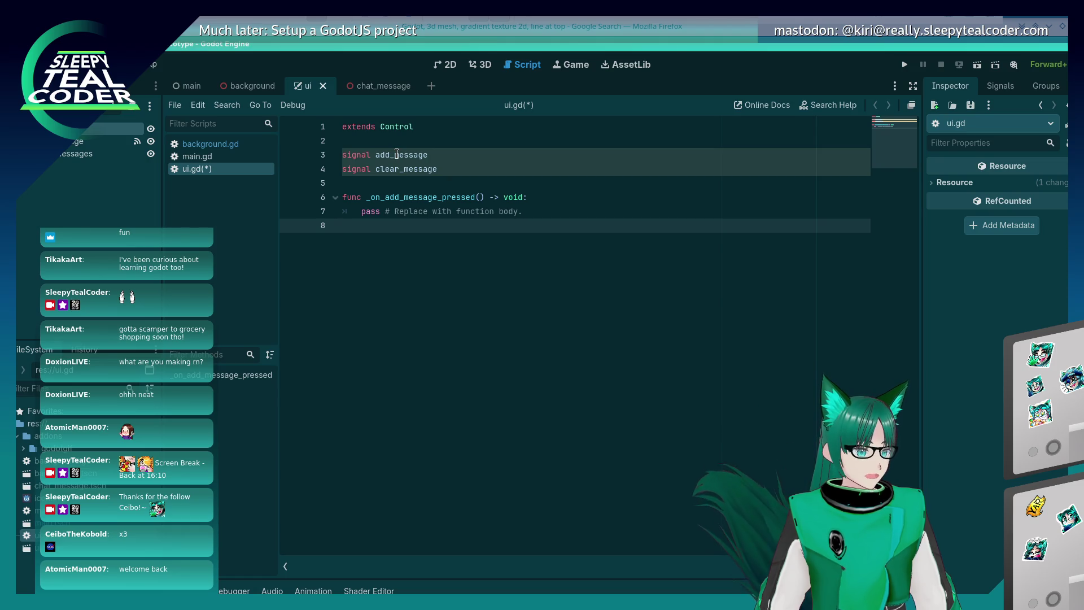
{"action": "key", "text": "ctrl+s"}
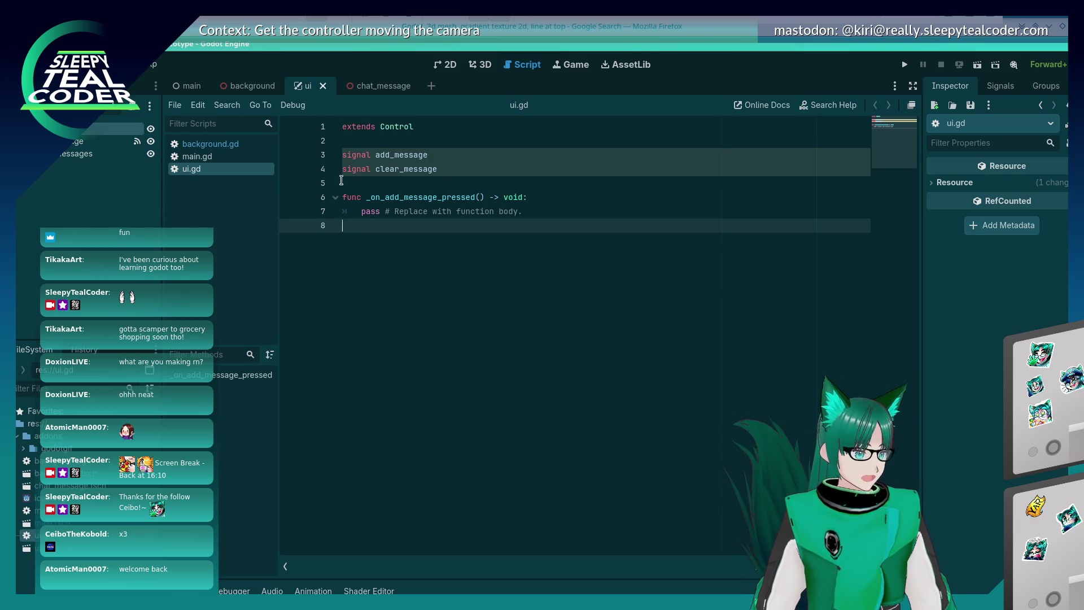
- Jump from the Add Message button's pressed signal connection to its handler in ui.gd
{"action": "left_click", "coordinate": [447, 65]}
{"action": "left_click", "coordinate": [570, 349]}
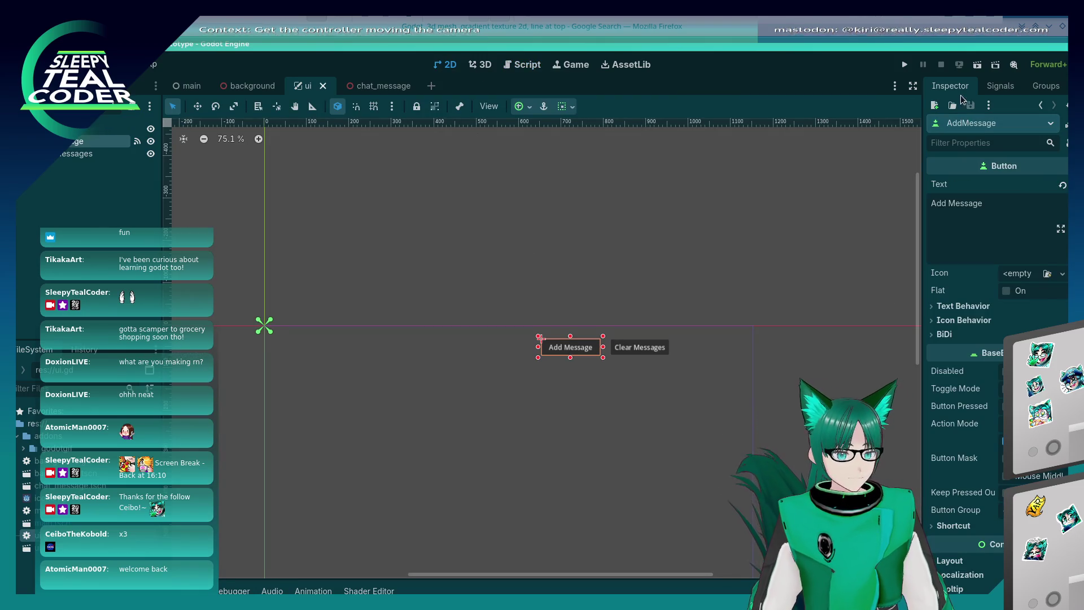
{"action": "left_click", "coordinate": [1001, 85]}
{"action": "double_click", "coordinate": [989, 179]}
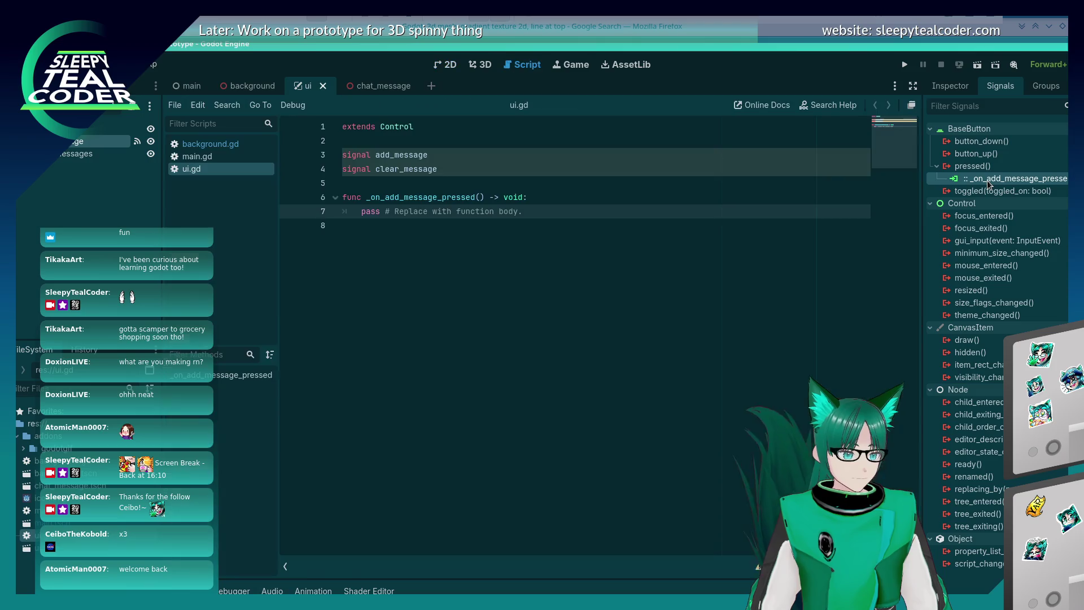
- Write add_message.emit() in _on_add_message_pressed(), save, and delete the placeholder pass line
{"action": "left_click", "coordinate": [546, 197]}
{"action": "key", "text": "Return"}
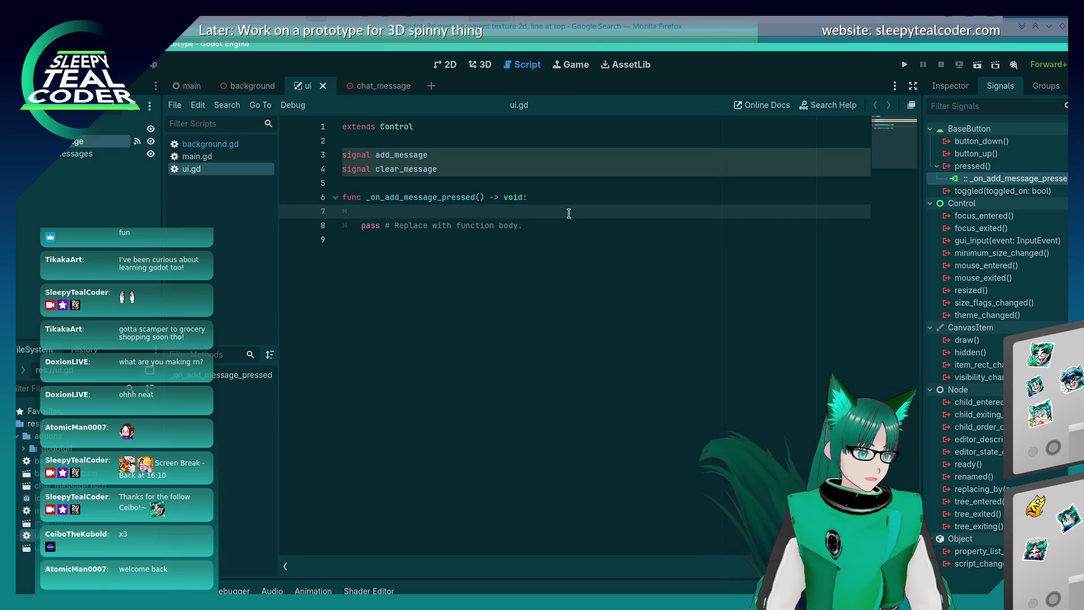
{"action": "type", "text": "add_message."}
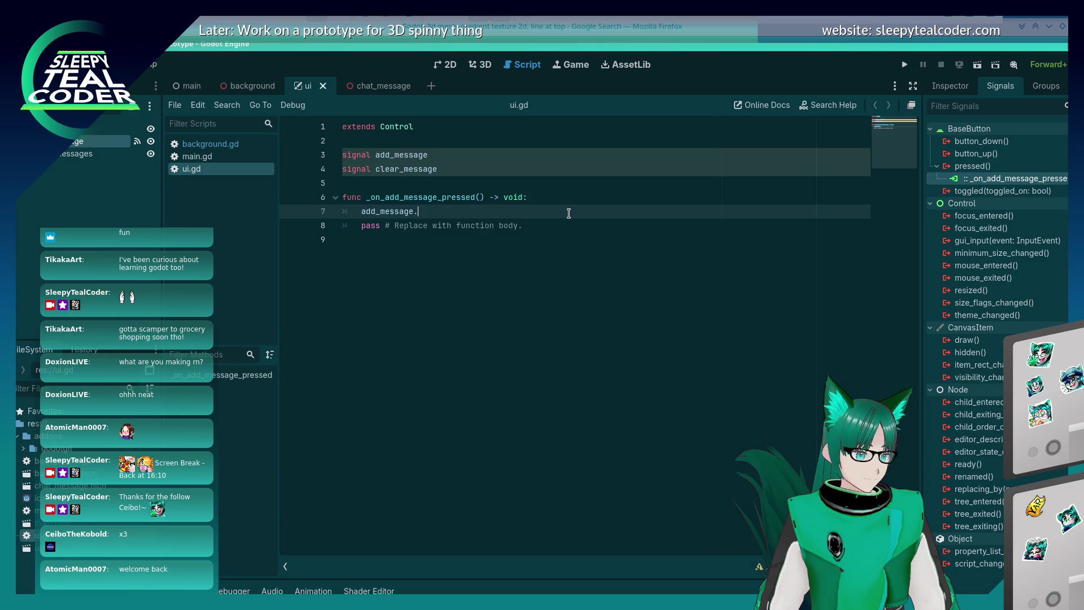
{"action": "type", "text": "emit"}
{"action": "key", "text": "Return"}
{"action": "key", "text": "ctrl+s"}
{"action": "key", "text": "Down"}
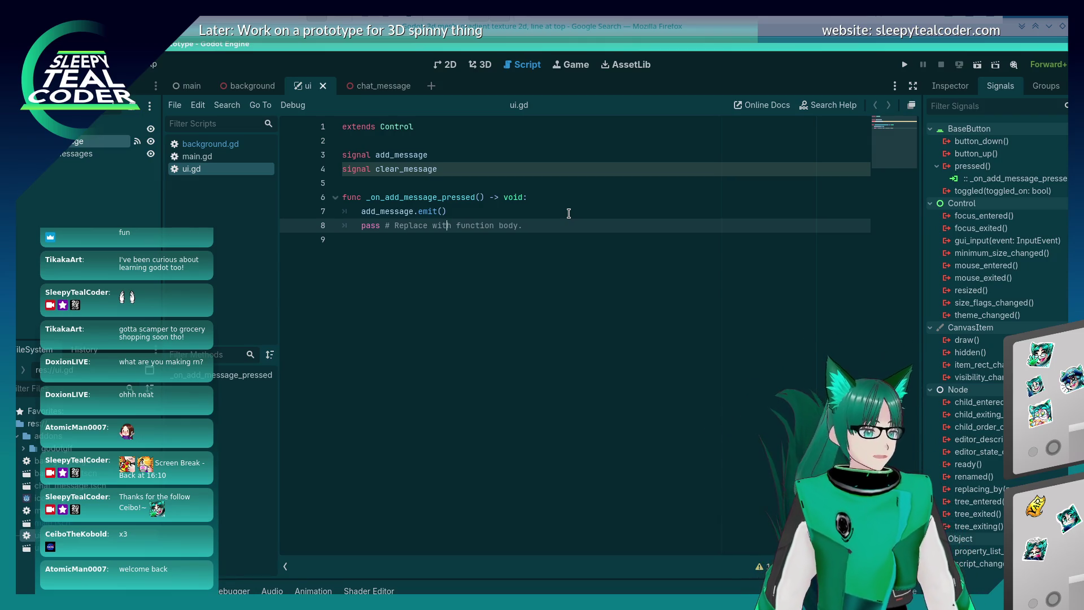
{"action": "key", "text": "End"}
{"action": "key", "text": "shift+Home"}
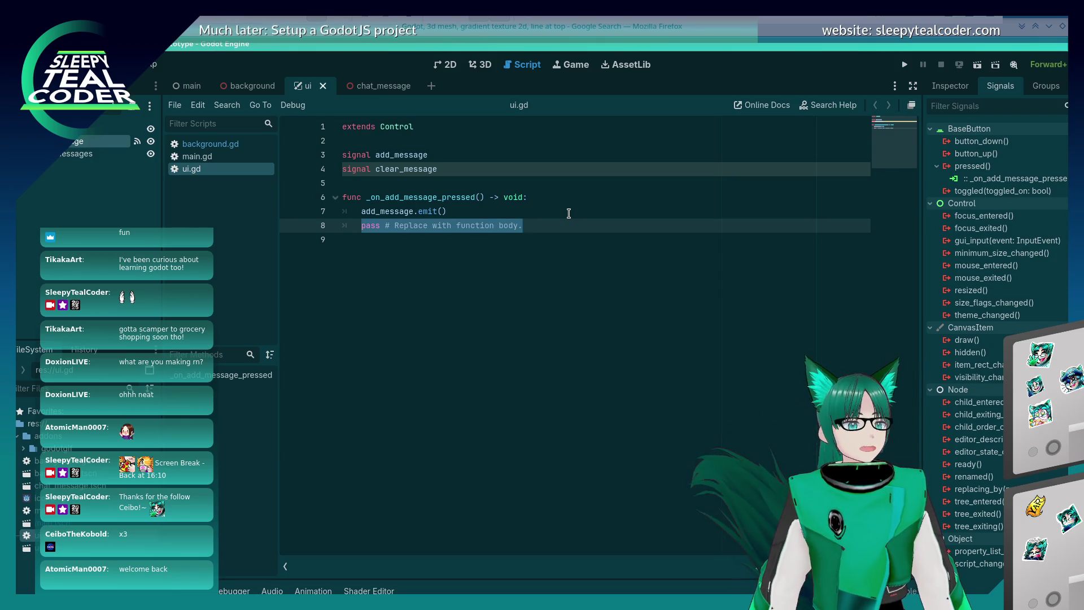
{"action": "key", "text": "BackSpace"}
{"action": "key", "text": "BackSpace"}
{"action": "key", "text": "BackSpace"}
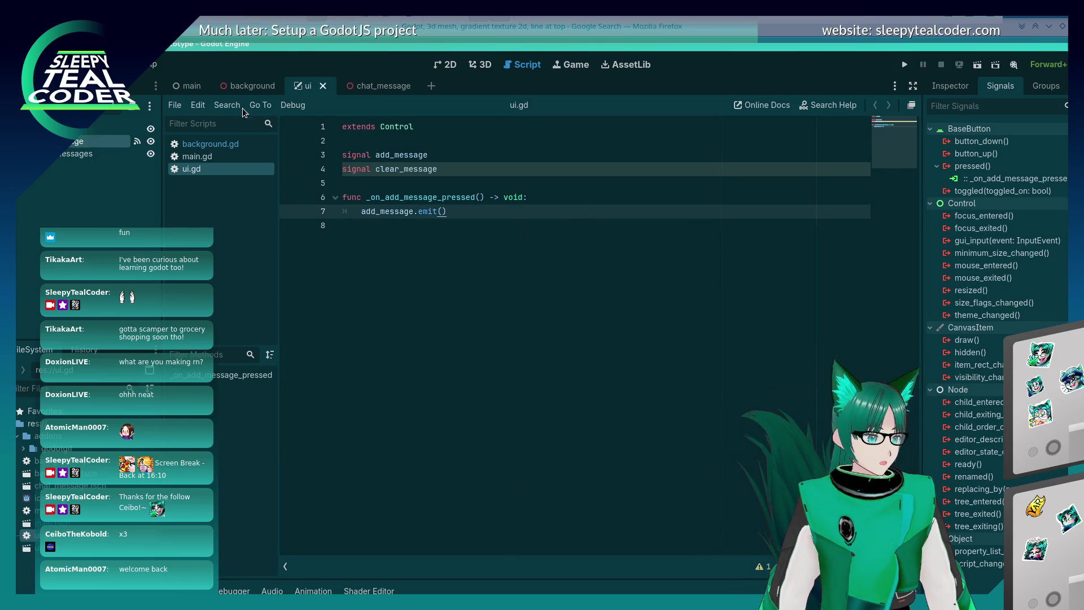
{"action": "left_click", "coordinate": [189, 86]}
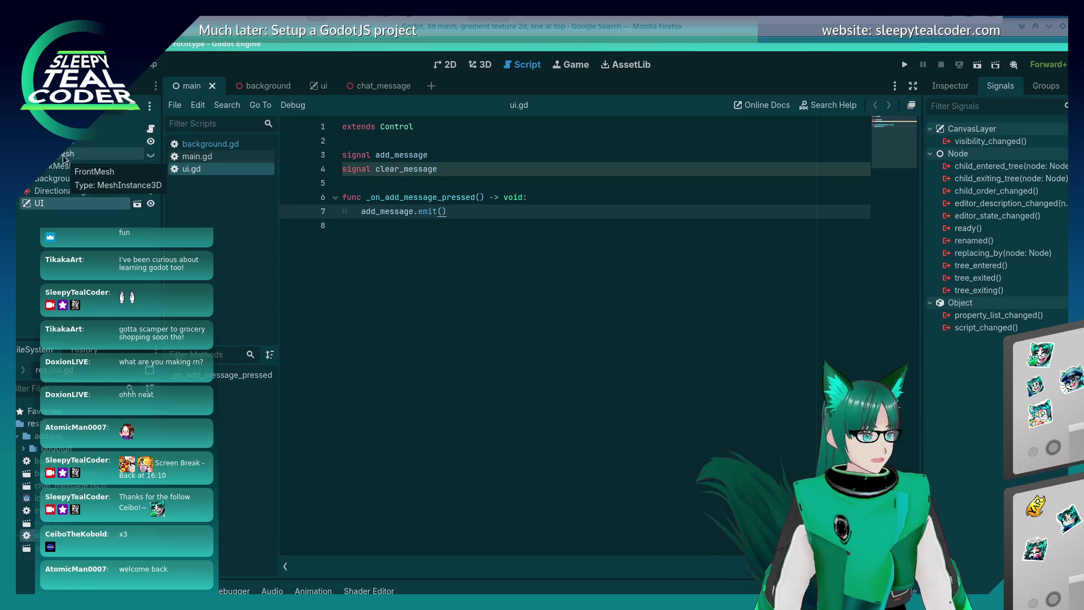
- Select the UI node in the main scene, cancel its rename to keep 'UI', then revisit ui.gd line 1
{"action": "left_click", "coordinate": [113, 129]}
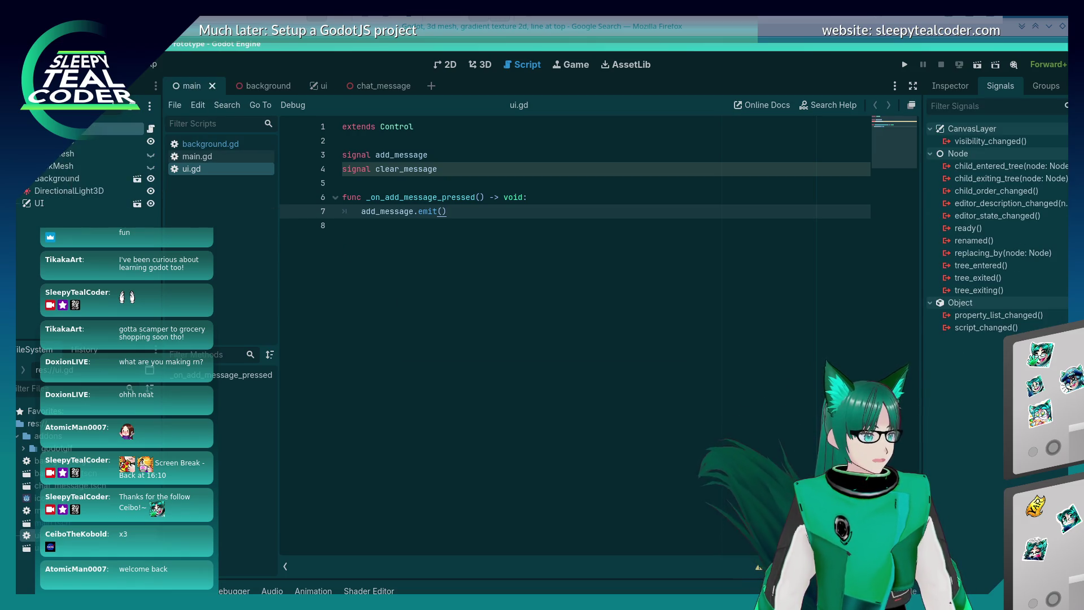
{"action": "left_click", "coordinate": [65, 206]}
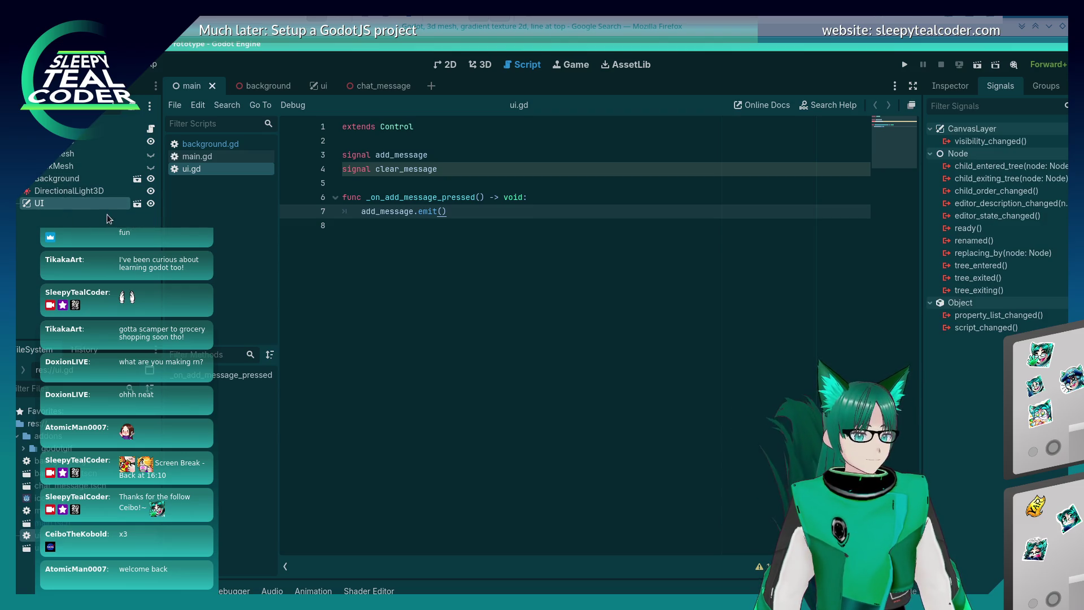
{"action": "double_click", "coordinate": [69, 205]}
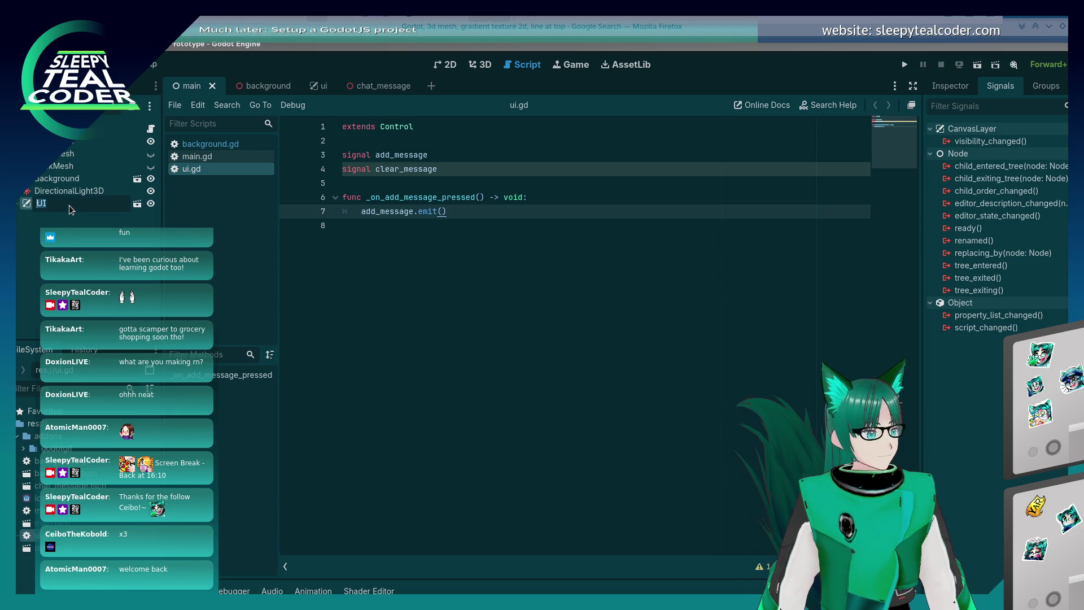
{"action": "key", "text": "Return"}
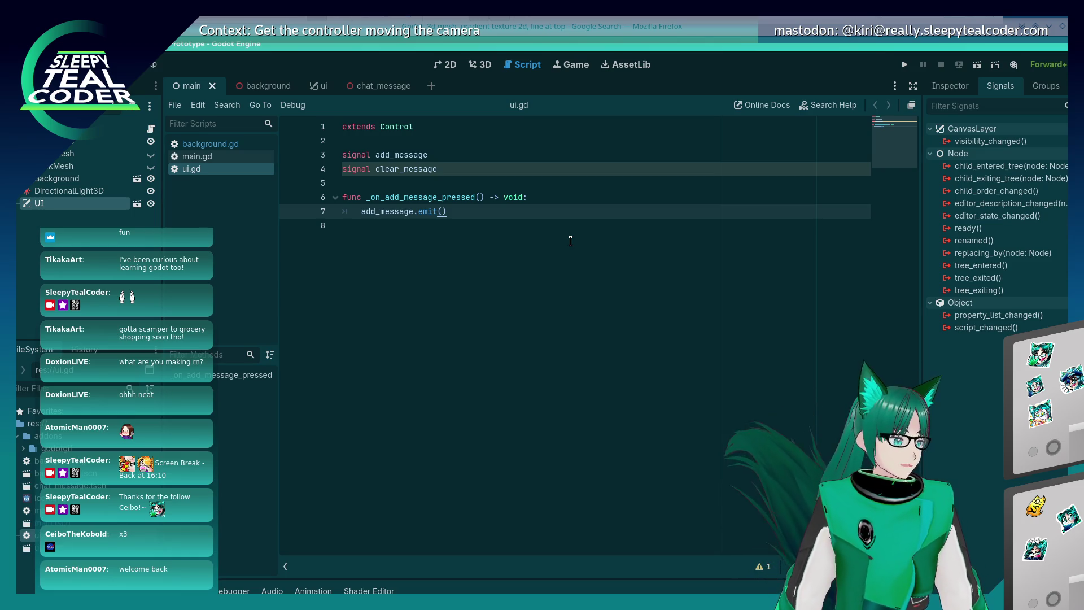
{"action": "left_click", "coordinate": [469, 156]}
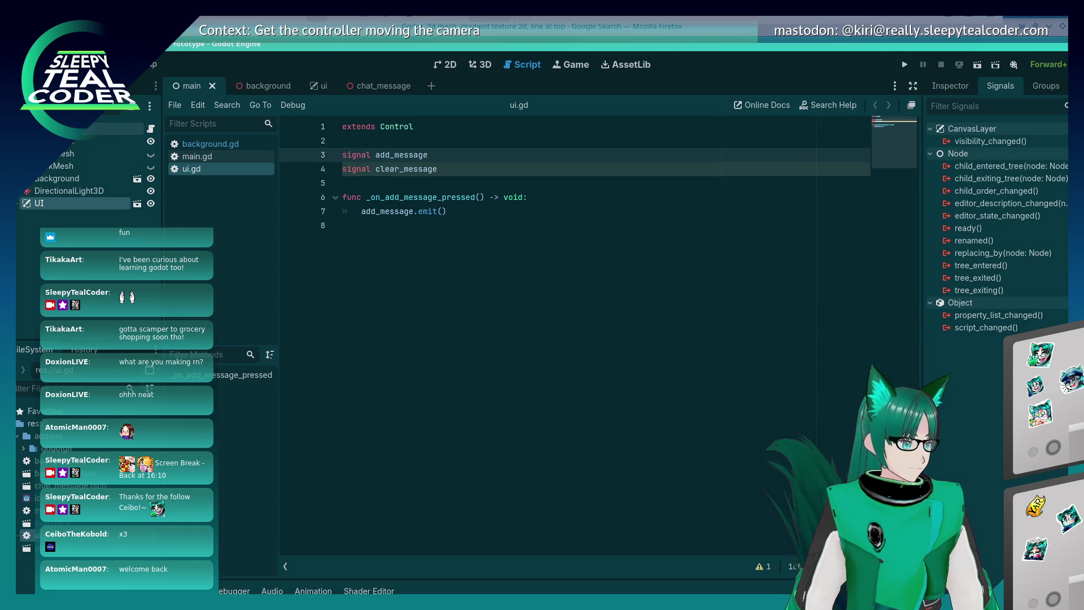
{"action": "left_click", "coordinate": [446, 128]}
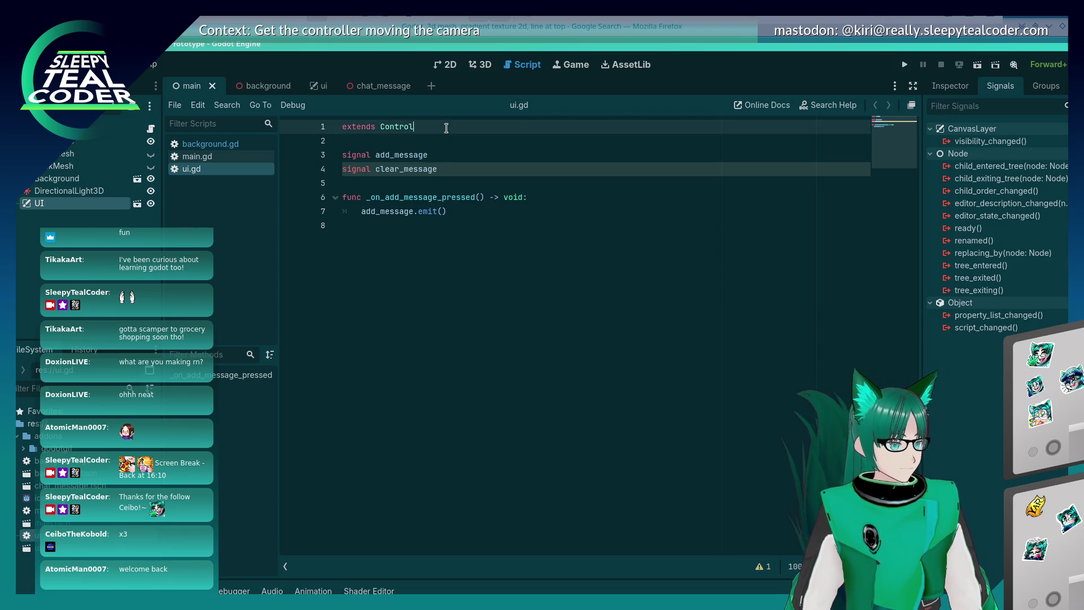
- Change ui.gd's base class from Control to CanvasLayer and save the script
{"action": "mouse_move", "coordinate": [437, 129]}
{"action": "left_mouse_down"}
{"action": "mouse_move", "coordinate": [377, 128]}
{"action": "mouse_move", "coordinate": [386, 128]}
{"action": "left_mouse_up"}
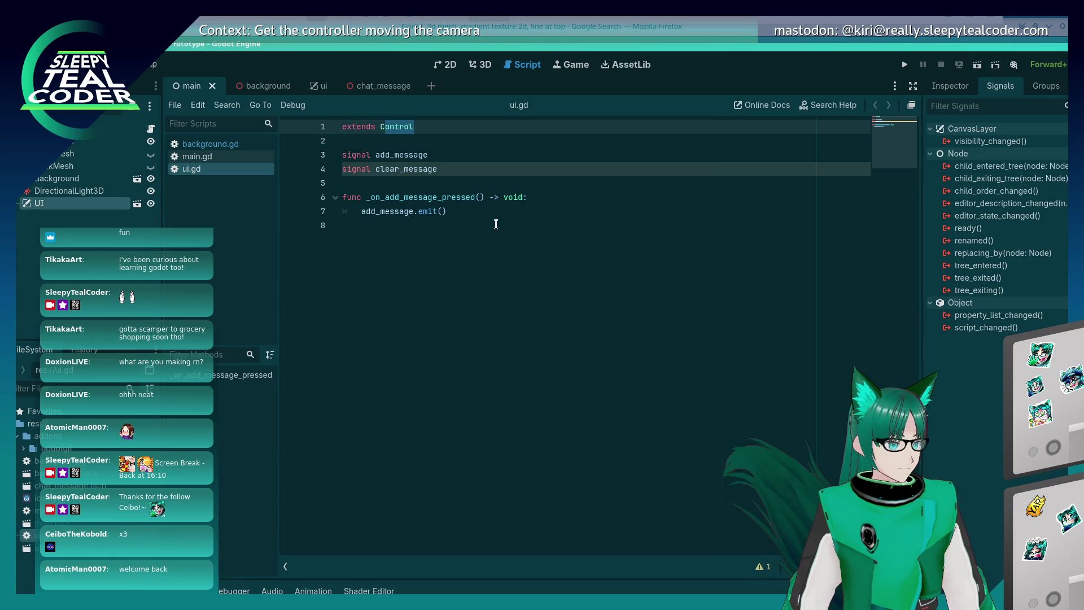
{"action": "key", "text": "BackSpace"}
{"action": "type", "text": "D"}
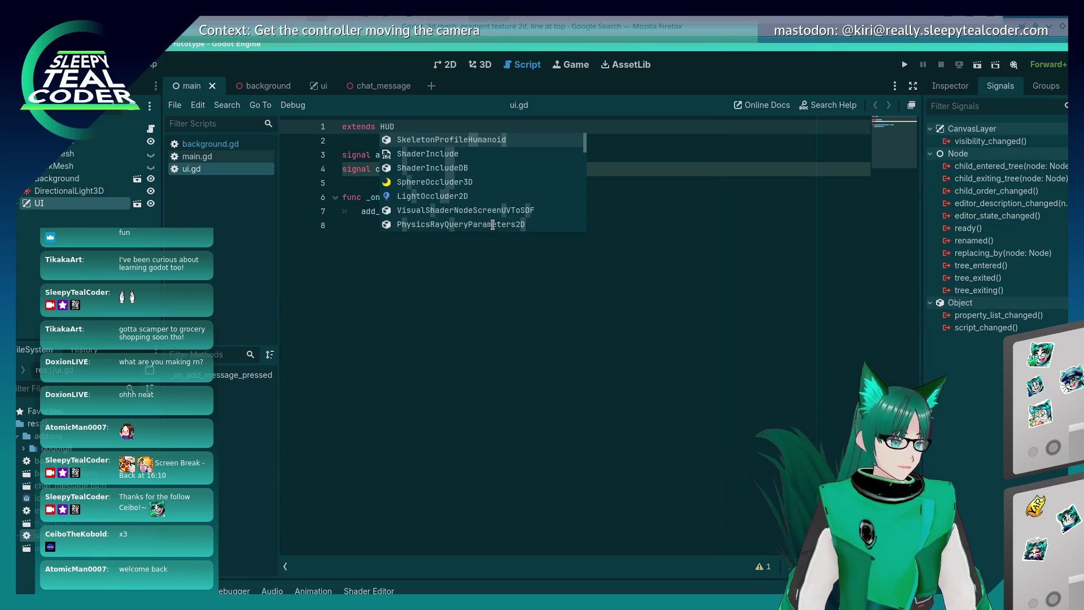
{"action": "key", "text": "BackSpace"}
{"action": "key", "text": "BackSpace"}
{"action": "key", "text": "BackSpace"}
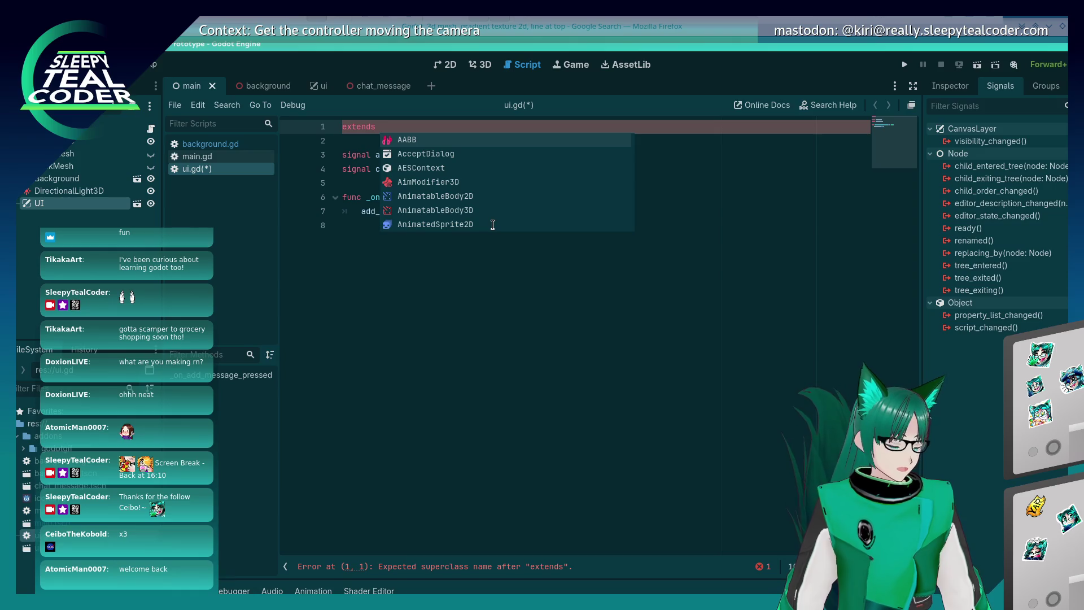
{"action": "type", "text": "Canvas"}
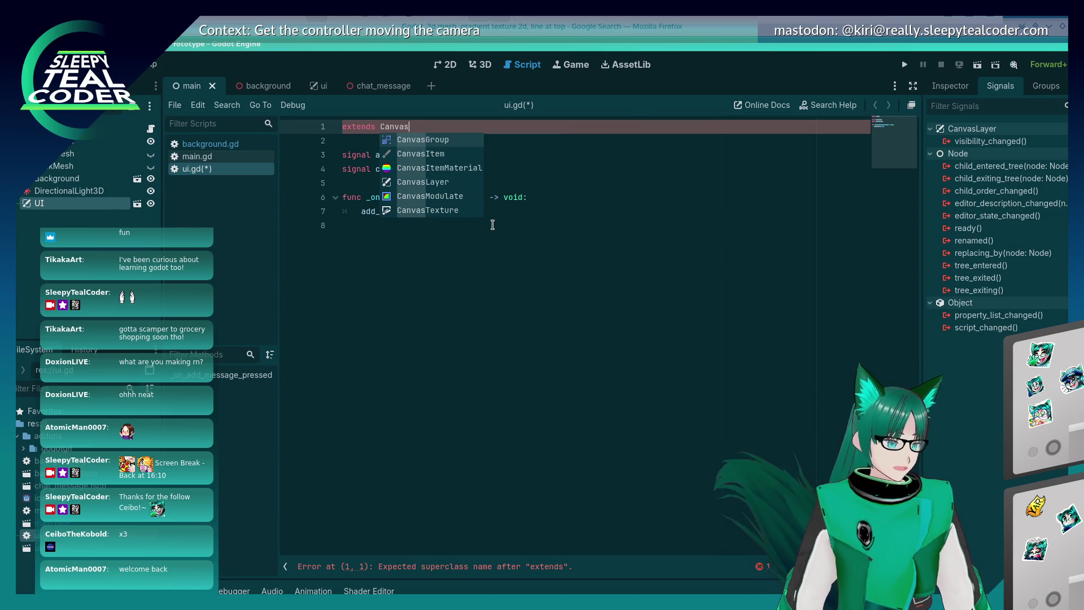
{"action": "key", "text": "Down"}
{"action": "key", "text": "Down"}
{"action": "key", "text": "Down"}
{"action": "key", "text": "Return"}
{"action": "key", "text": "ctrl+s"}
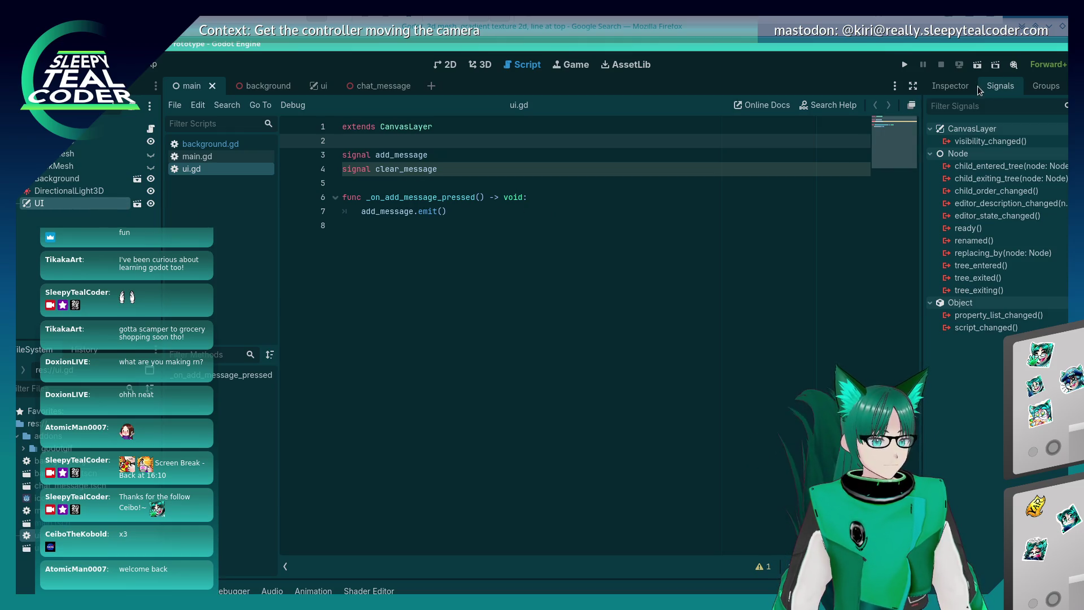
- Attach ui.gd to the HUD root of the ui scene, save, and show UI's signals in main
{"action": "left_click", "coordinate": [950, 86]}
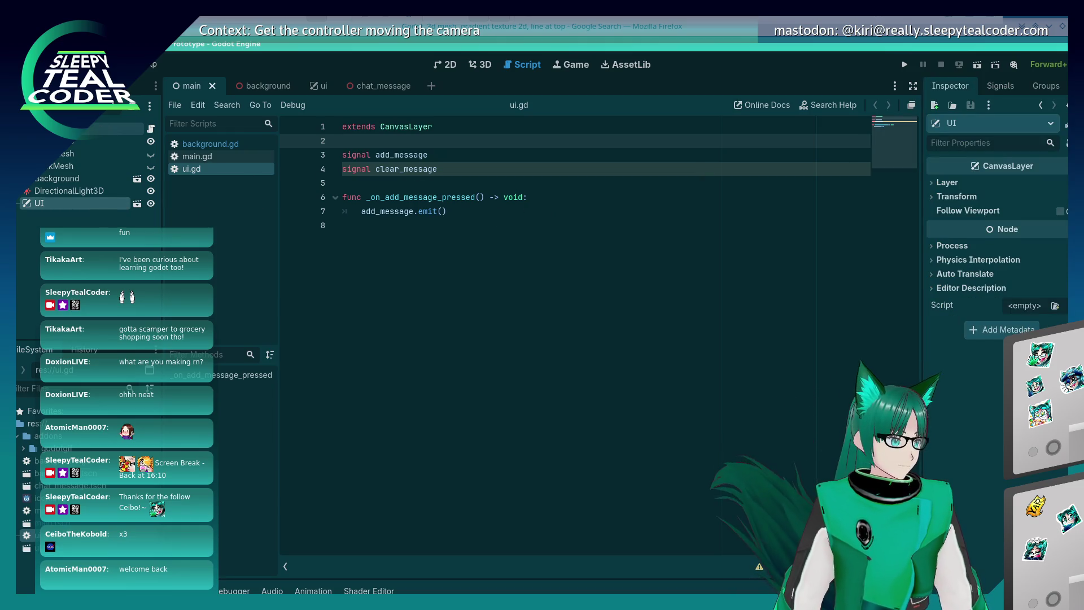
{"action": "left_click", "coordinate": [105, 129]}
{"action": "left_click", "coordinate": [96, 204]}
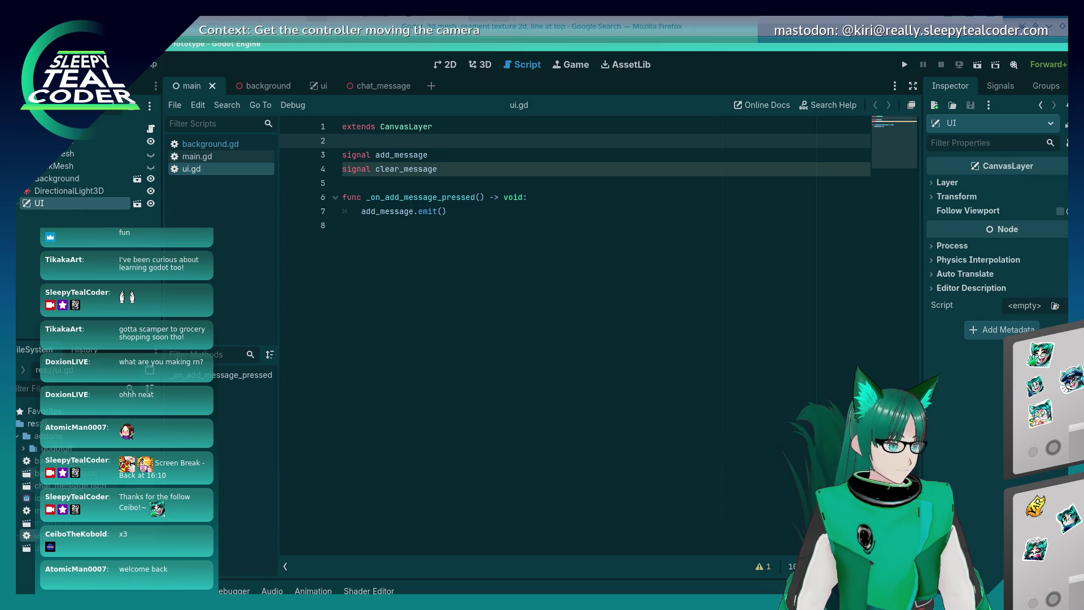
{"action": "left_click", "coordinate": [137, 203]}
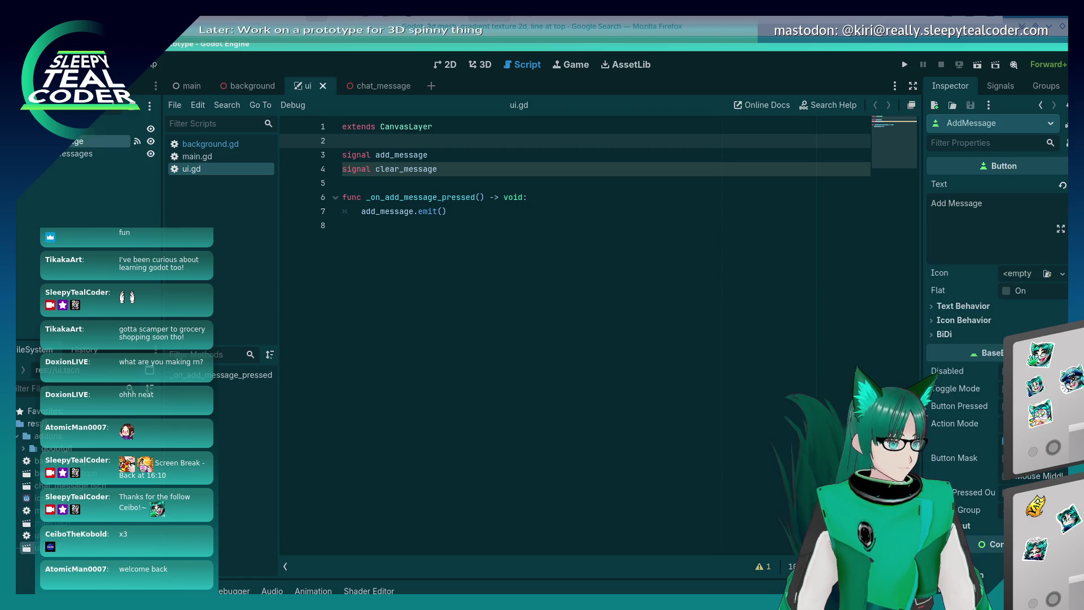
{"action": "left_click", "coordinate": [87, 130]}
{"action": "right_click", "coordinate": [86, 130]}
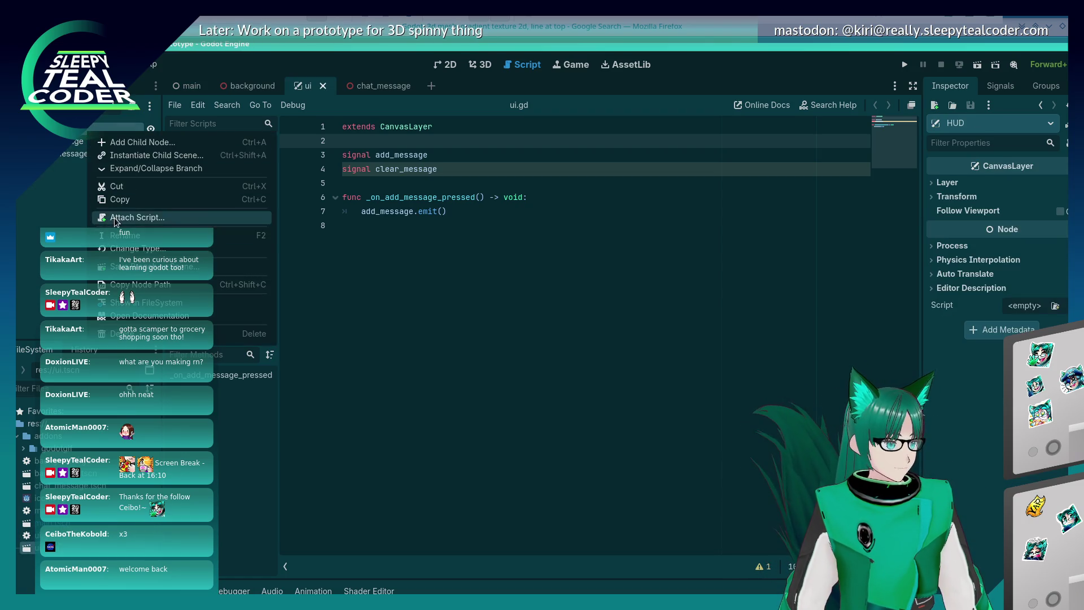
{"action": "left_click", "coordinate": [115, 219]}
{"action": "left_click", "coordinate": [592, 408]}
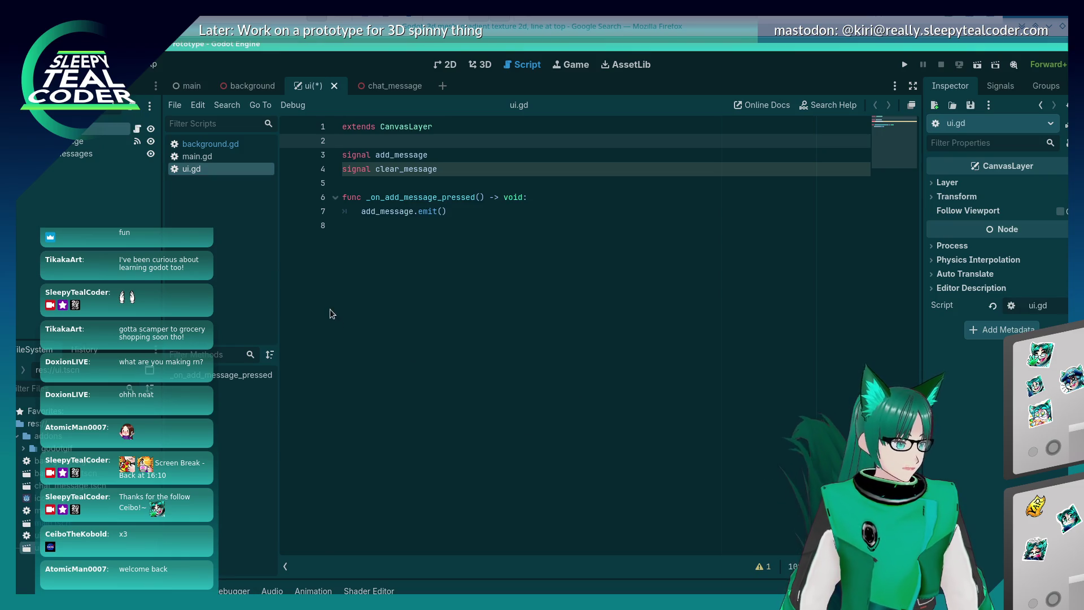
{"action": "key", "text": "ctrl+s"}
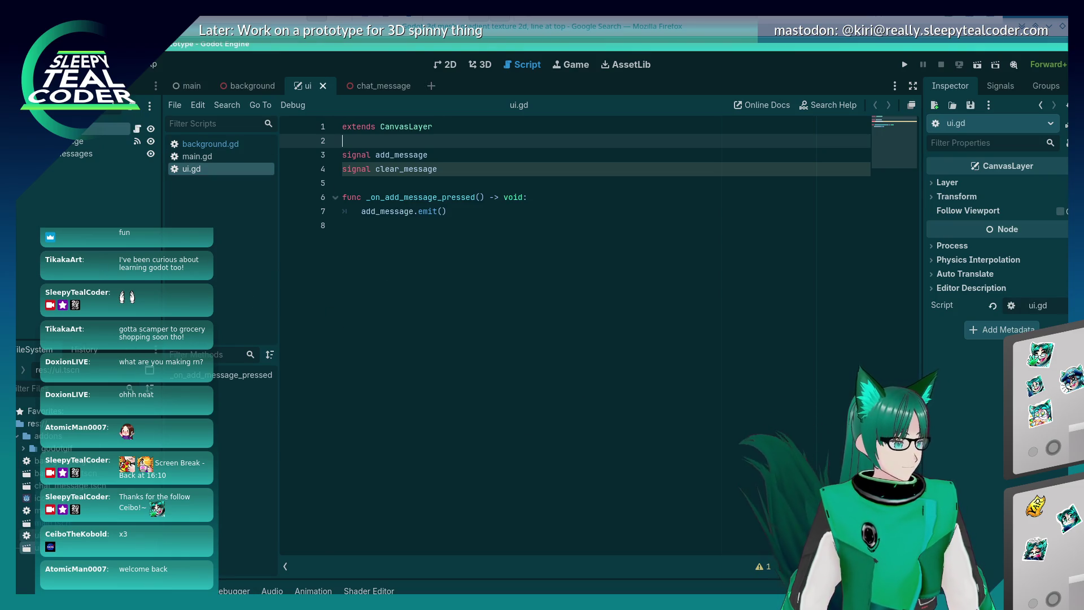
{"action": "left_click", "coordinate": [187, 85]}
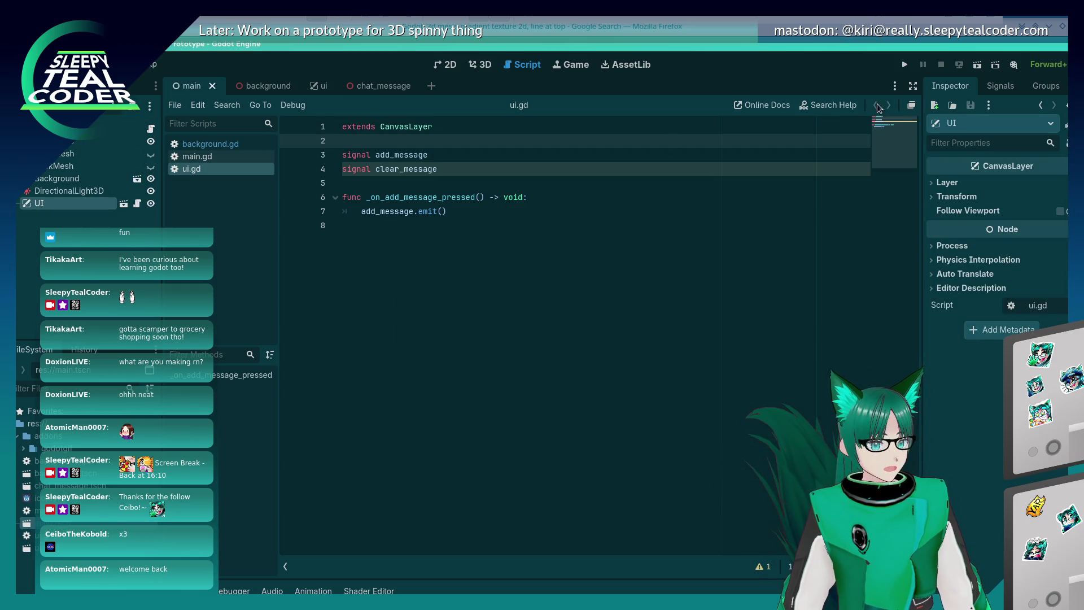
{"action": "left_click", "coordinate": [987, 88]}
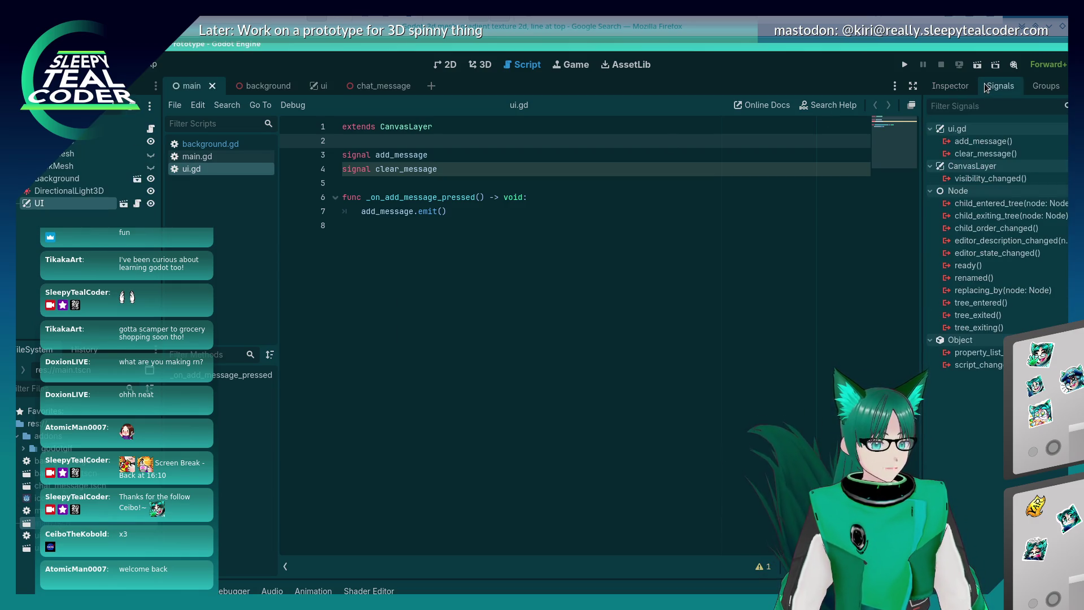
- Connect UI's add_message signal to a new _on_ui_add_message handler on Main in main.gd
{"action": "double_click", "coordinate": [969, 144]}
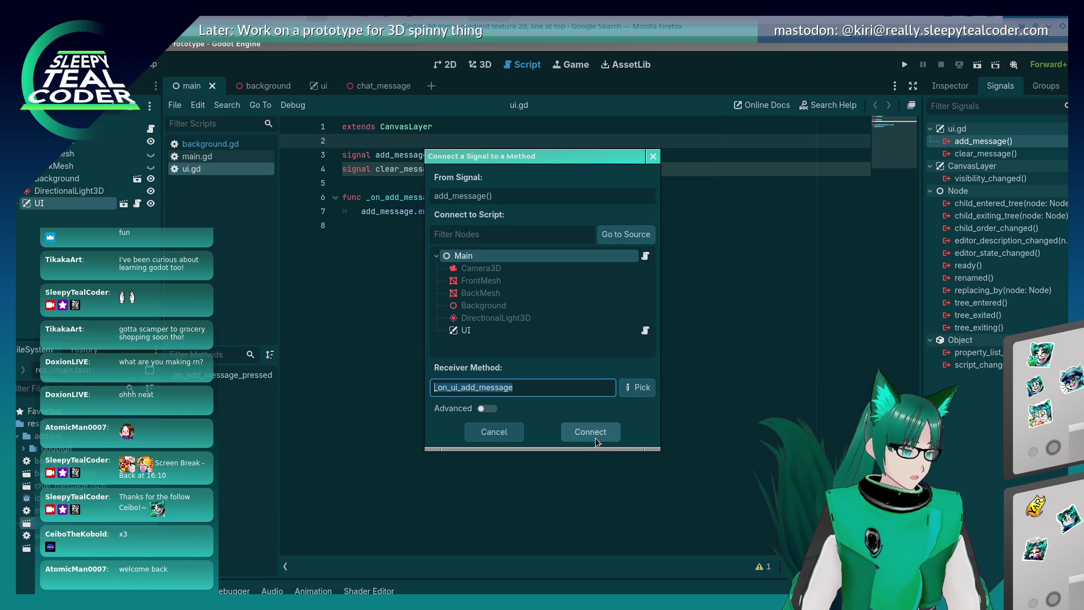
{"action": "left_click", "coordinate": [590, 432]}
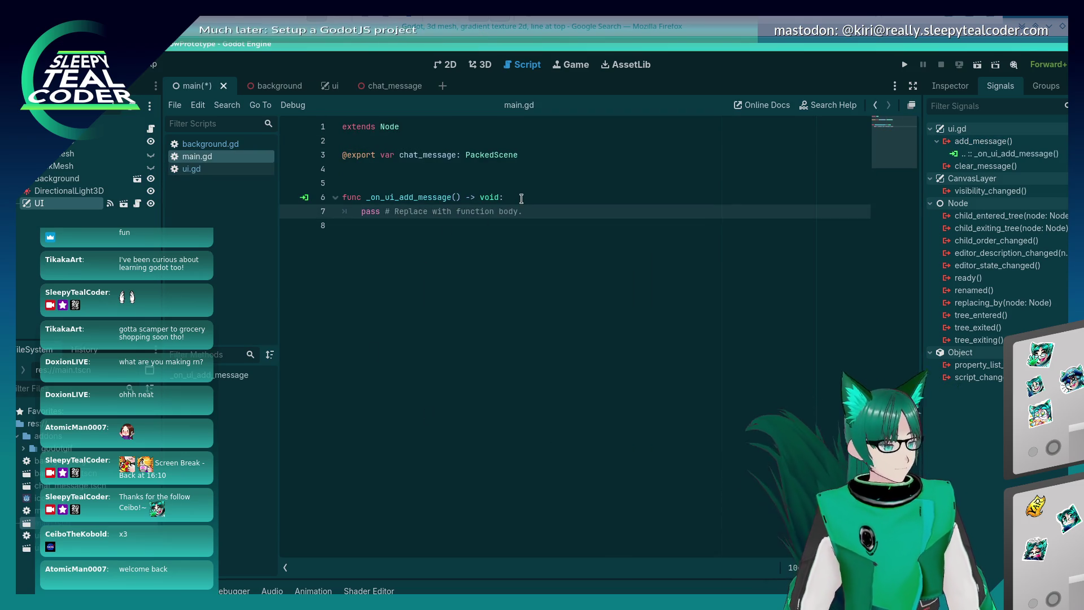
{"action": "key", "text": "Up"}
{"action": "key", "text": "Up"}
{"action": "key", "text": "BackSpace"}
{"action": "key", "text": "Down"}
{"action": "key", "text": "Down"}
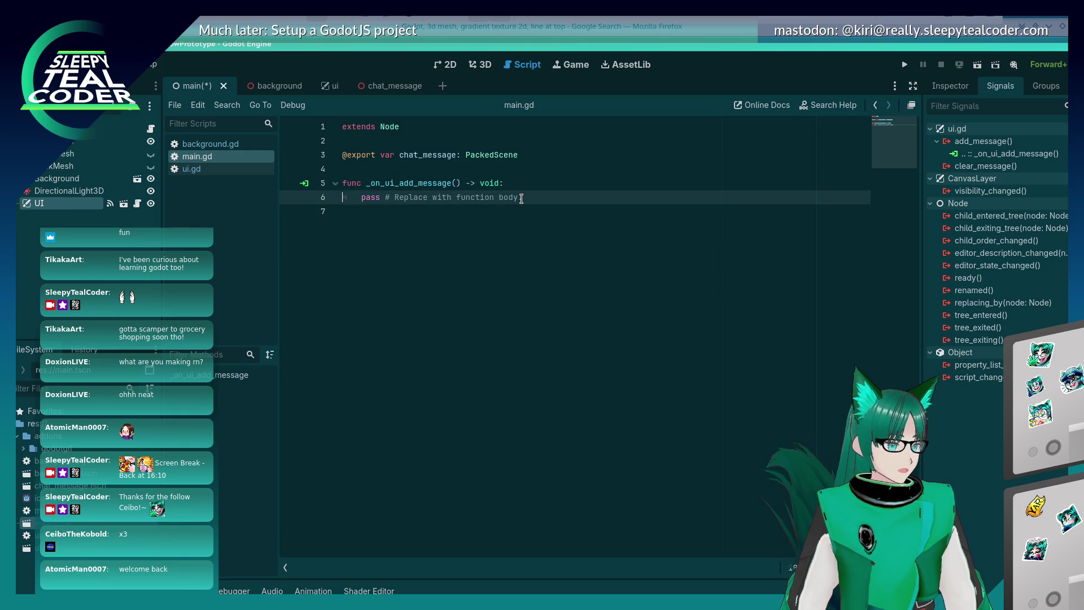
{"action": "key", "text": "Up"}
{"action": "key", "text": "End"}
{"action": "key", "text": "Return"}
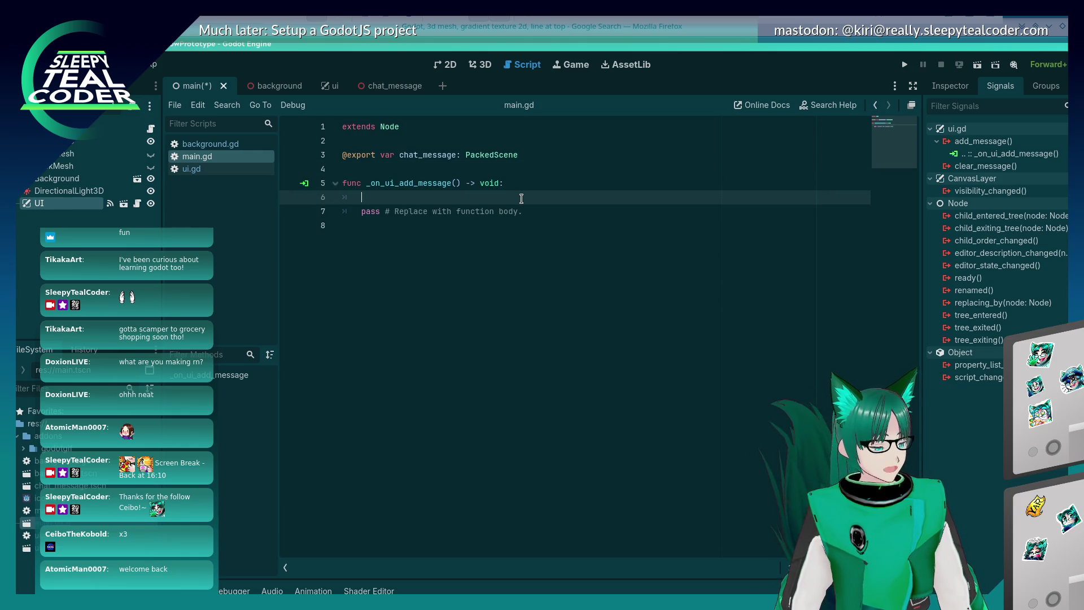
- Write the chat_message instantiate line and add_child(new_chat_message) in place of pass, then save main.gd
{"action": "type", "text": "new_chat_message = chat"}
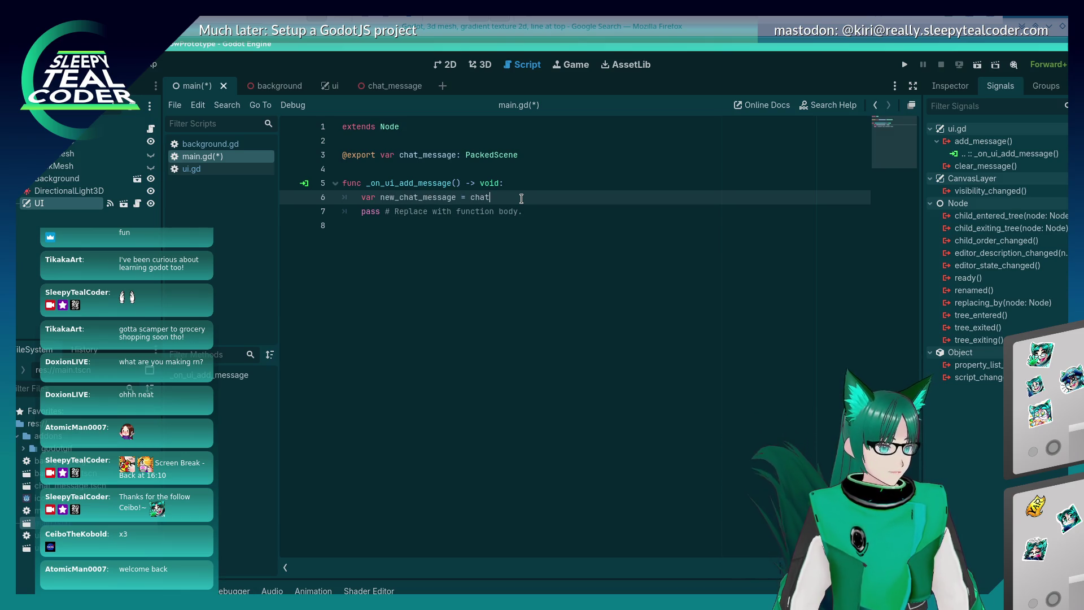
{"action": "type", "text": "_message."}
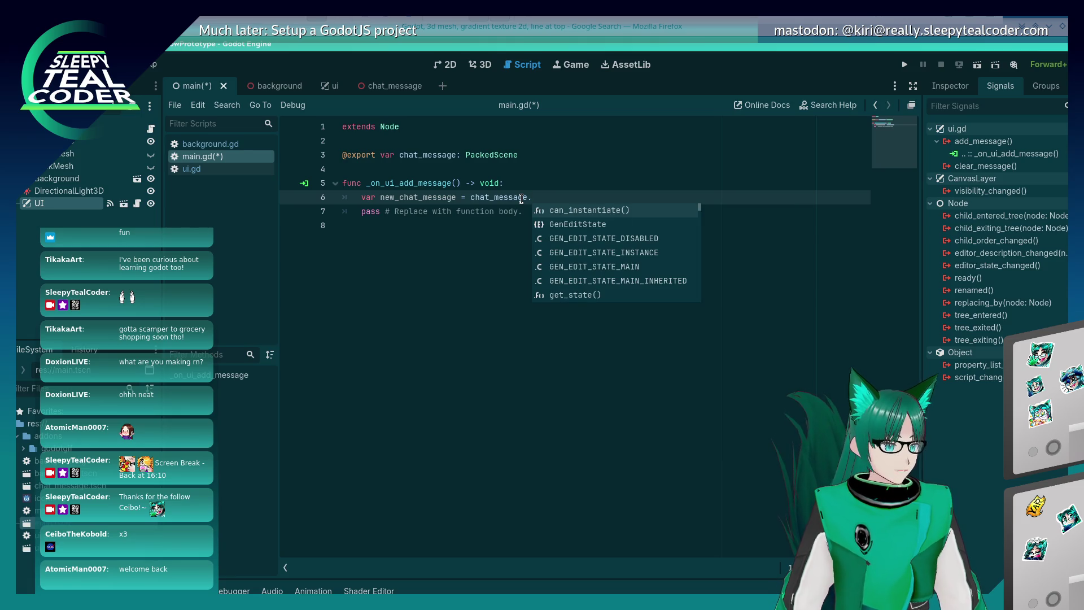
{"action": "type", "text": "ins"}
{"action": "key", "text": "Return"}
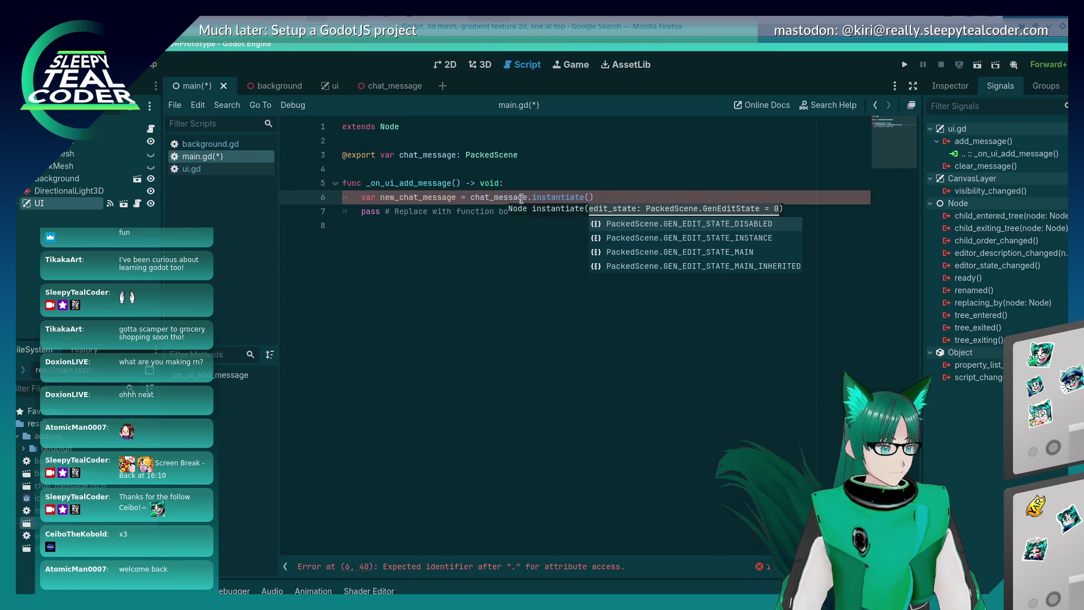
{"action": "key", "text": "Escape"}
{"action": "key", "text": "Down"}
{"action": "key", "text": "shift+Home"}
{"action": "type", "text": "add_chi"}
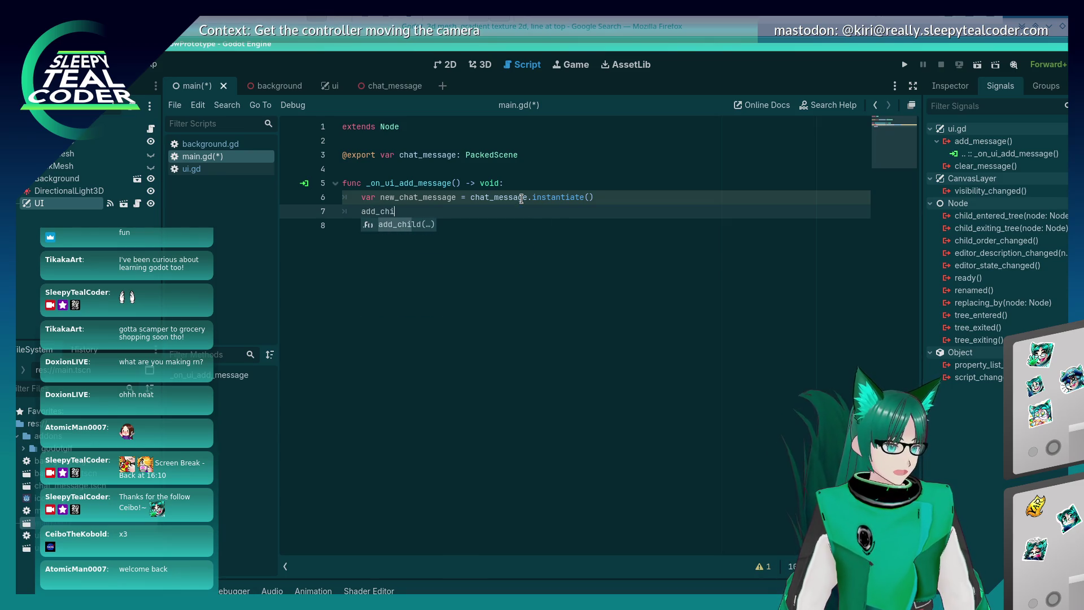
{"action": "type", "text": "ld(new_ch"}
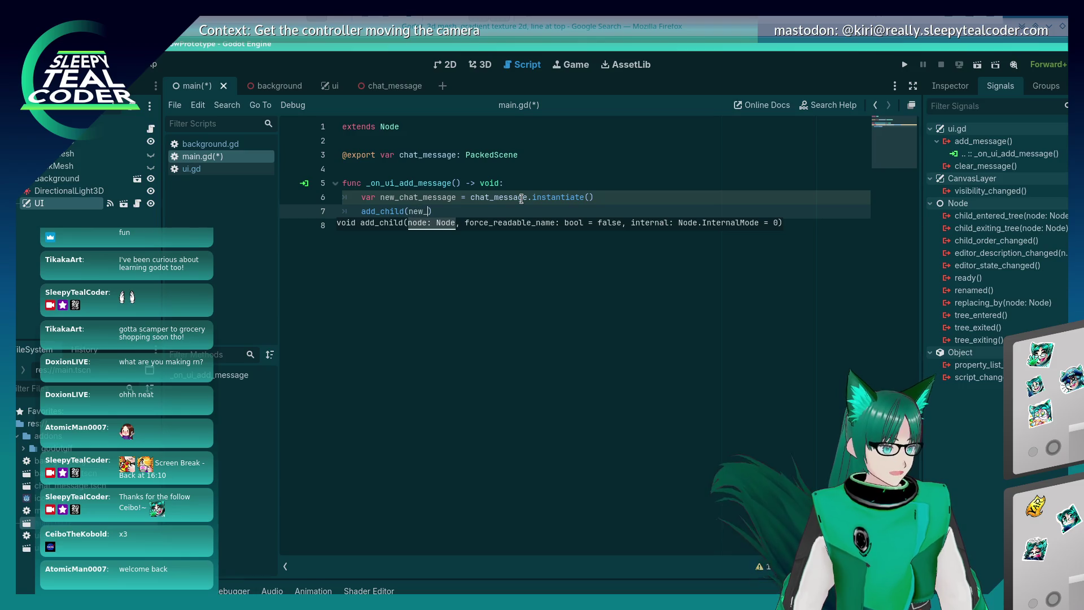
{"action": "type", "text": "a"}
{"action": "key", "text": "Return"}
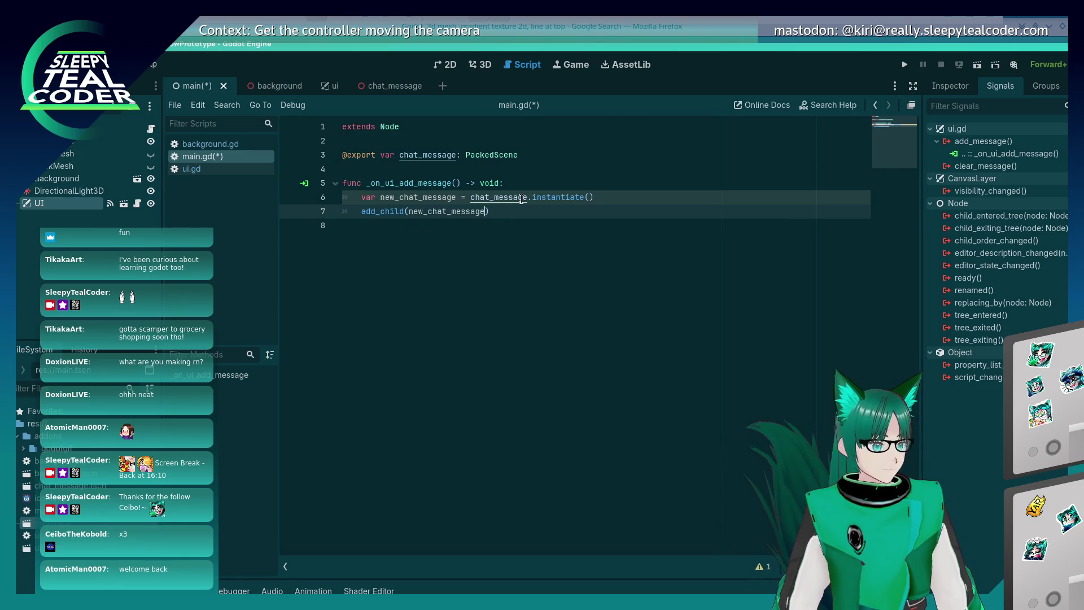
{"action": "key", "text": "ctrl+s"}
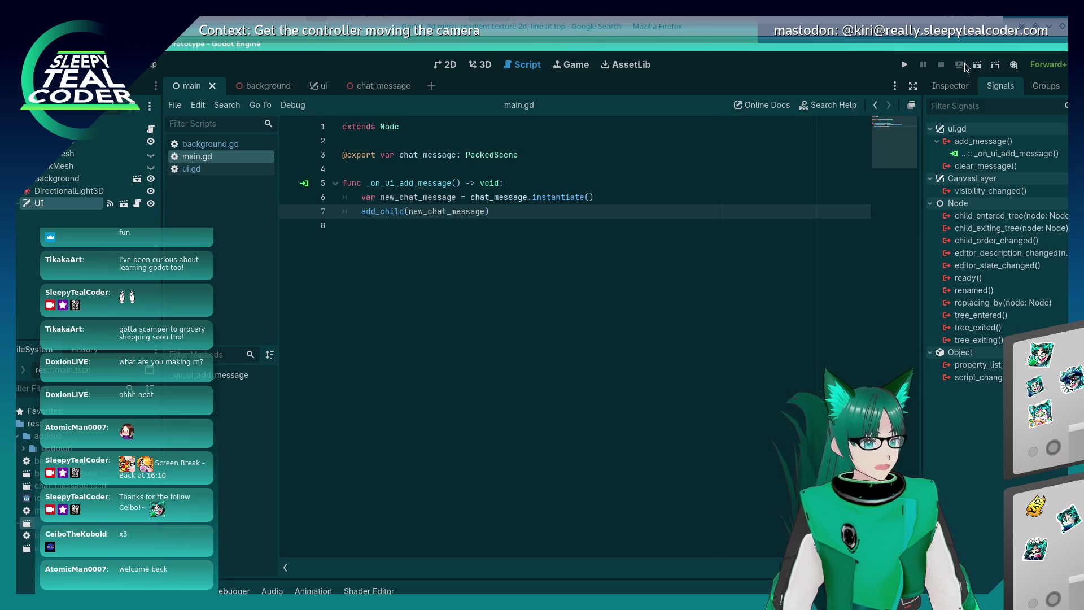
- Test-run the scene twice, pressing Add Message each time, then stop the game
{"action": "left_click", "coordinate": [978, 65]}
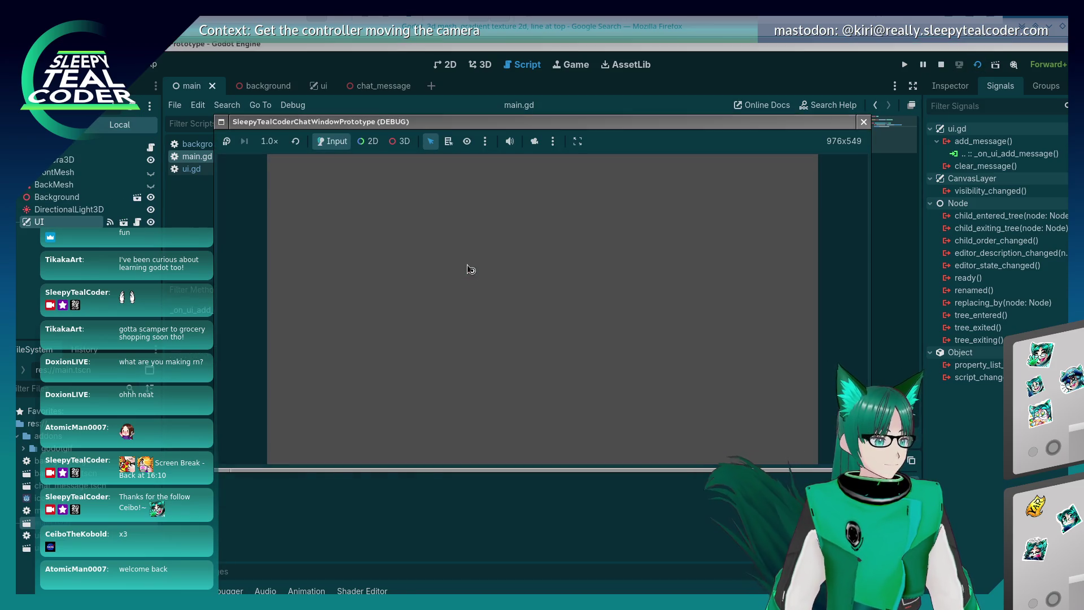
{"action": "left_click", "coordinate": [655, 183]}
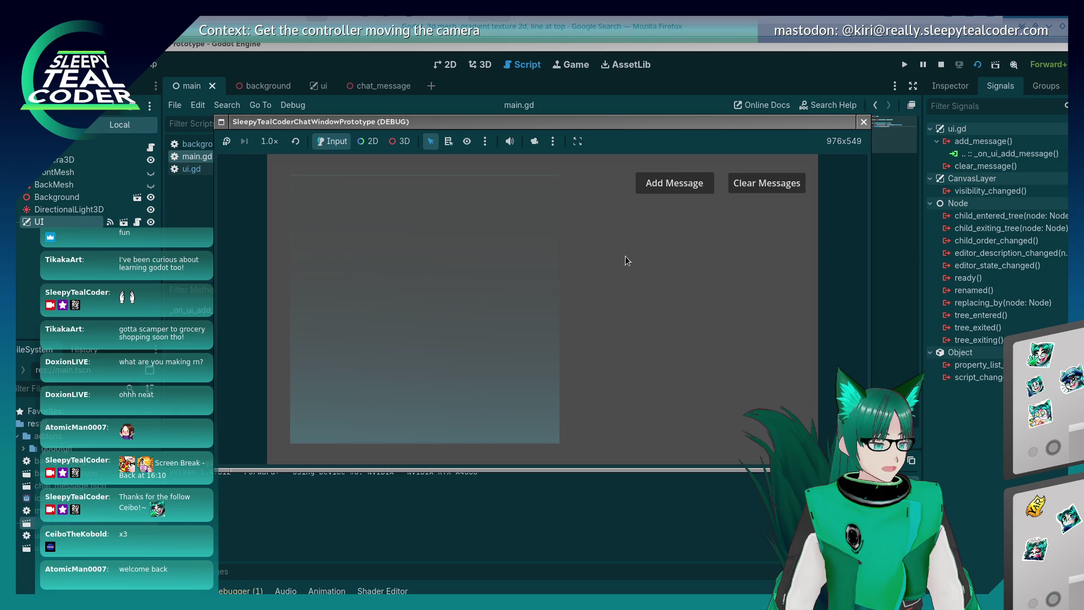
{"action": "left_click_drag", "start_coordinate": [514, 122], "coordinate": [506, 130]}
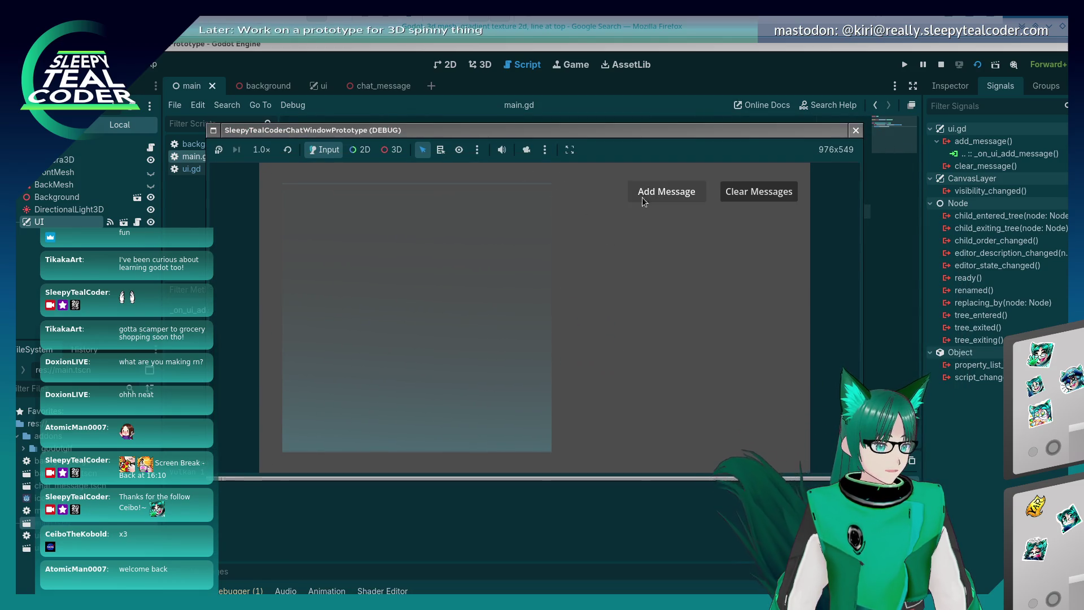
{"action": "key", "text": "F8"}
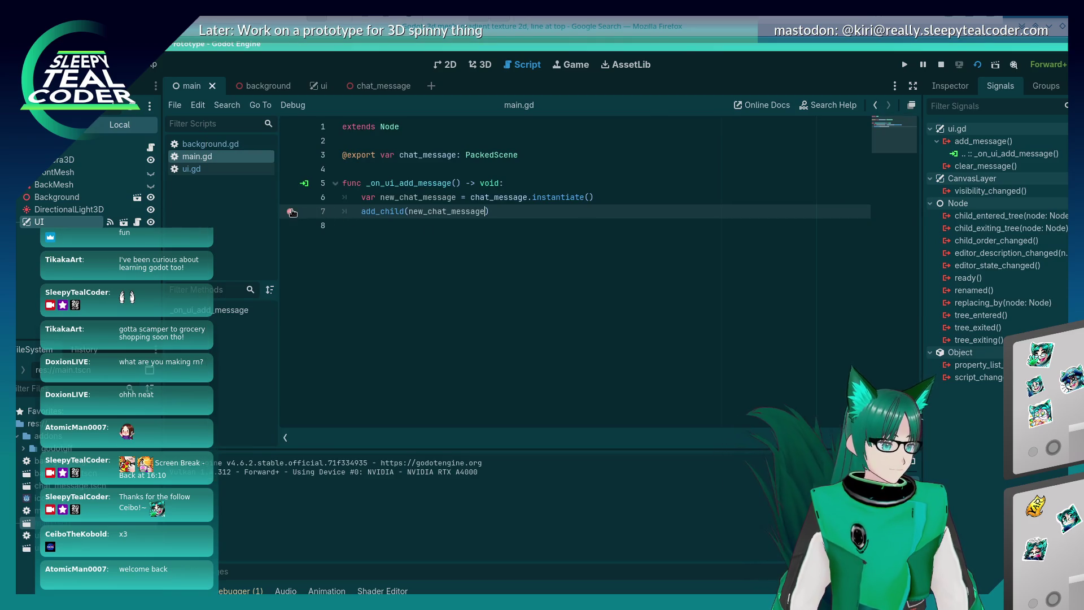
{"action": "key", "text": "F5"}
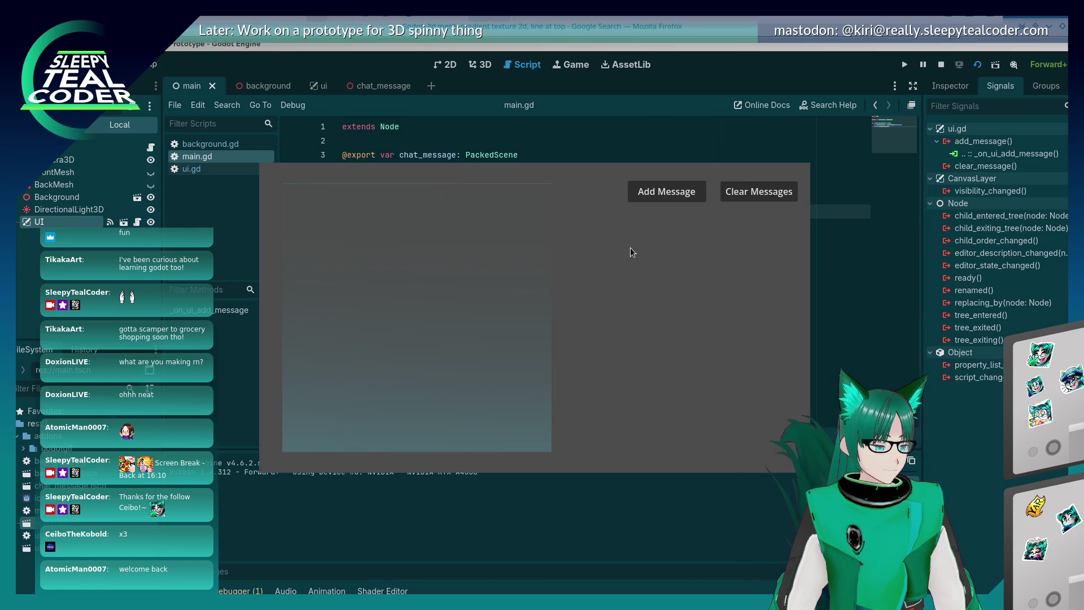
{"action": "left_click", "coordinate": [667, 192]}
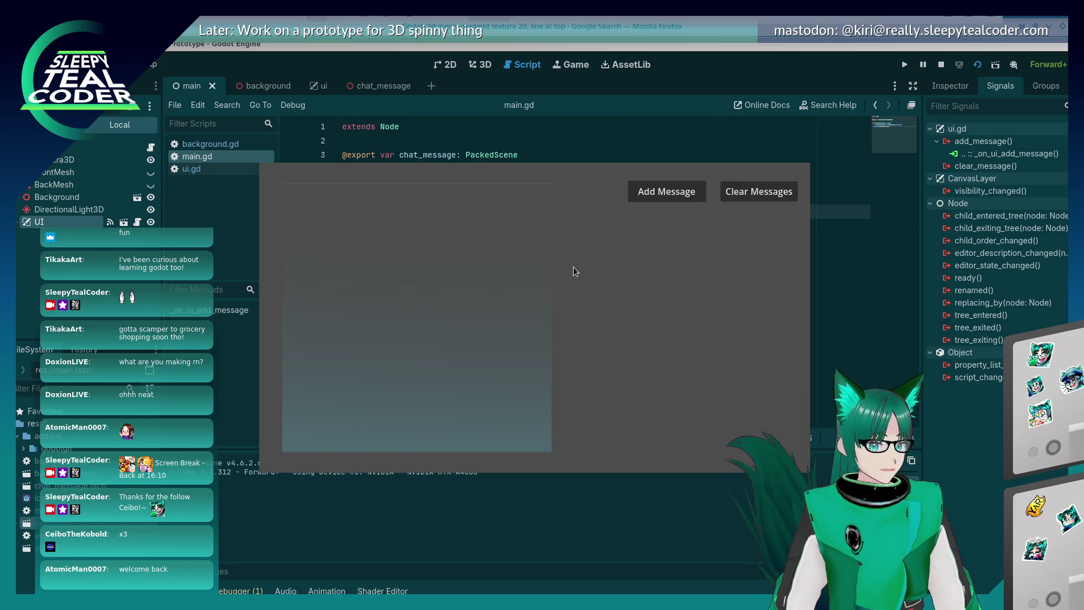
{"action": "left_click", "coordinate": [941, 66]}
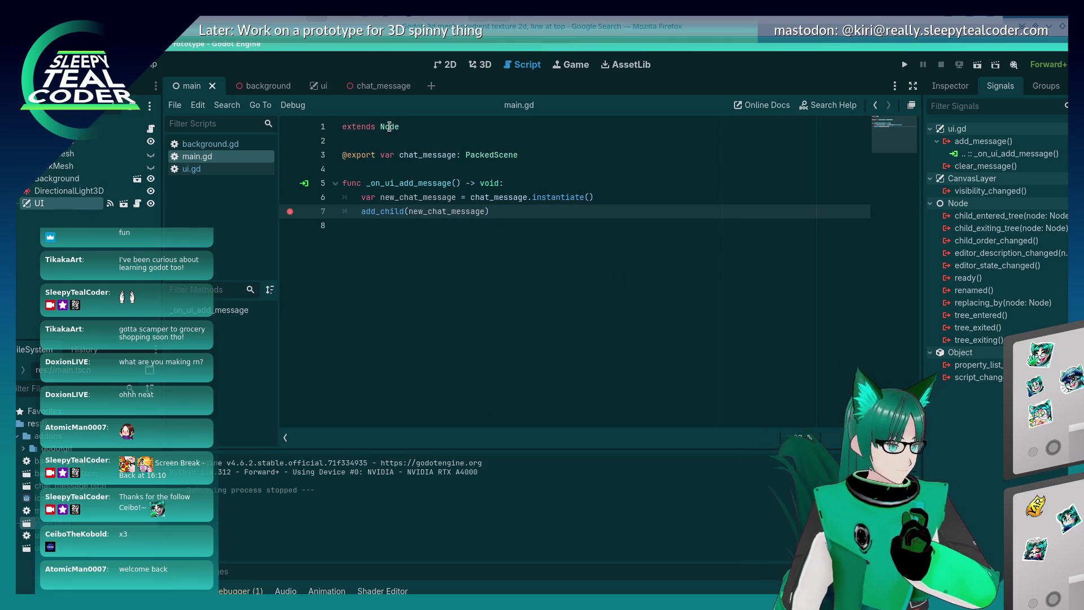
- Set a breakpoint on ui.gd's emit line 7, trigger it via Add Message, remove it, and open the ui scene
{"action": "left_click", "coordinate": [226, 173]}
{"action": "left_click", "coordinate": [418, 212]}
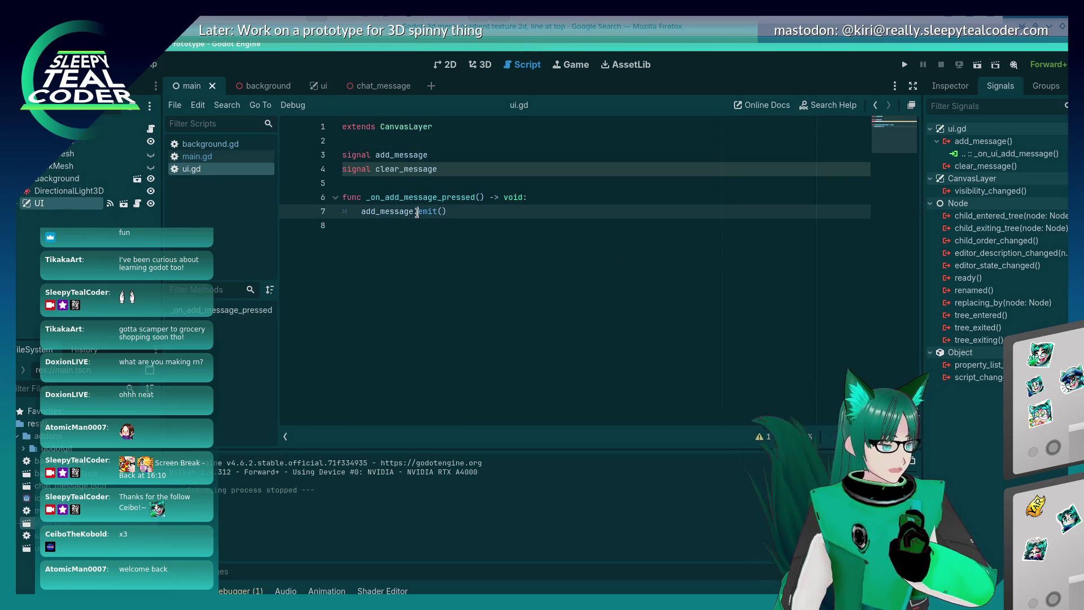
{"action": "left_click", "coordinate": [290, 212]}
{"action": "left_click", "coordinate": [459, 272]}
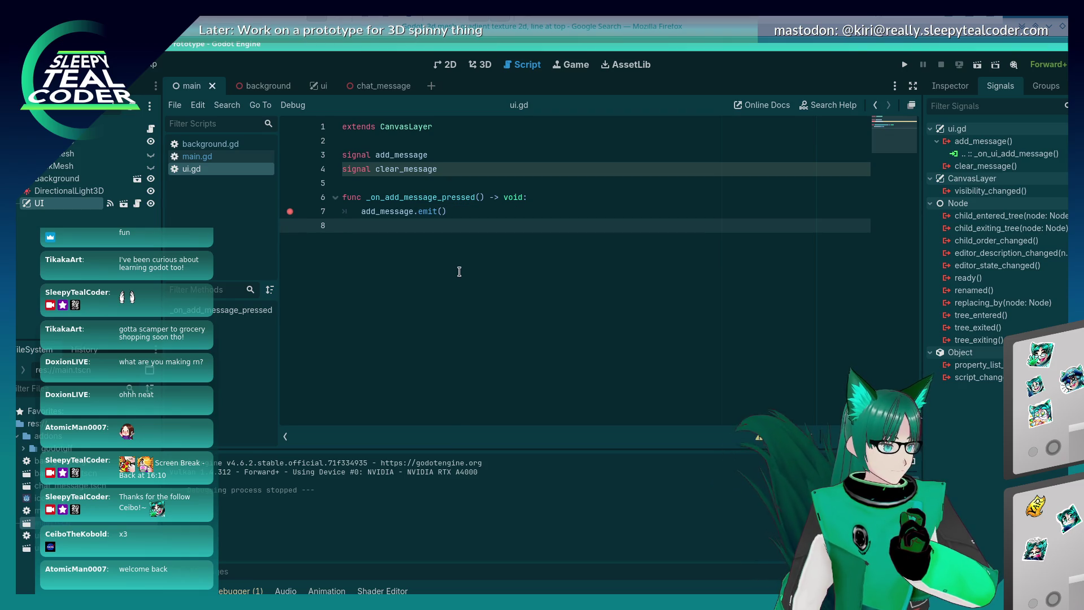
{"action": "key", "text": "F5"}
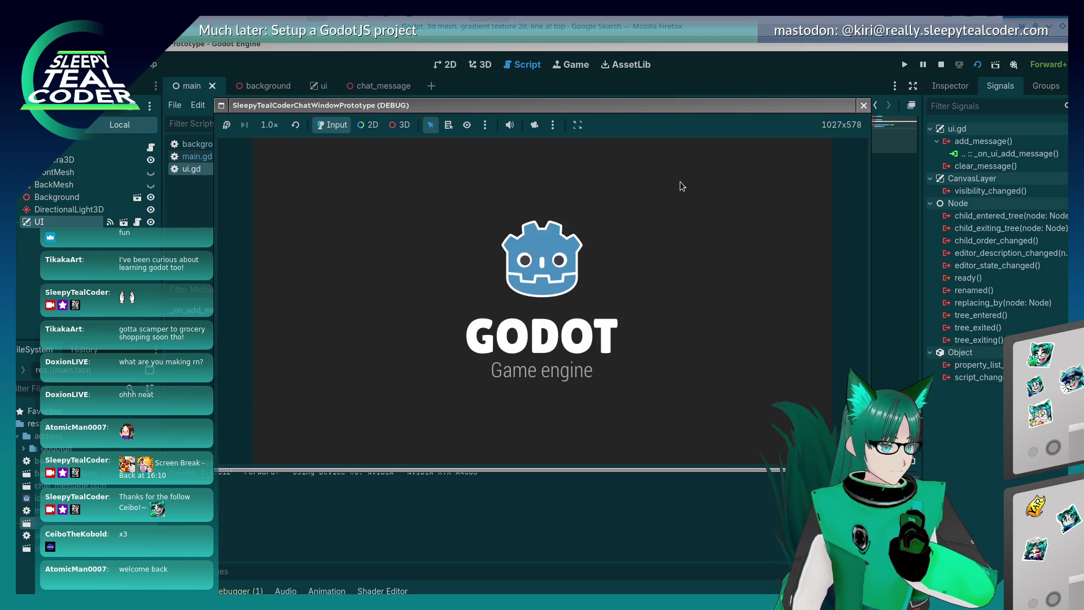
{"action": "left_click", "coordinate": [680, 171]}
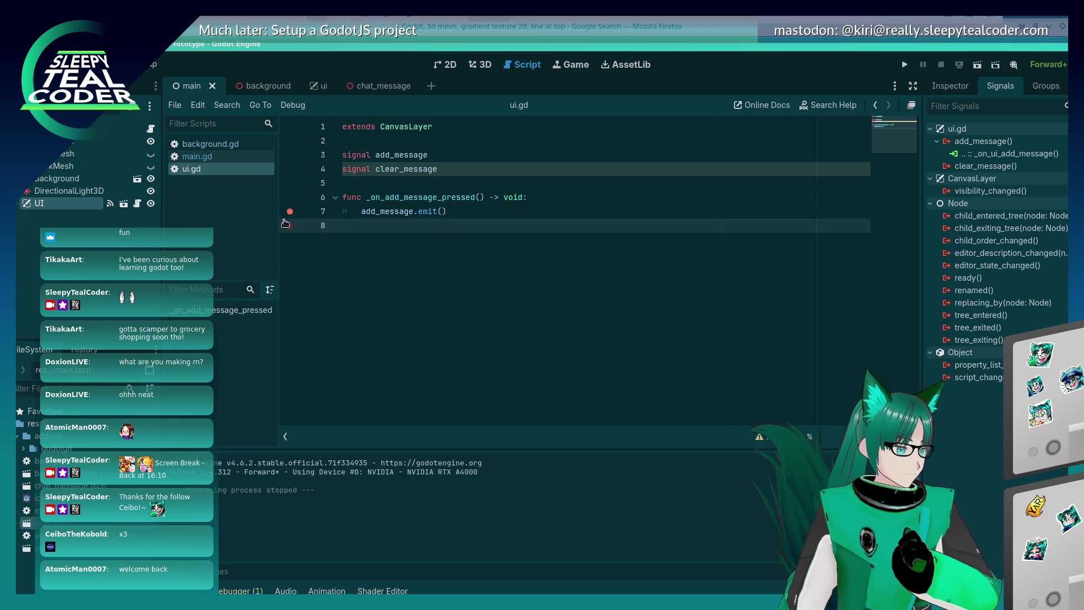
{"action": "left_click", "coordinate": [289, 211]}
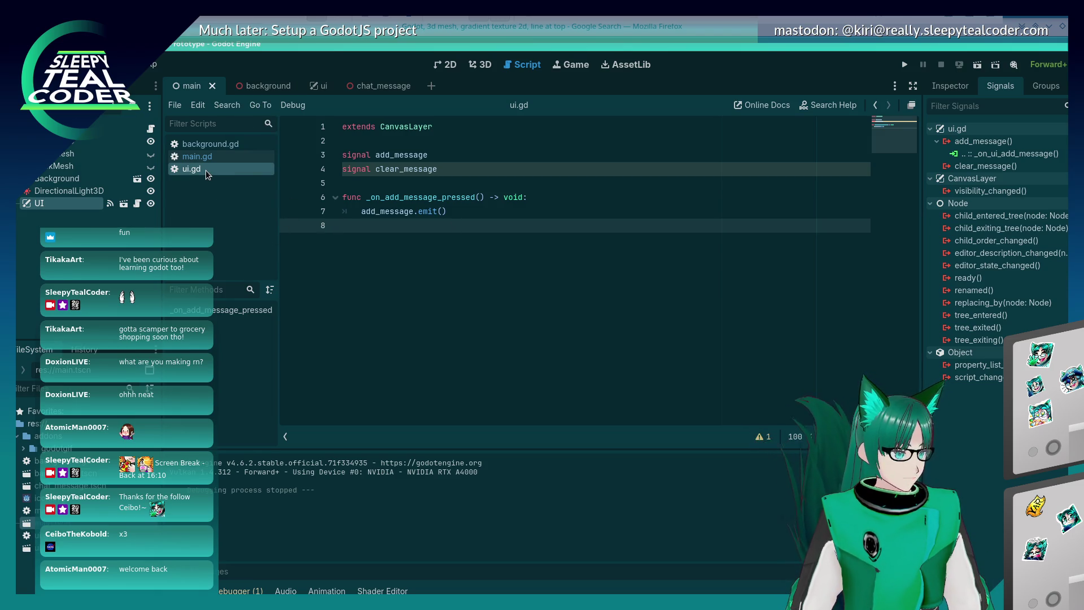
{"action": "left_click", "coordinate": [332, 89]}
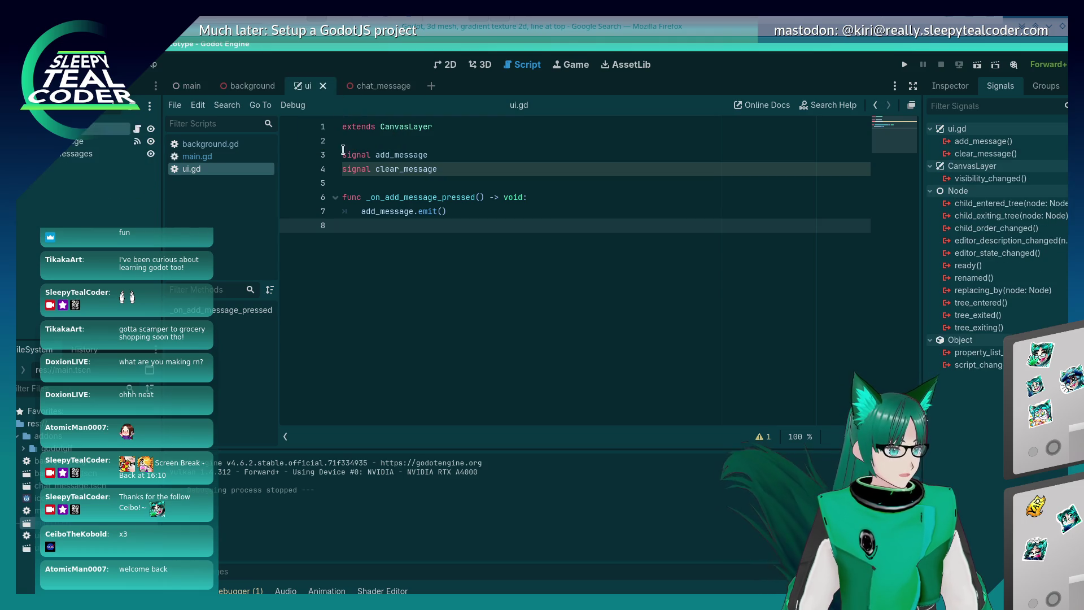